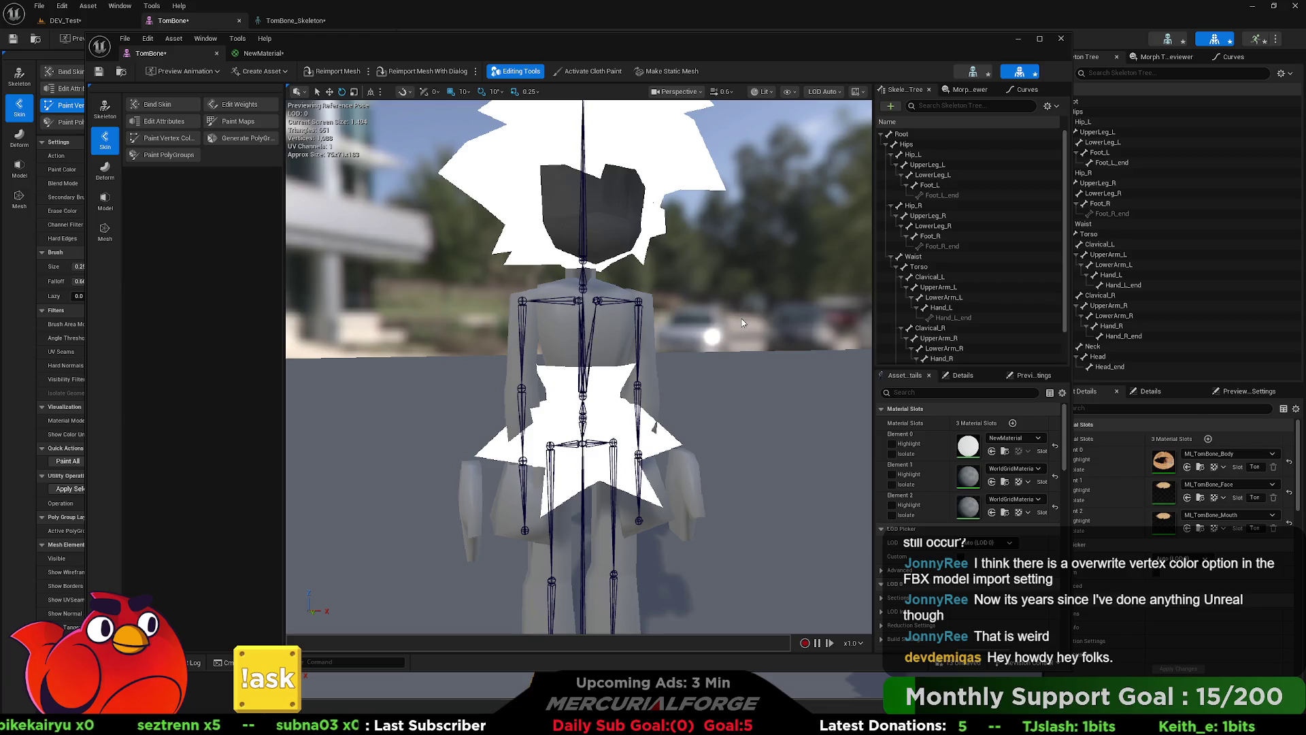
Step: In Blender, select the Tombone mesh and expand its mesh data attributes list
key(alt+Tab)
key(alt+Tab)
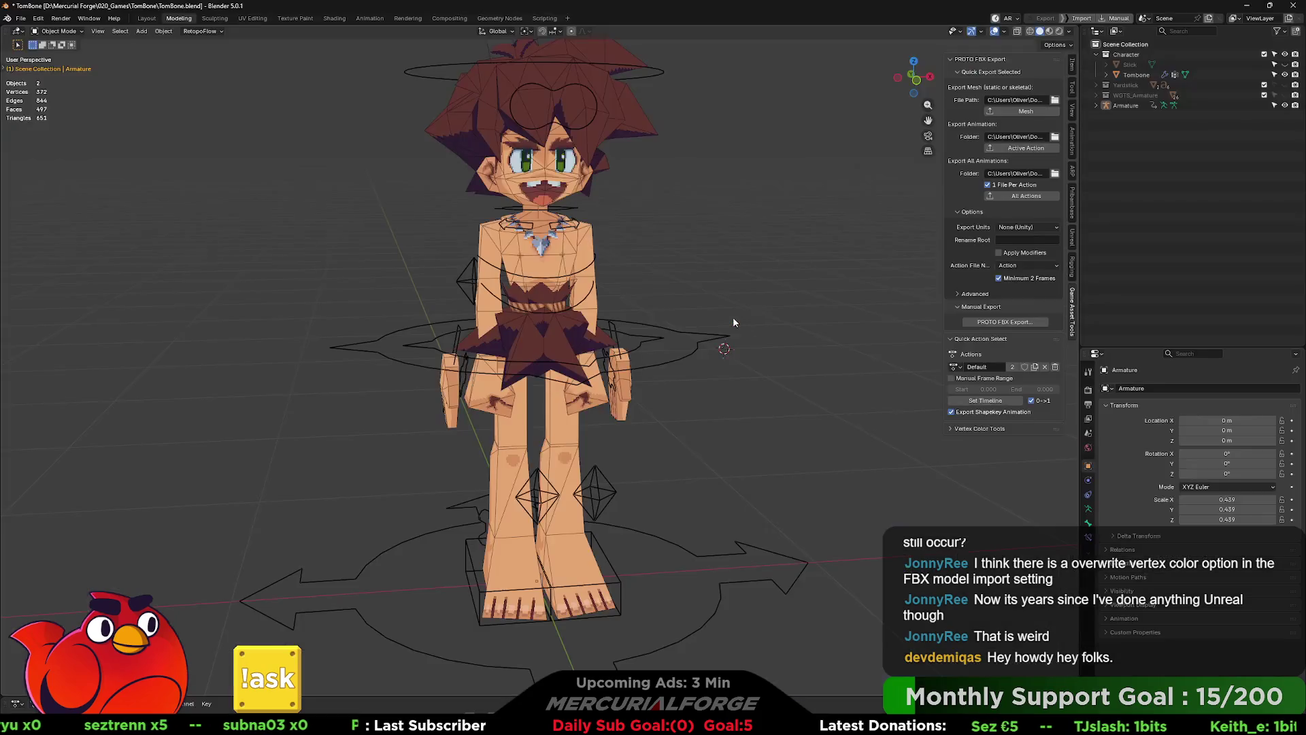
click(575, 244)
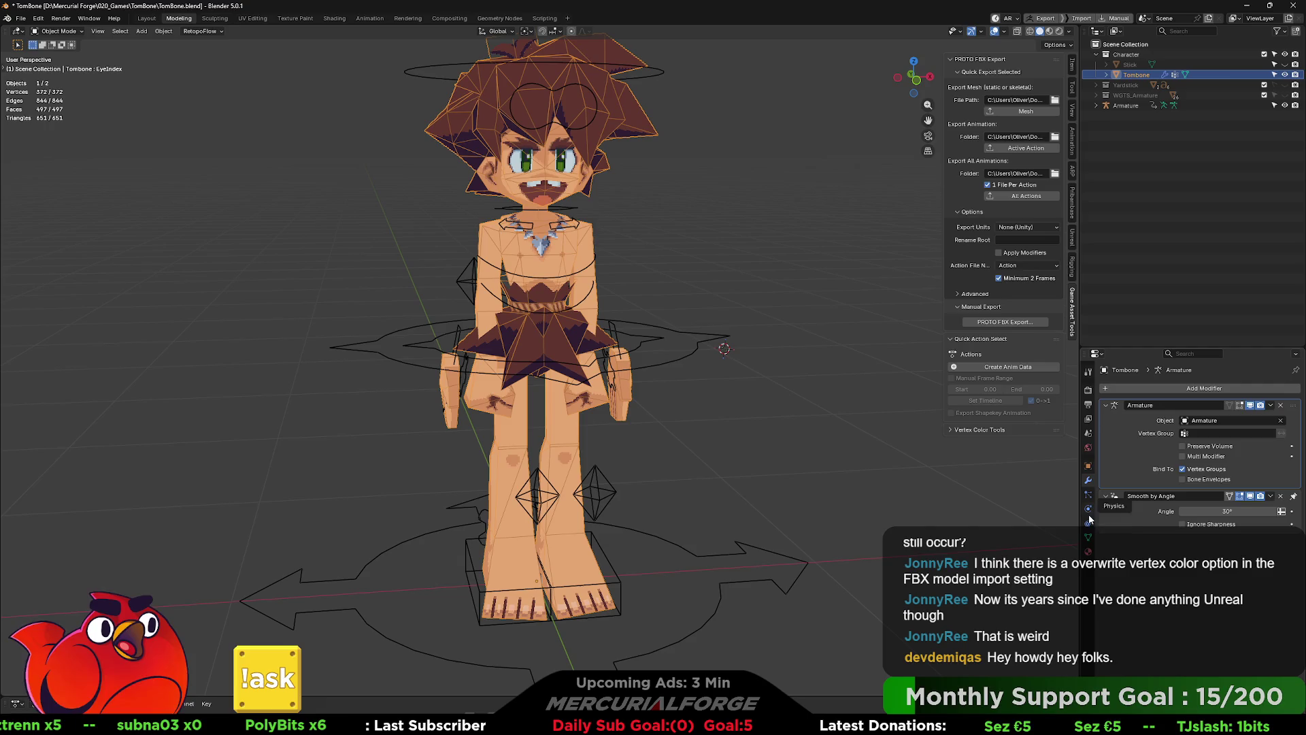
click(1087, 537)
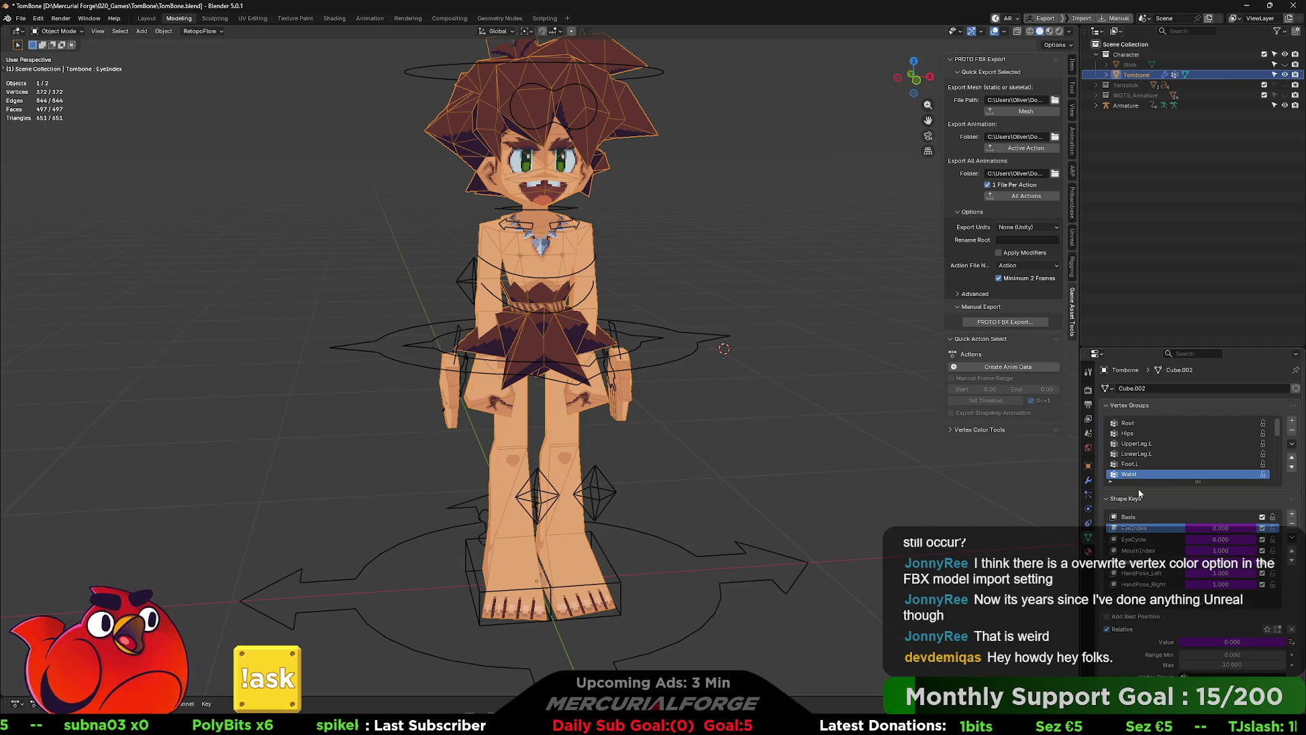
scroll(1135, 507, down, 3)
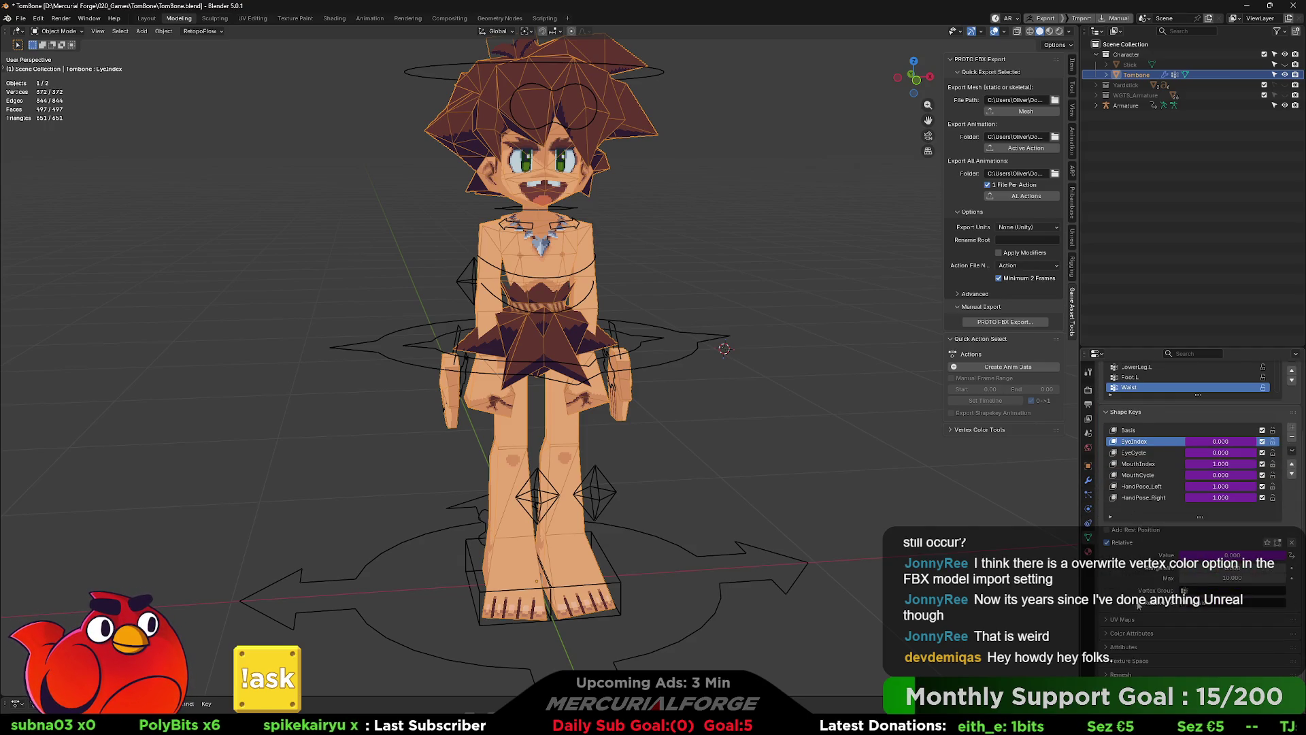
click(1108, 644)
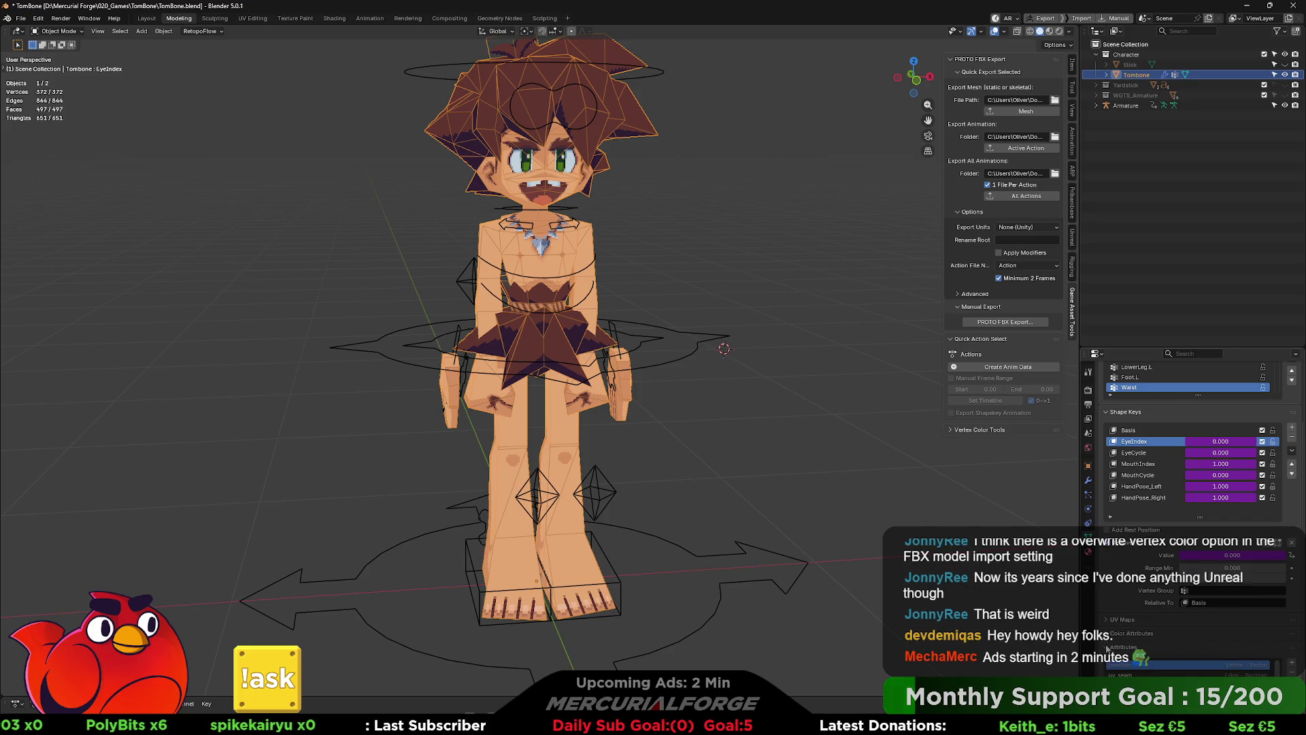
scroll(1103, 626, down, 2)
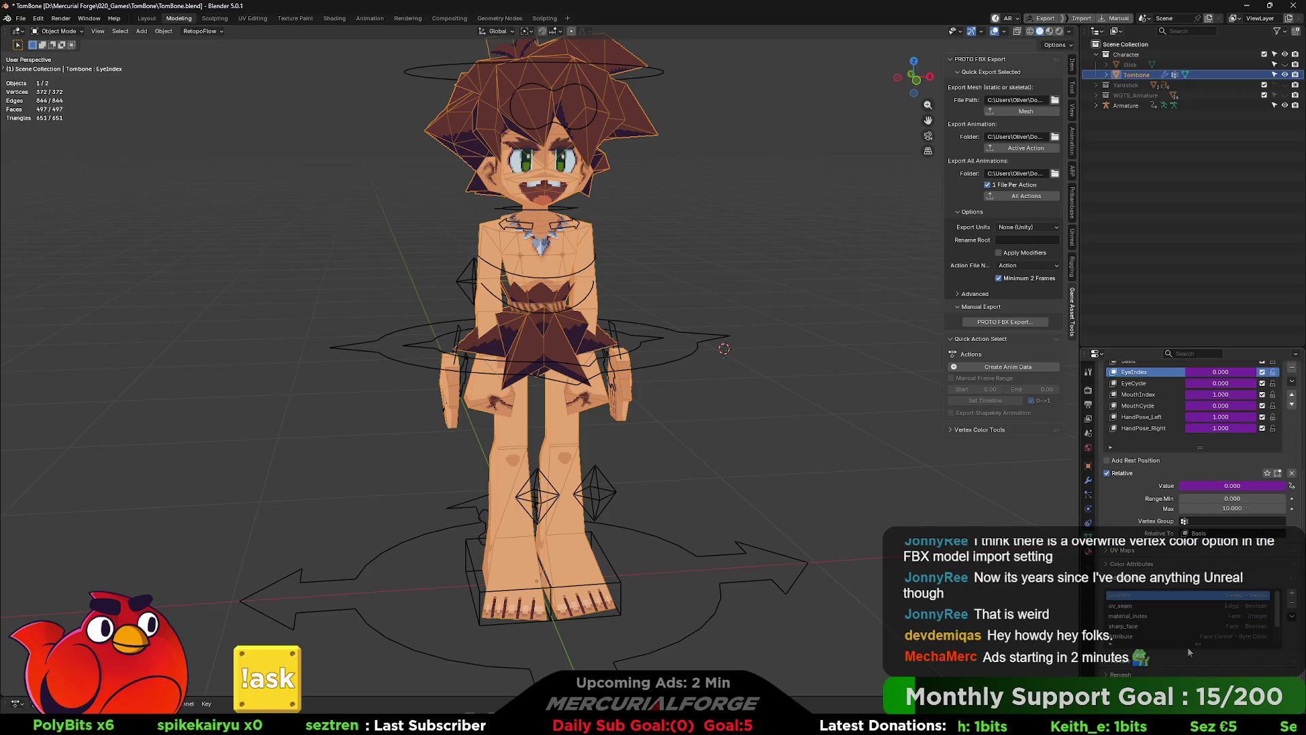
mouse_move(1175, 645)
mouse_down()
mouse_move(1175, 665)
mouse_move(1196, 667)
mouse_up()
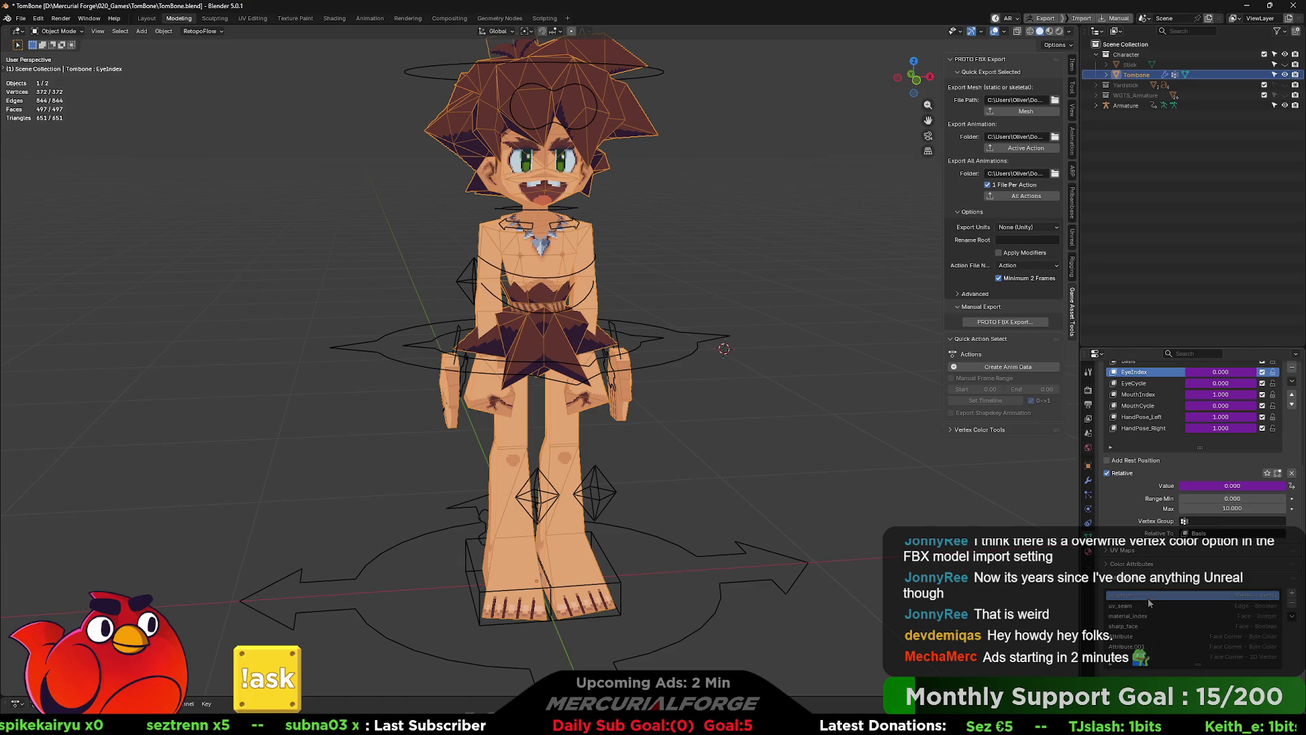
Step: Delete the extra Attribute.001 colour attribute and reselect the Tombone mesh
click(1124, 564)
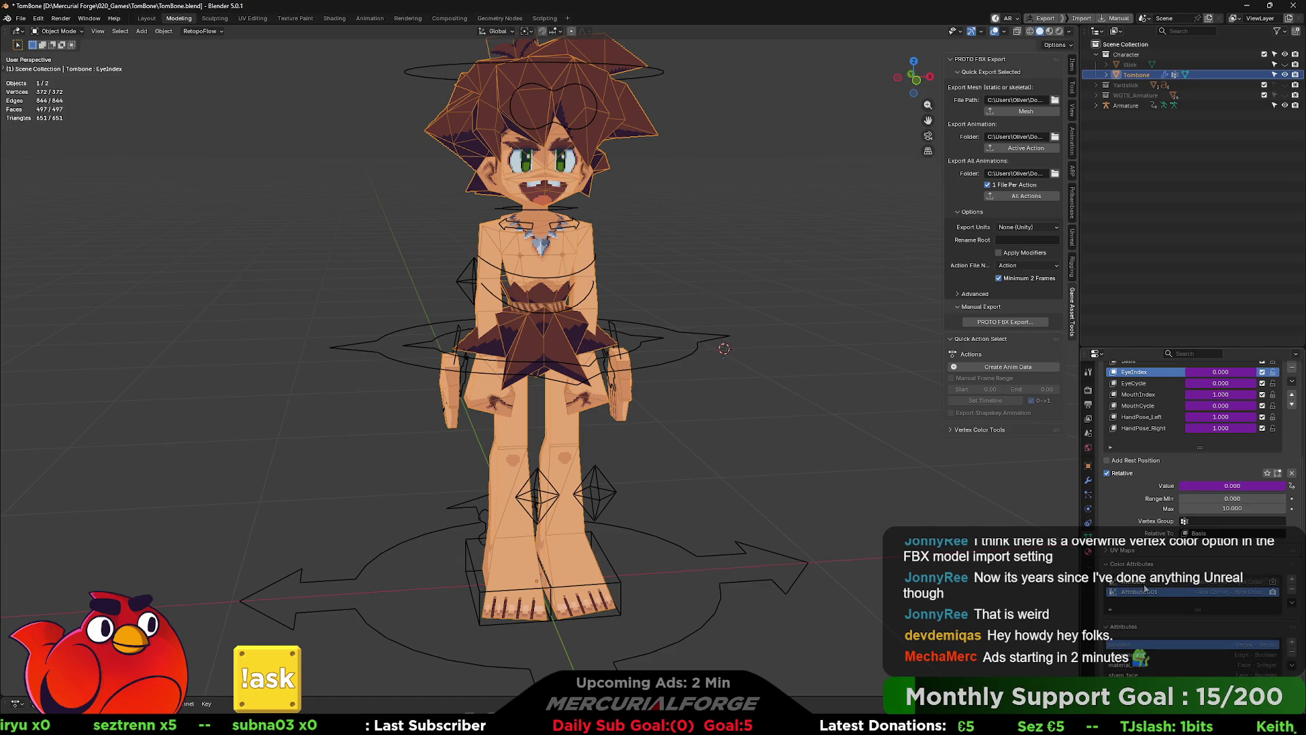
click(1291, 590)
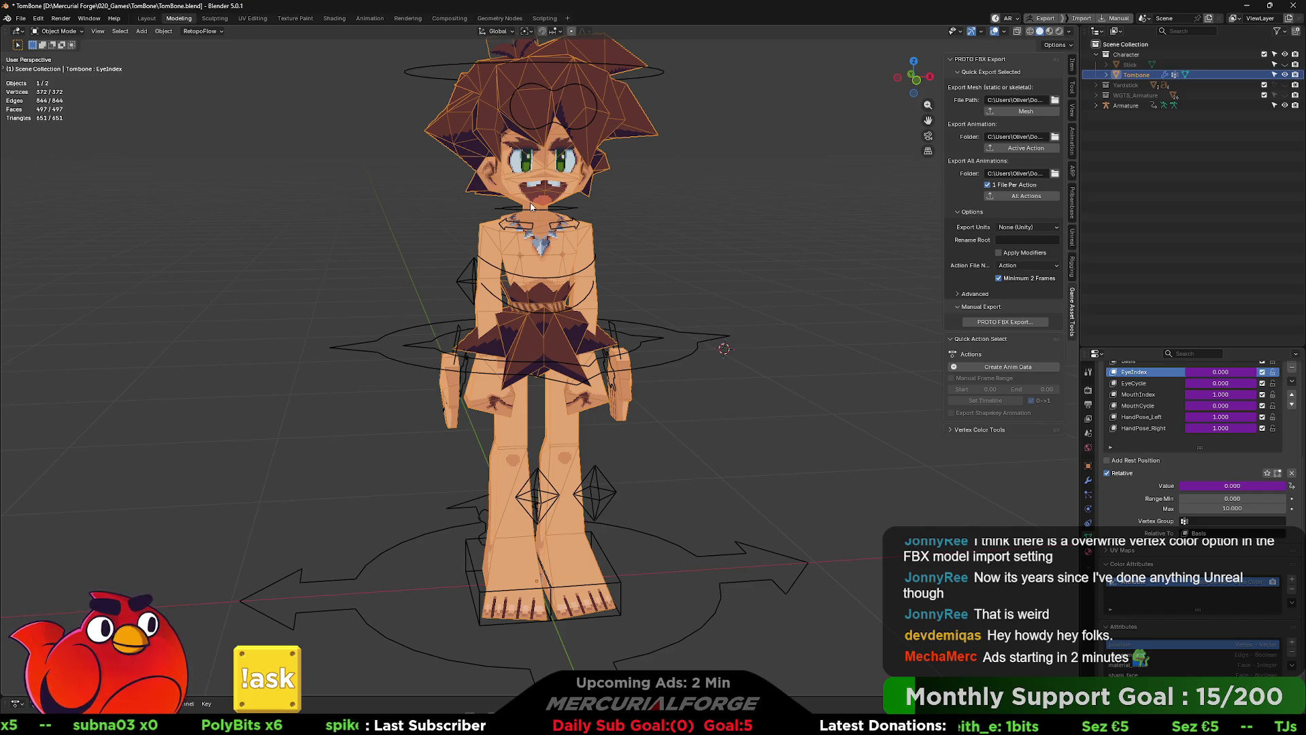
click(593, 226)
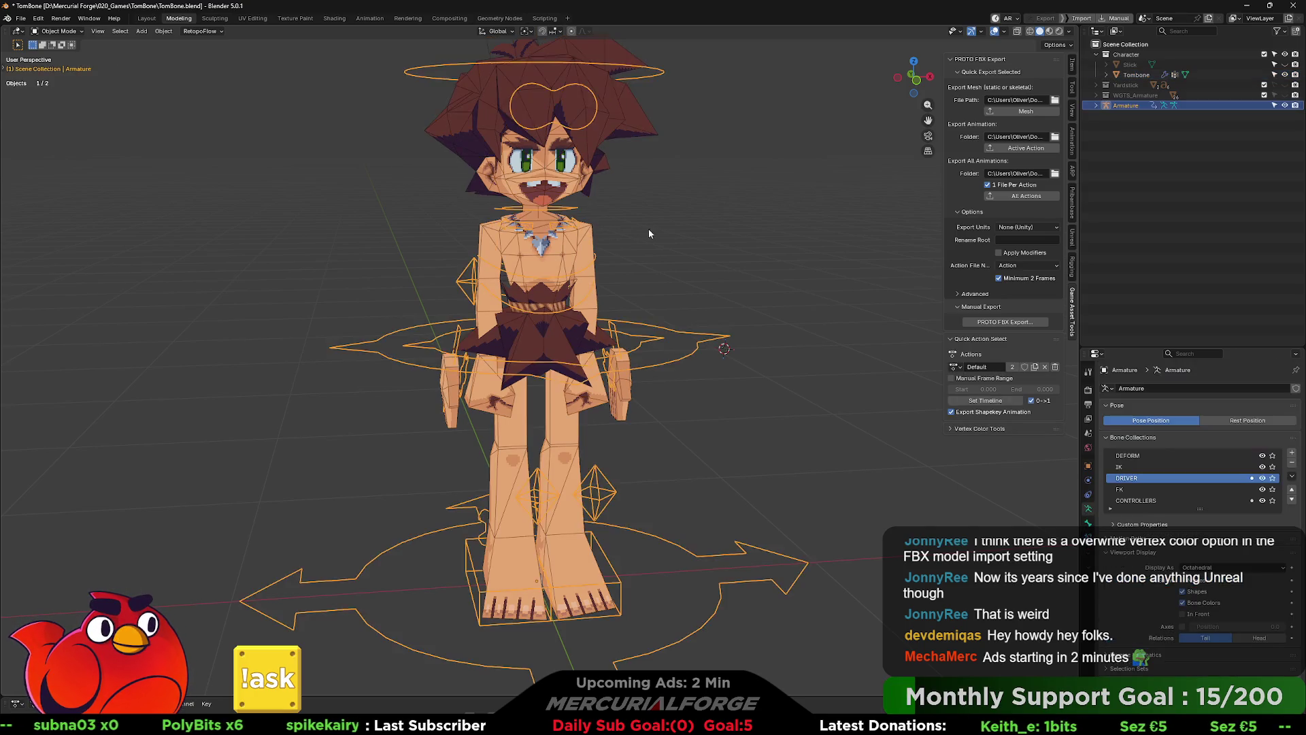
click(595, 226)
key(ctrl+Tab)
Step: Enter Vertex Paint mode and fill the whole Tombone mesh with black
click(573, 174)
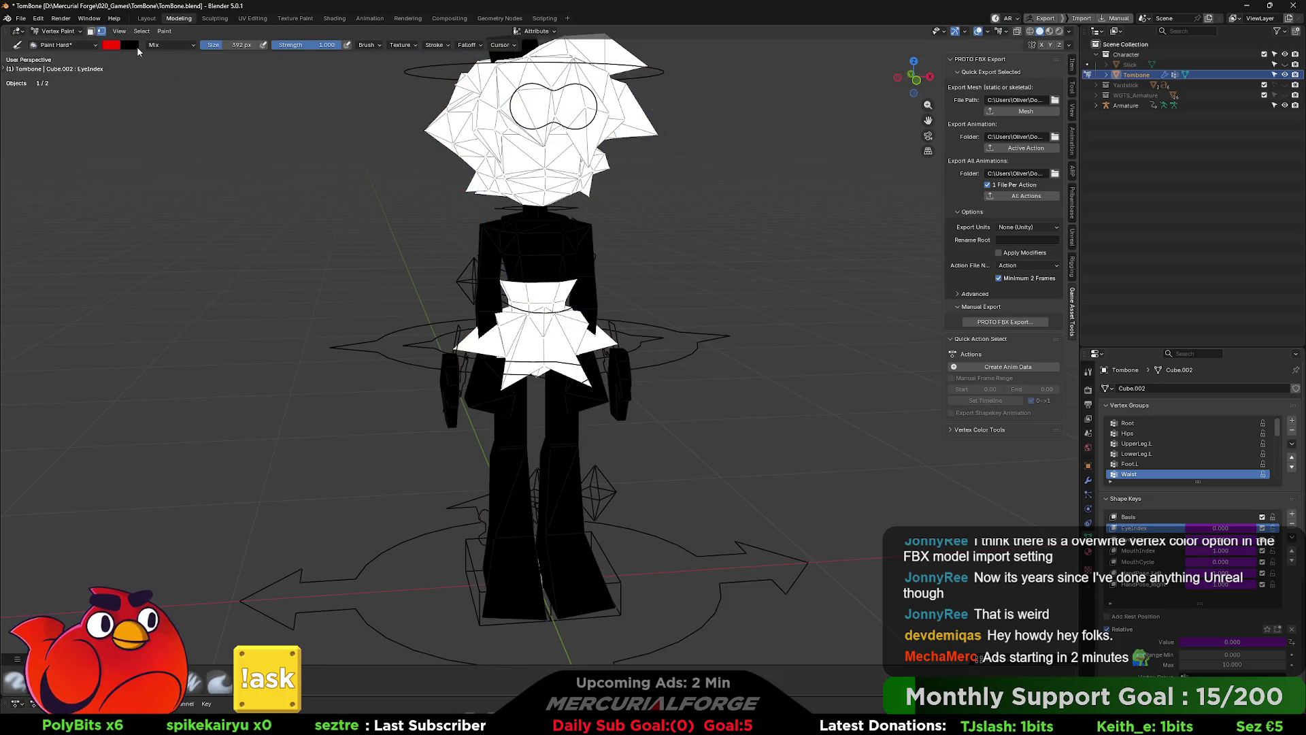
click(113, 46)
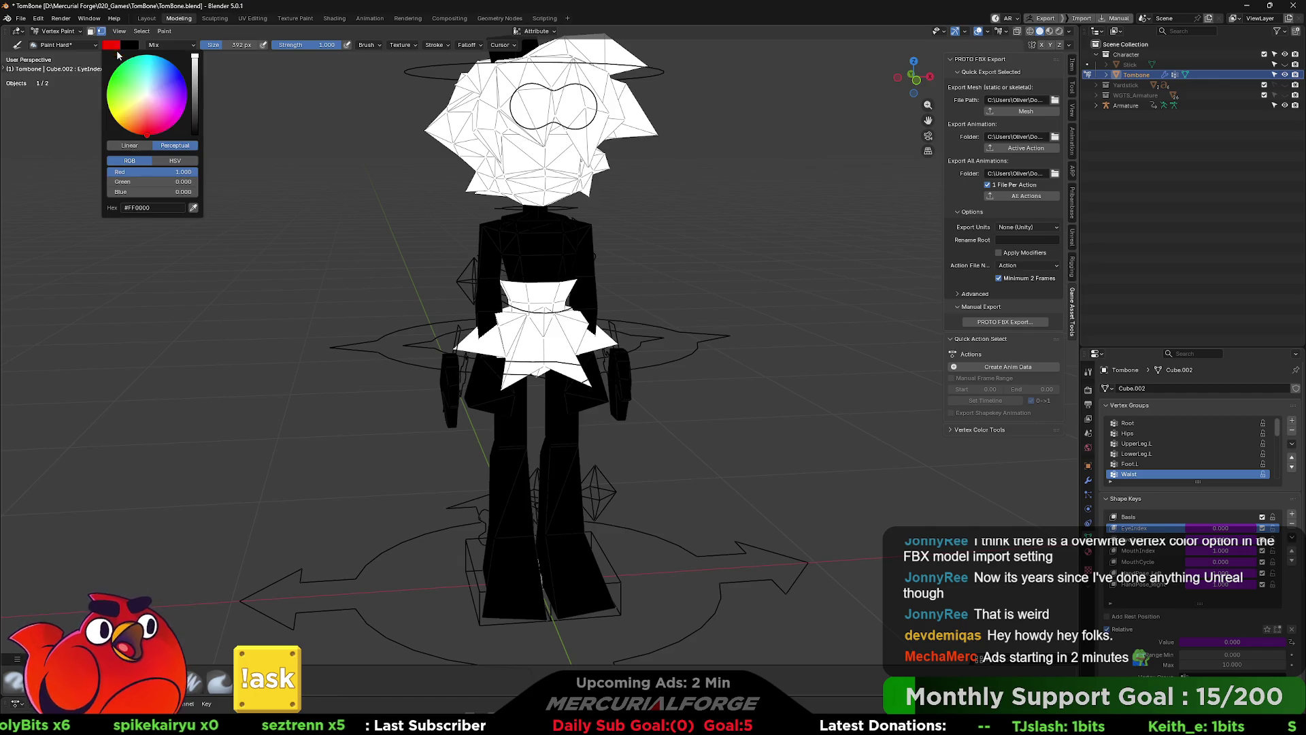
drag(185, 176, 108, 175)
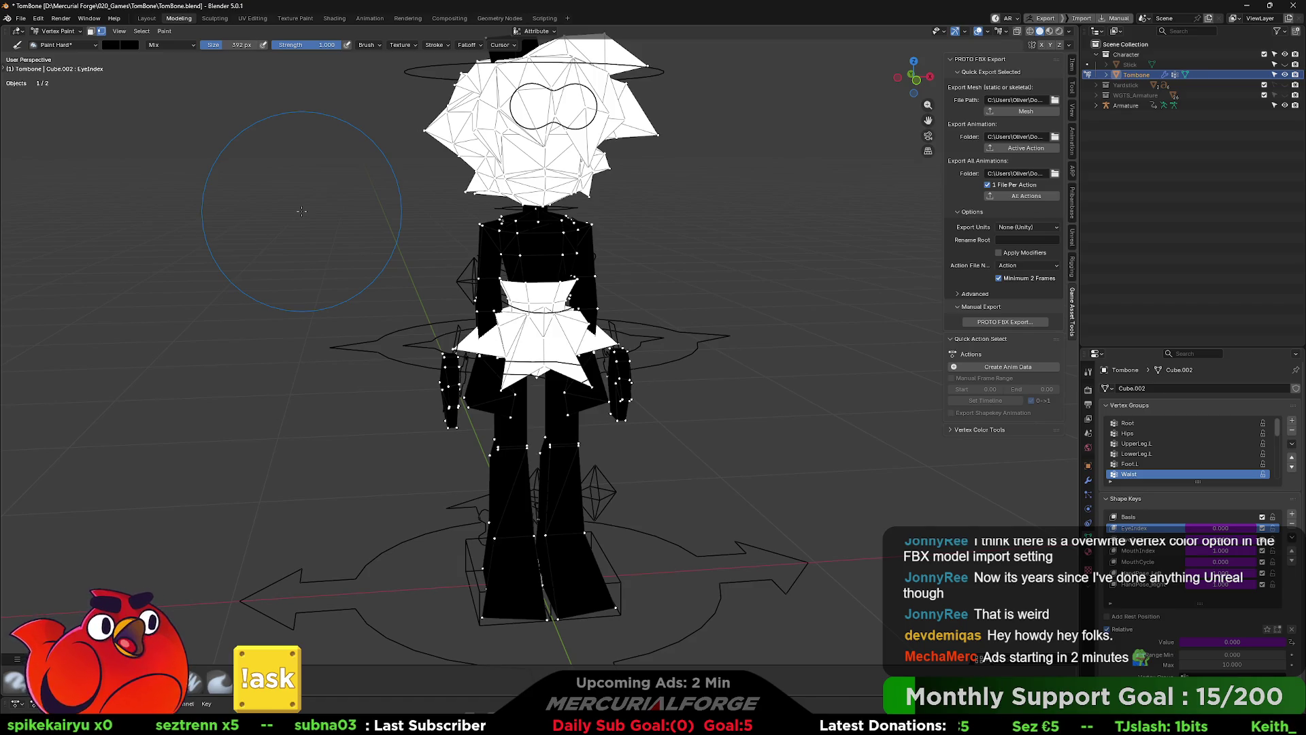
key(shift+k)
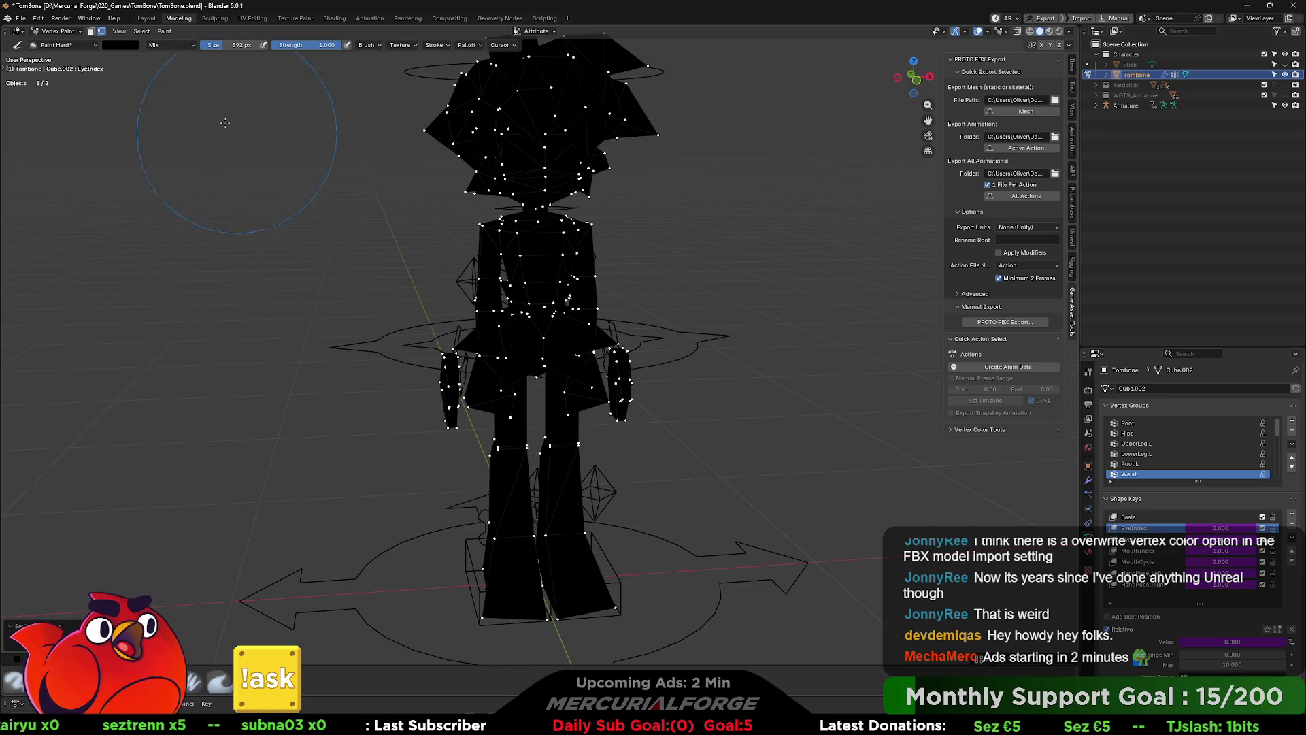
Step: Select both hands and fill them with red vertex colour
click(118, 44)
click(175, 161)
drag(195, 134, 195, 57)
click(187, 94)
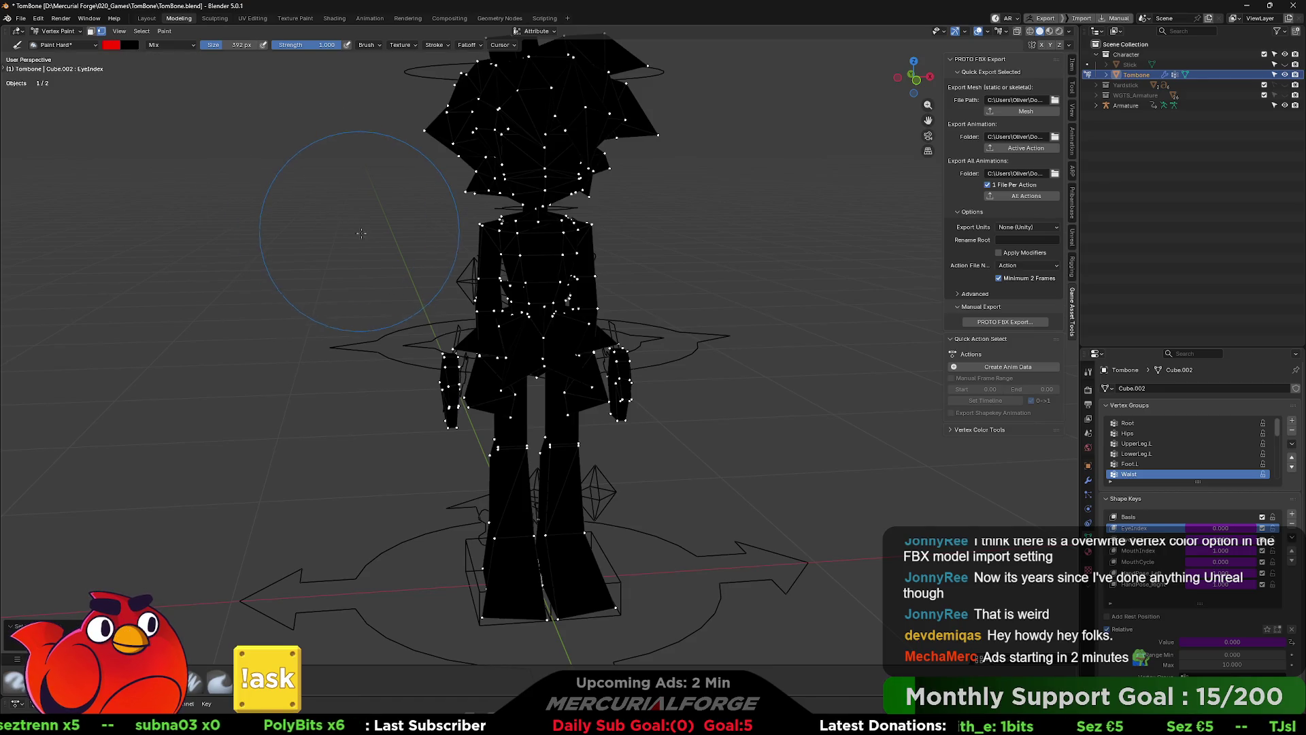
key(Tab)
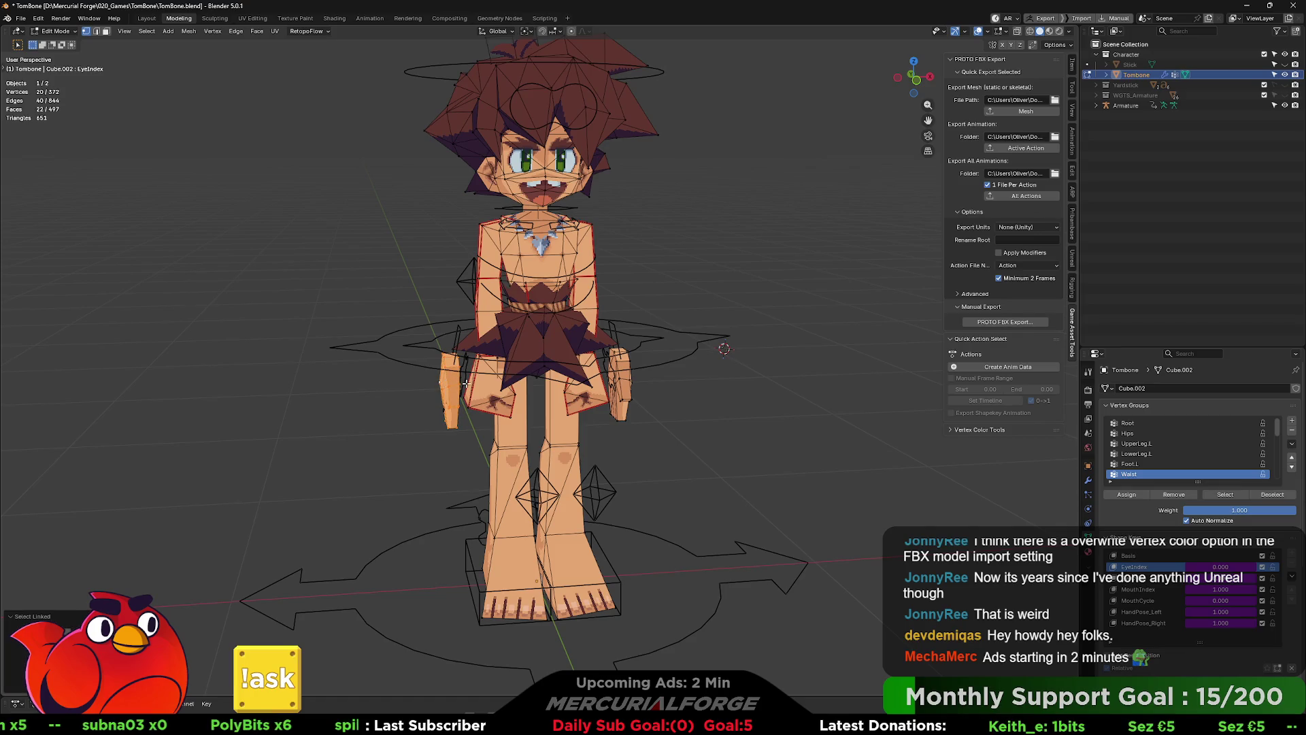
key(l)
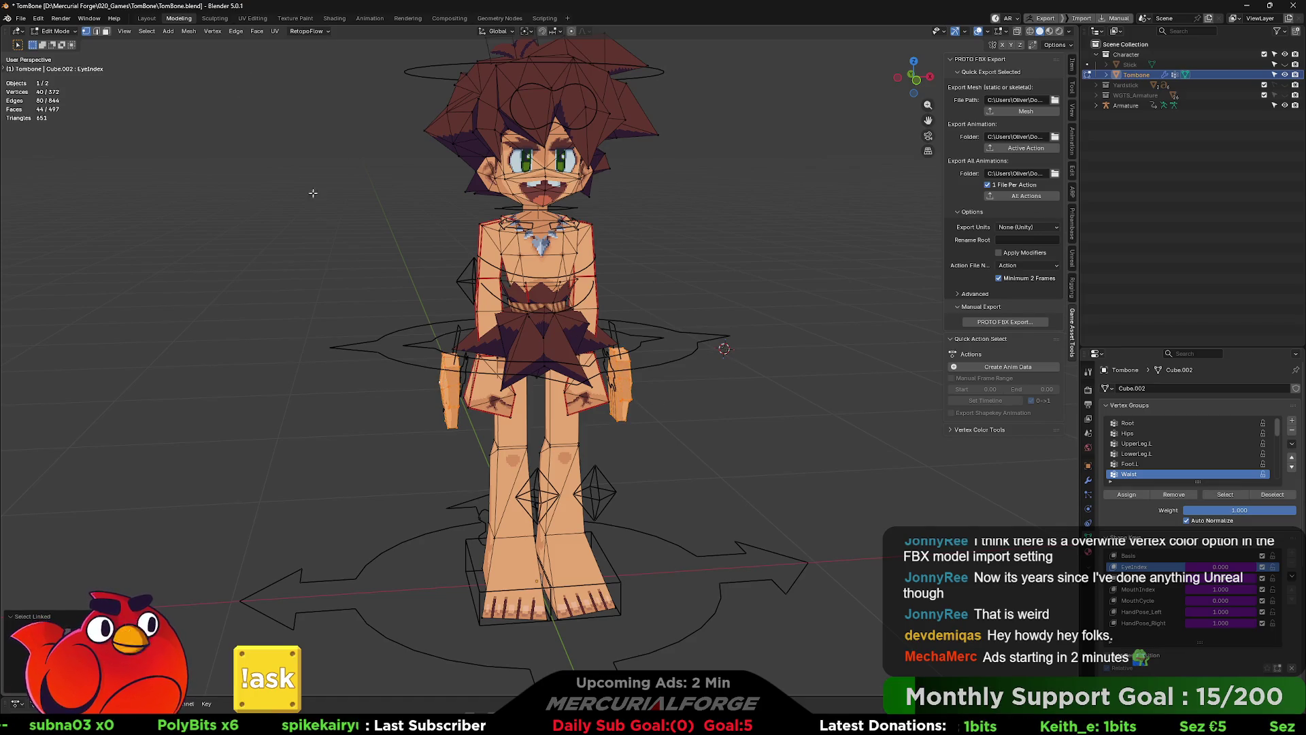
key(Tab)
key(shift+k)
Step: Return to Object Mode, select the armature, and switch back to Unreal Engine
key(Tab)
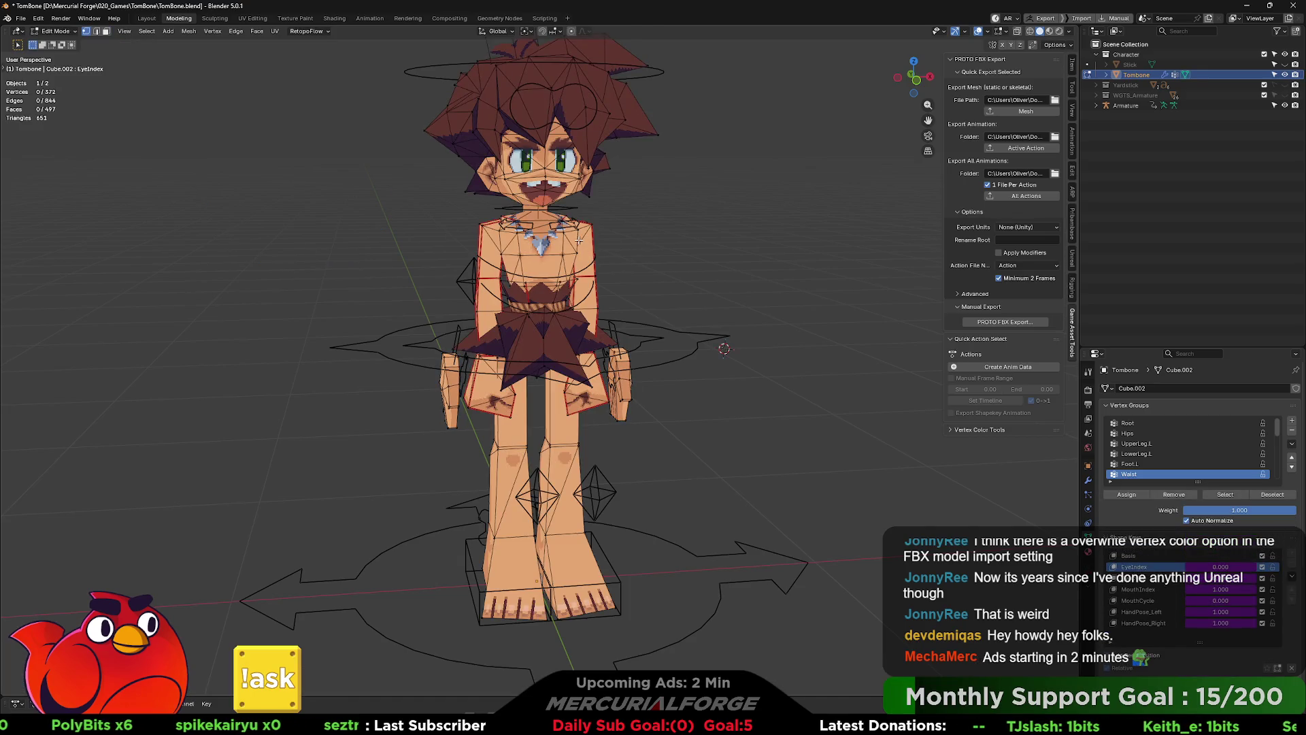
key(Tab)
shift+click(593, 234)
shift+click(593, 234)
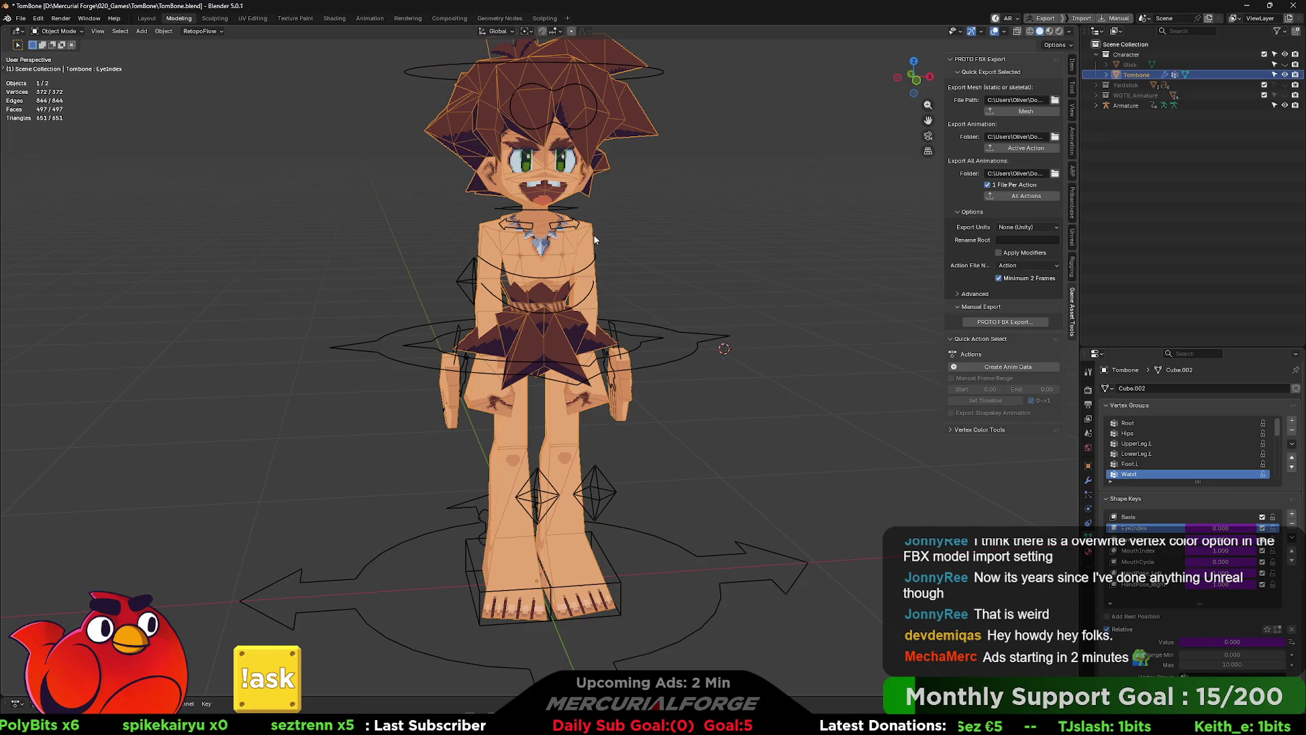
shift+click(639, 320)
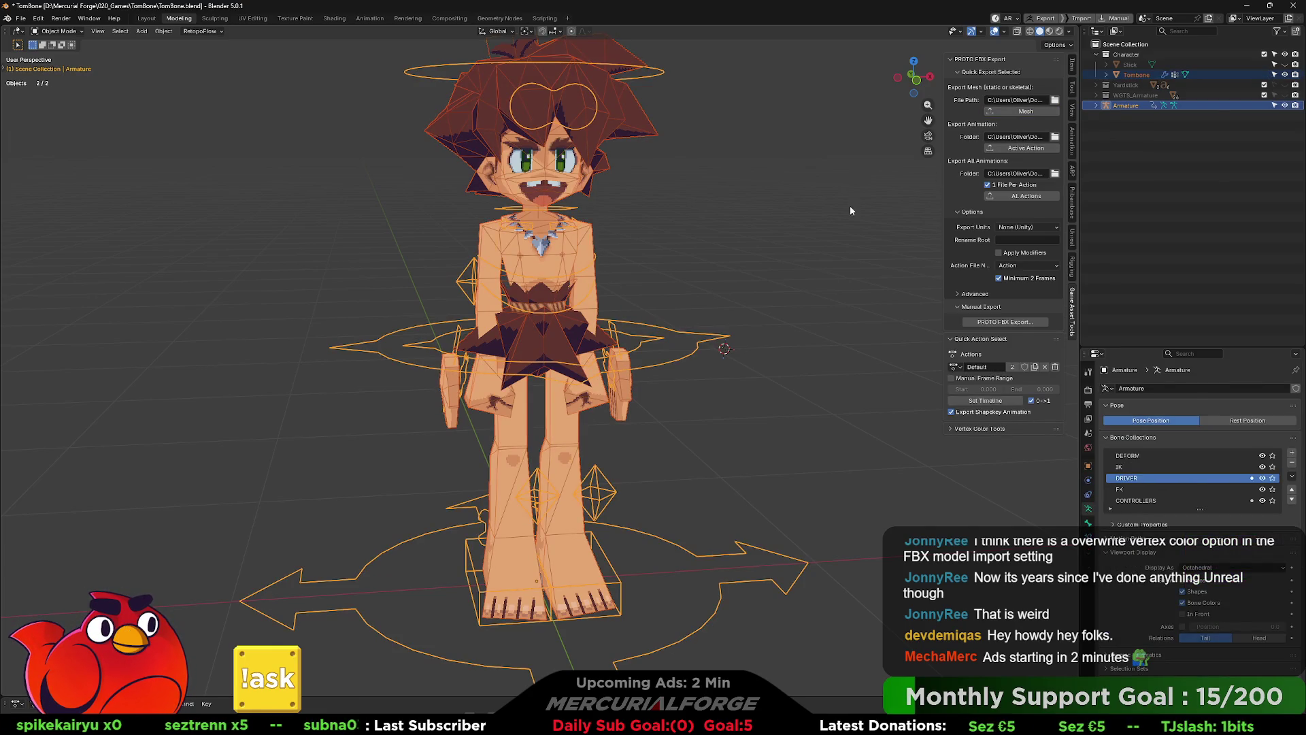
key(alt+Tab)
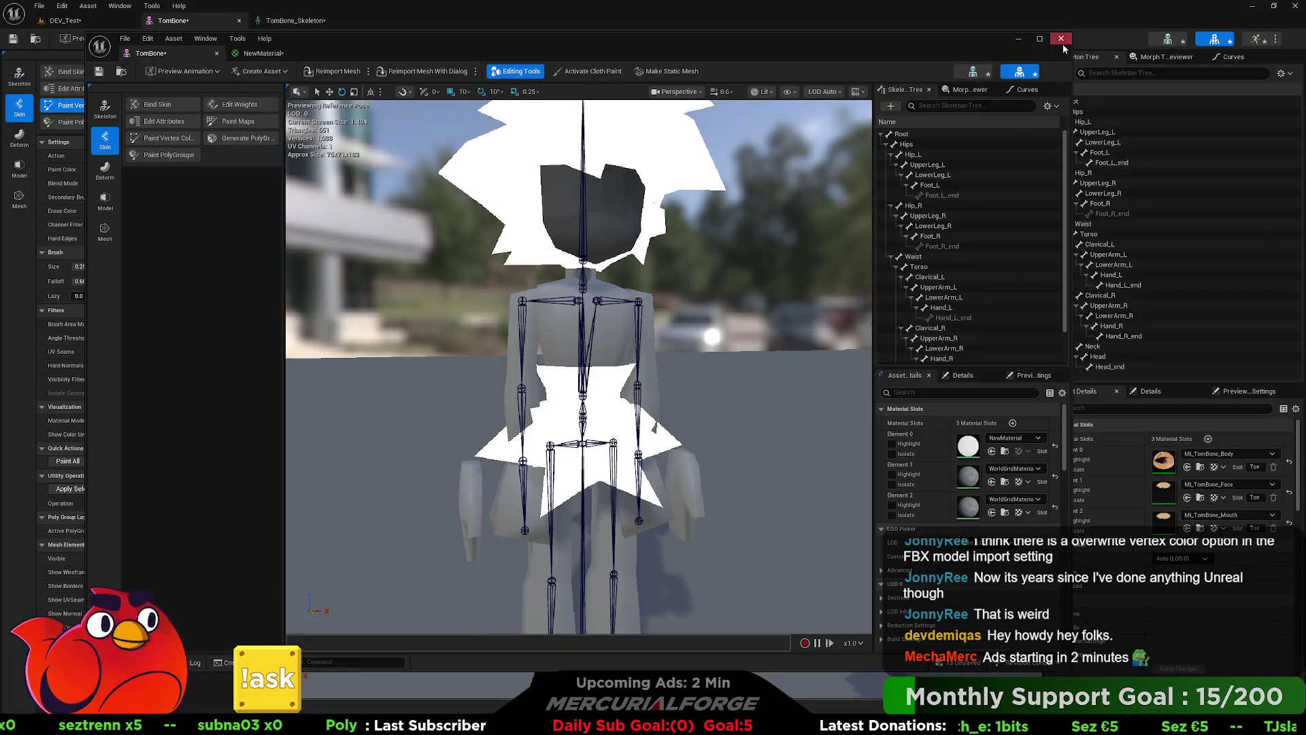
Step: Reimport TomBone with its black-and-red-hands vertex colours and turn off vertex painting
key(alt+Tab)
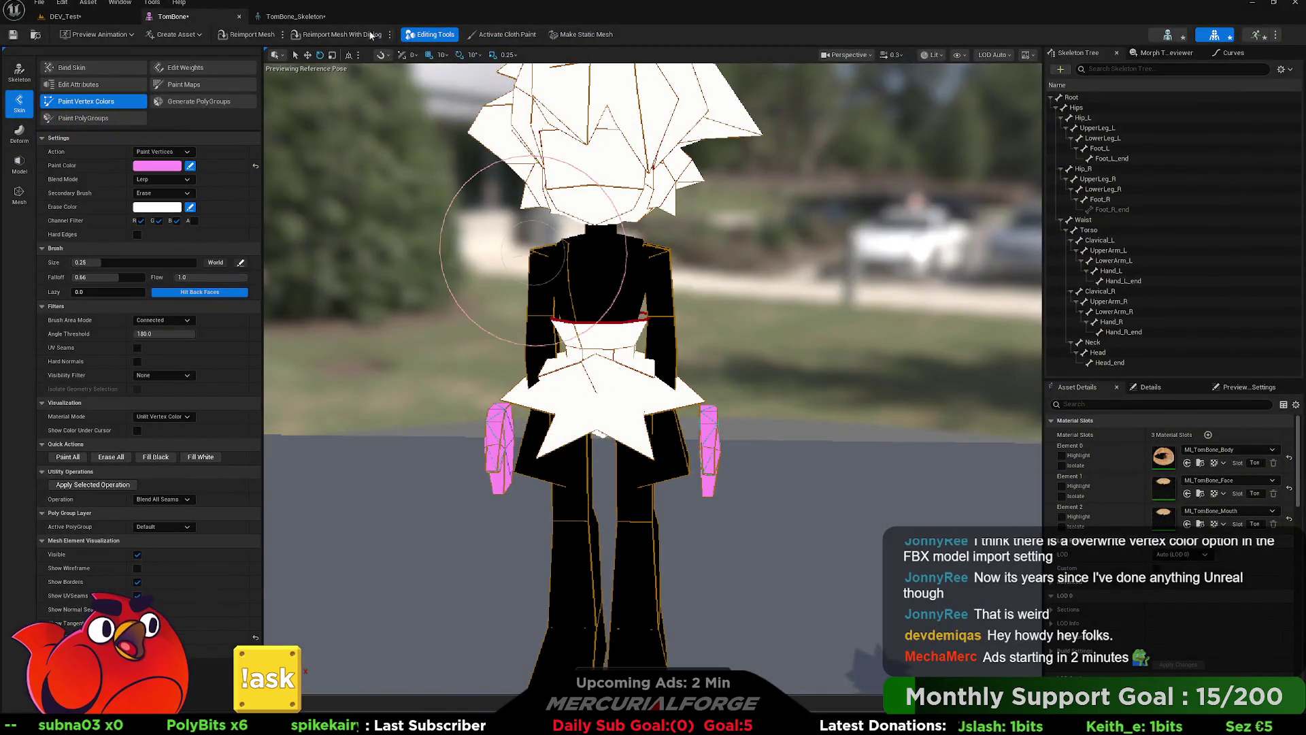
click(300, 36)
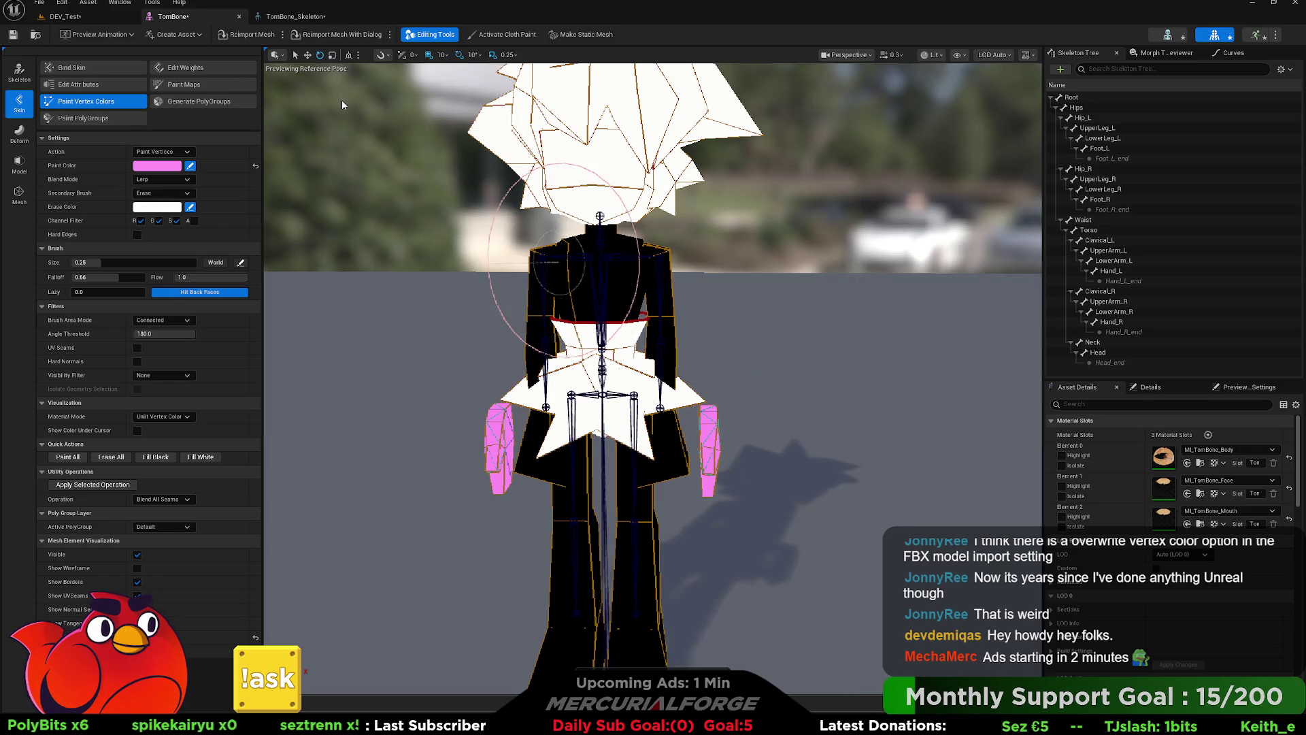
click(53, 102)
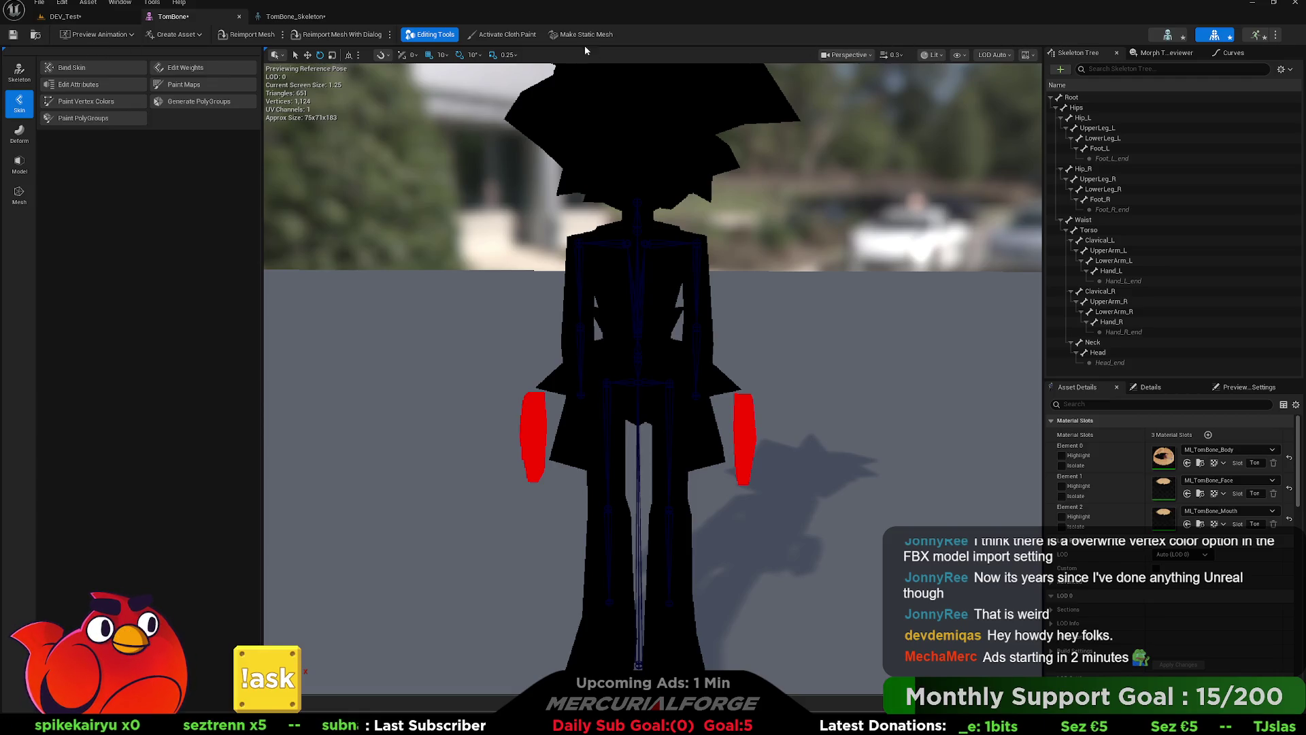
click(93, 19)
Step: Fly the DEV_Test viewport close to the character's hands, then open the Content Drawer
scroll(493, 181, down, 3)
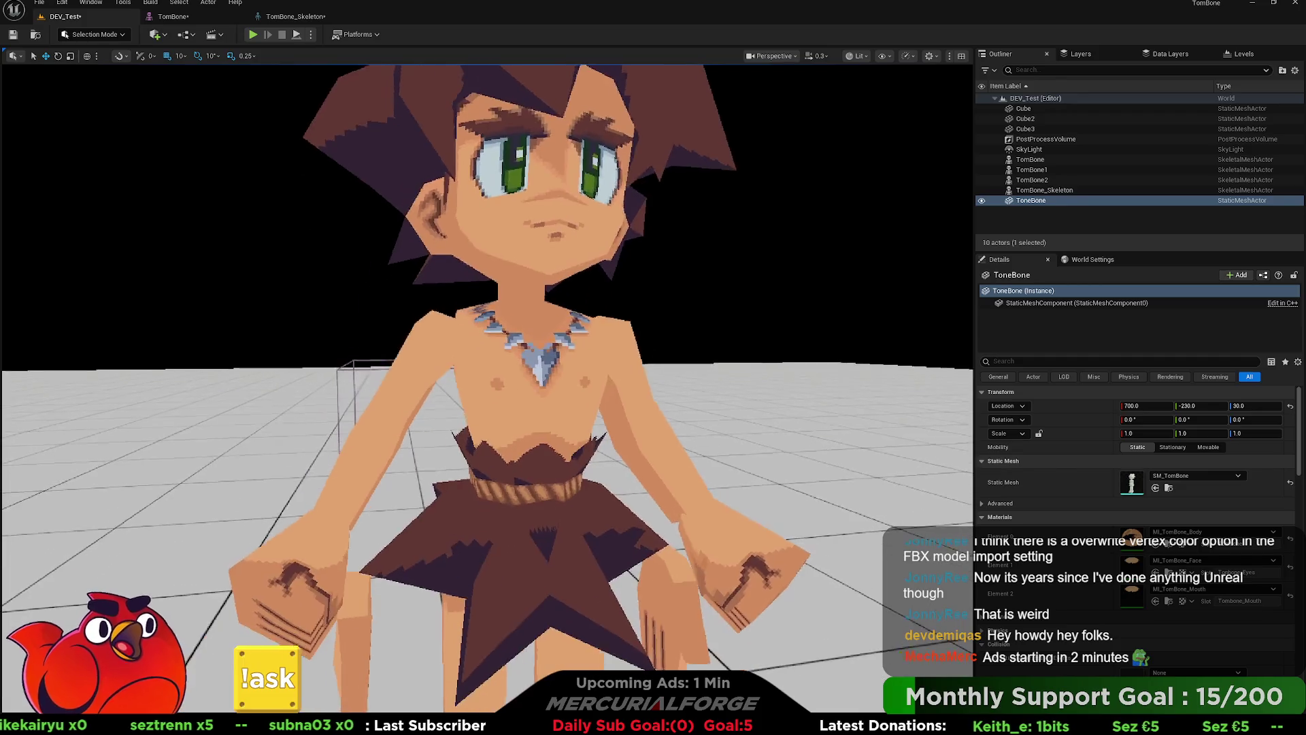
mouse_move(704, 305)
mouse_down()
mouse_move(836, 329)
mouse_move(703, 306)
mouse_move(921, 370)
mouse_move(735, 344)
mouse_move(651, 283)
mouse_up()
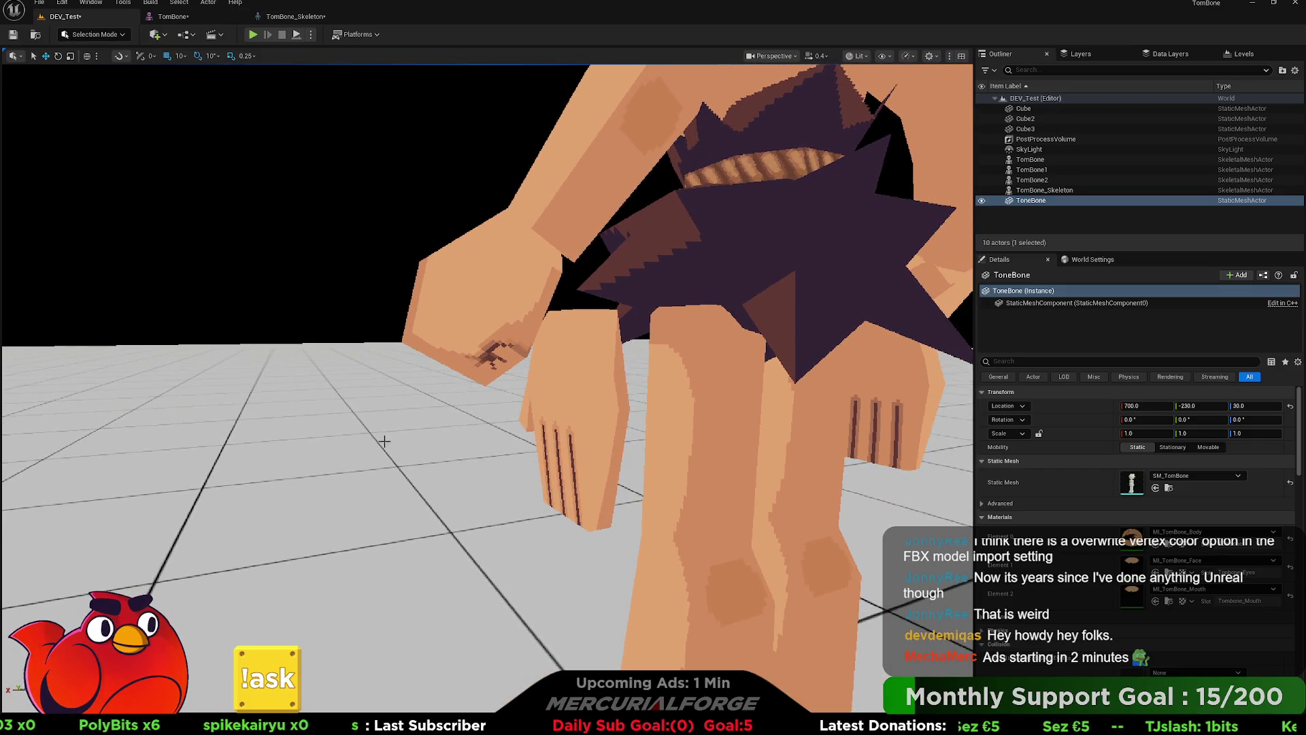
key(ctrl+space)
mouse_move(375, 578)
mouse_down()
mouse_move(363, 589)
mouse_move(156, 550)
mouse_up()
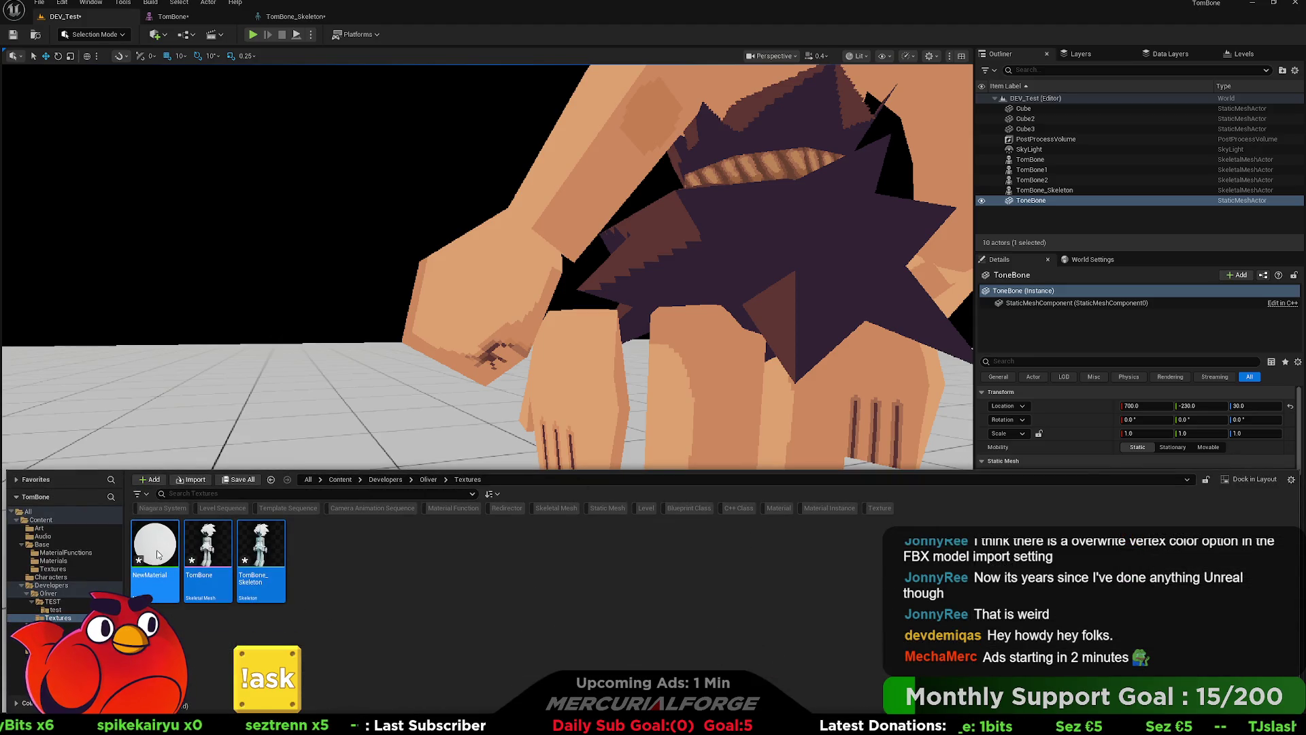
Step: Browse the test, Base Textures and Base Materials folders, then close the Content Drawer
click(58, 610)
key(Up)
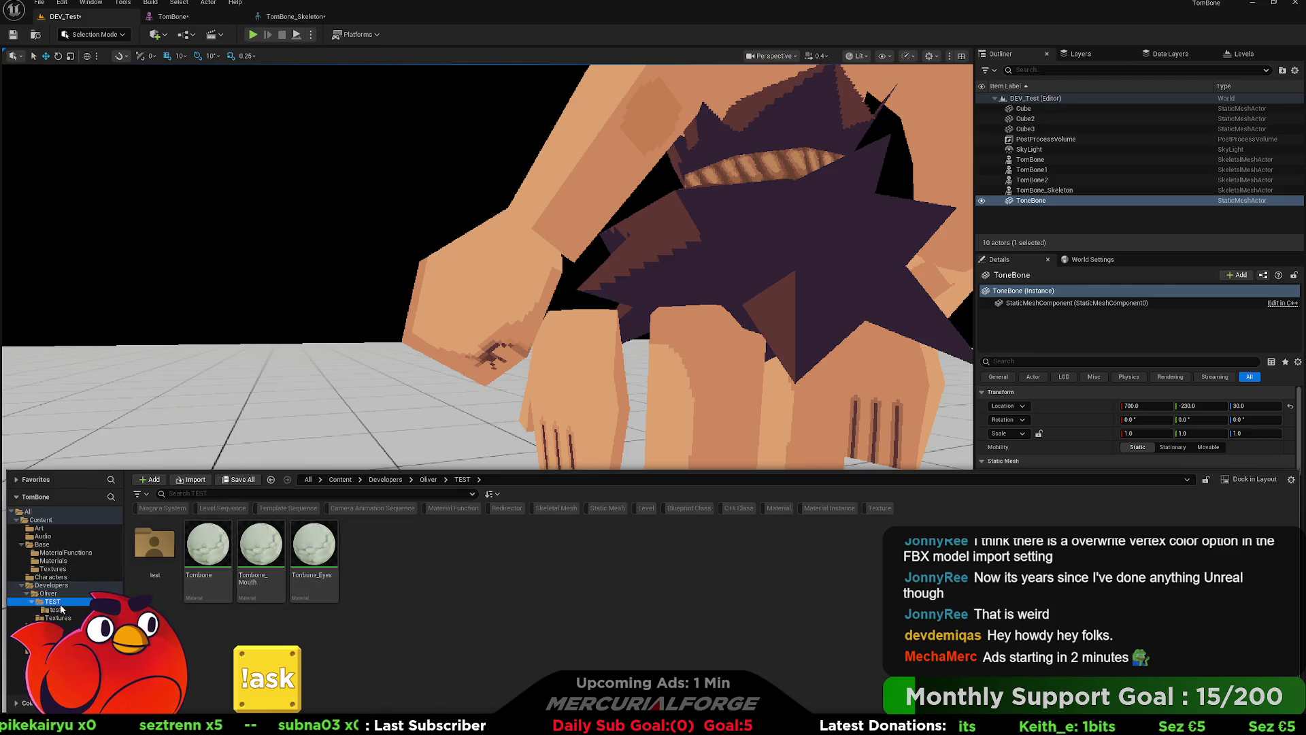
click(58, 568)
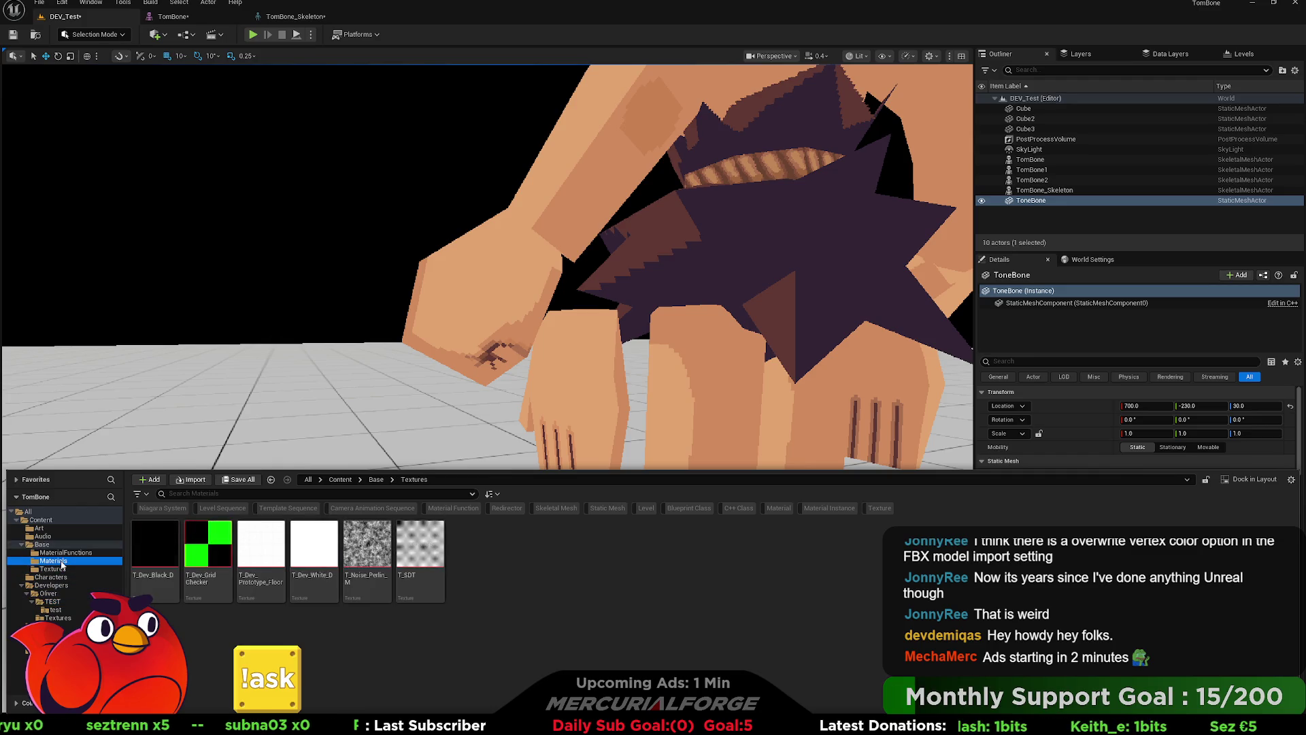
click(61, 562)
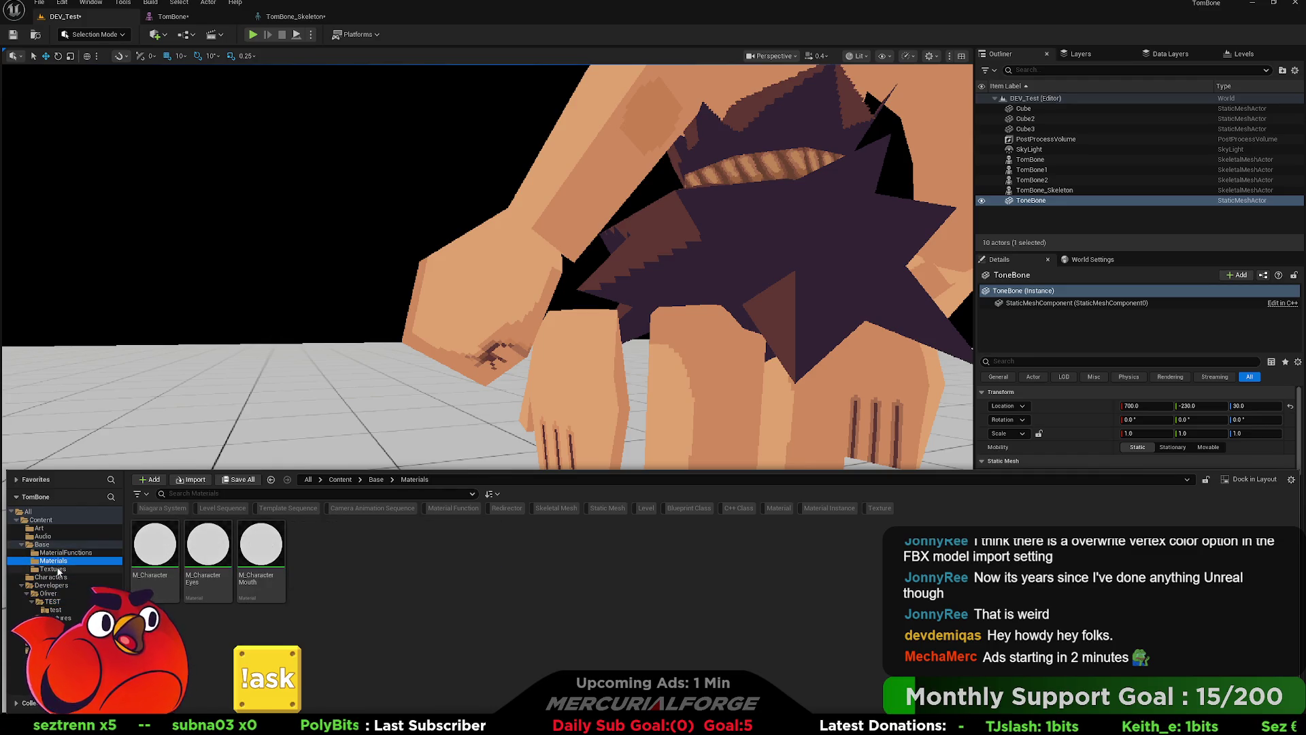
click(59, 569)
click(59, 560)
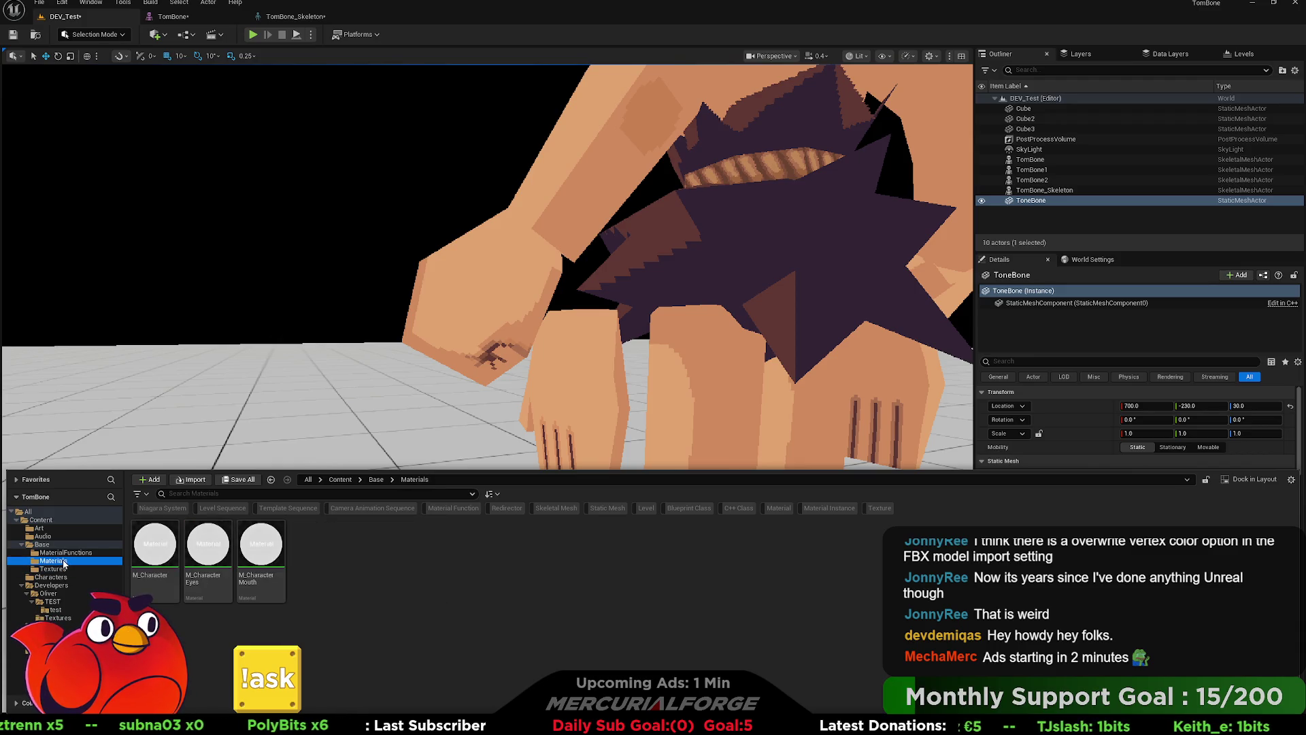
click(631, 312)
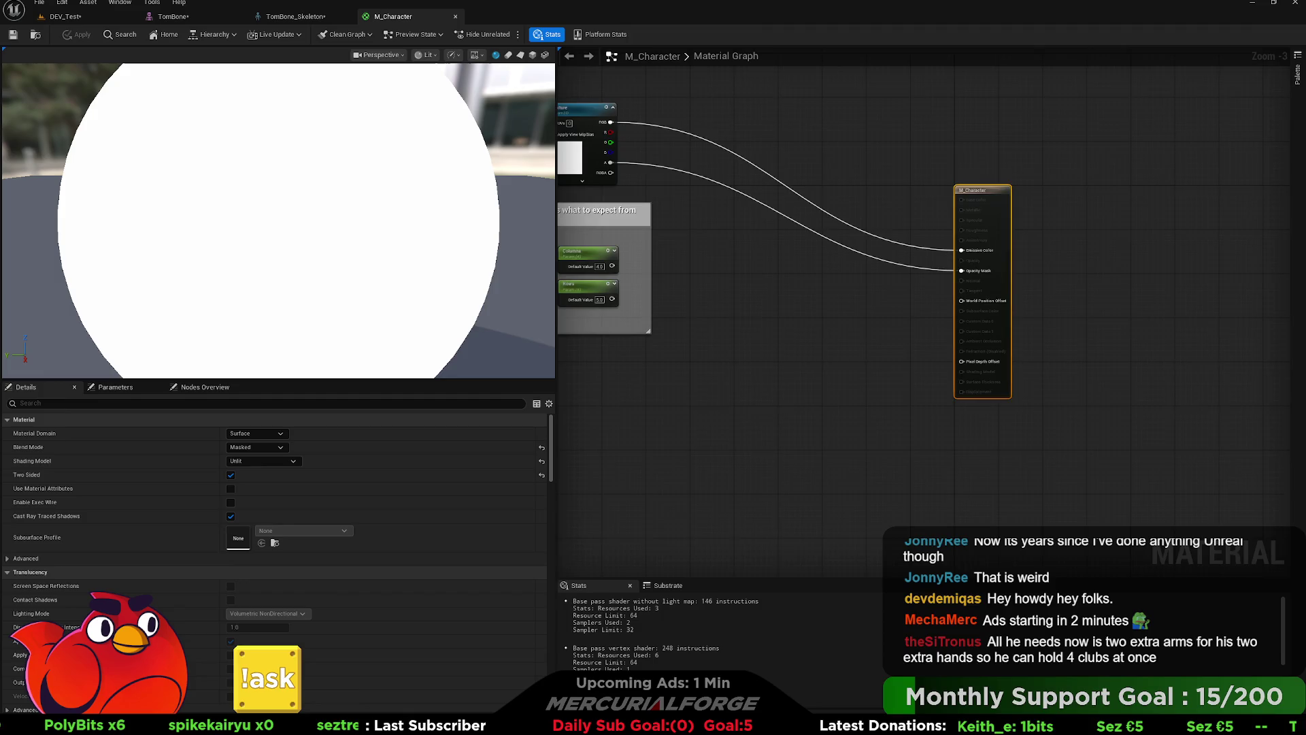
Step: Delete the texture-settings comment box along with its Columns and Rows nodes
key(Home)
mouse_move(883, 382)
mouse_down()
mouse_move(868, 344)
mouse_move(959, 356)
mouse_move(971, 390)
mouse_up()
scroll(825, 344, up, 2)
drag(1016, 312, 833, 134)
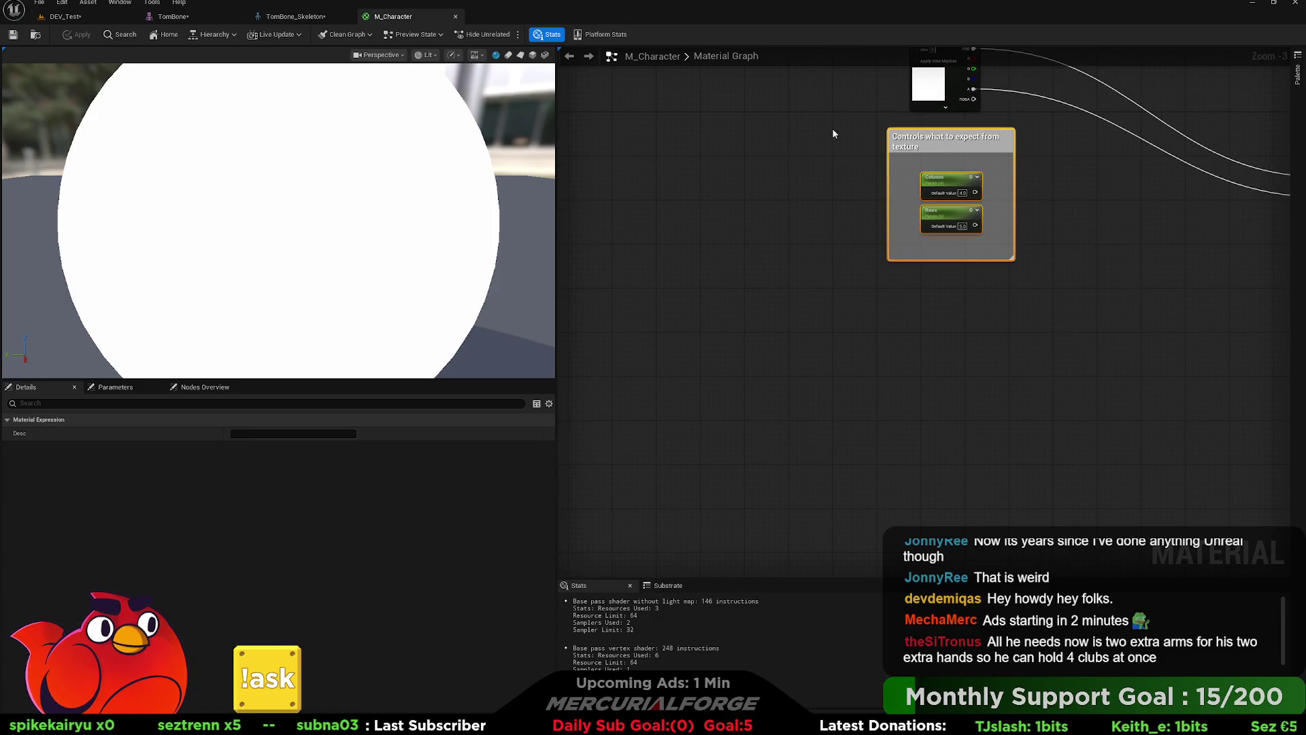
key(Delete)
Step: Add a scalar parameter named HandIndex_Left in an empty area of the graph
mouse_move(843, 313)
mouse_down()
mouse_move(939, 315)
mouse_move(940, 328)
mouse_move(862, 346)
mouse_move(825, 338)
mouse_move(880, 353)
mouse_up()
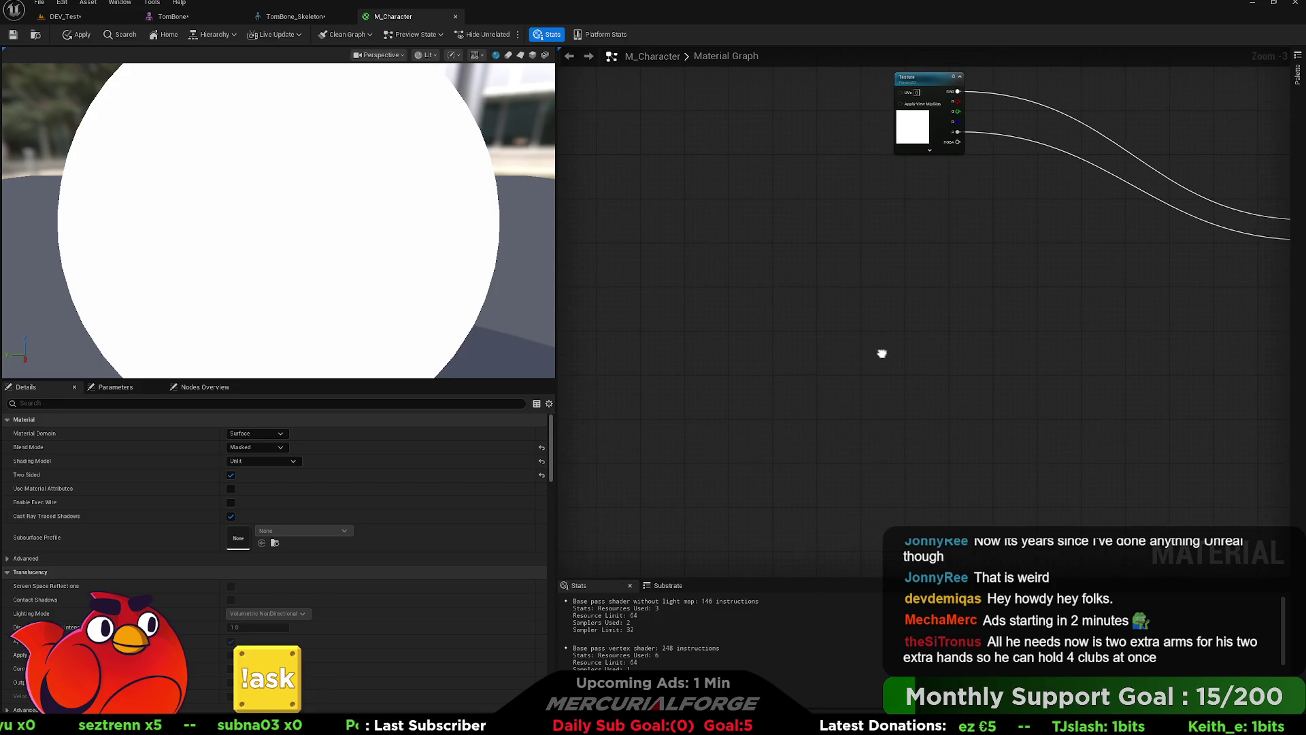
click(762, 281)
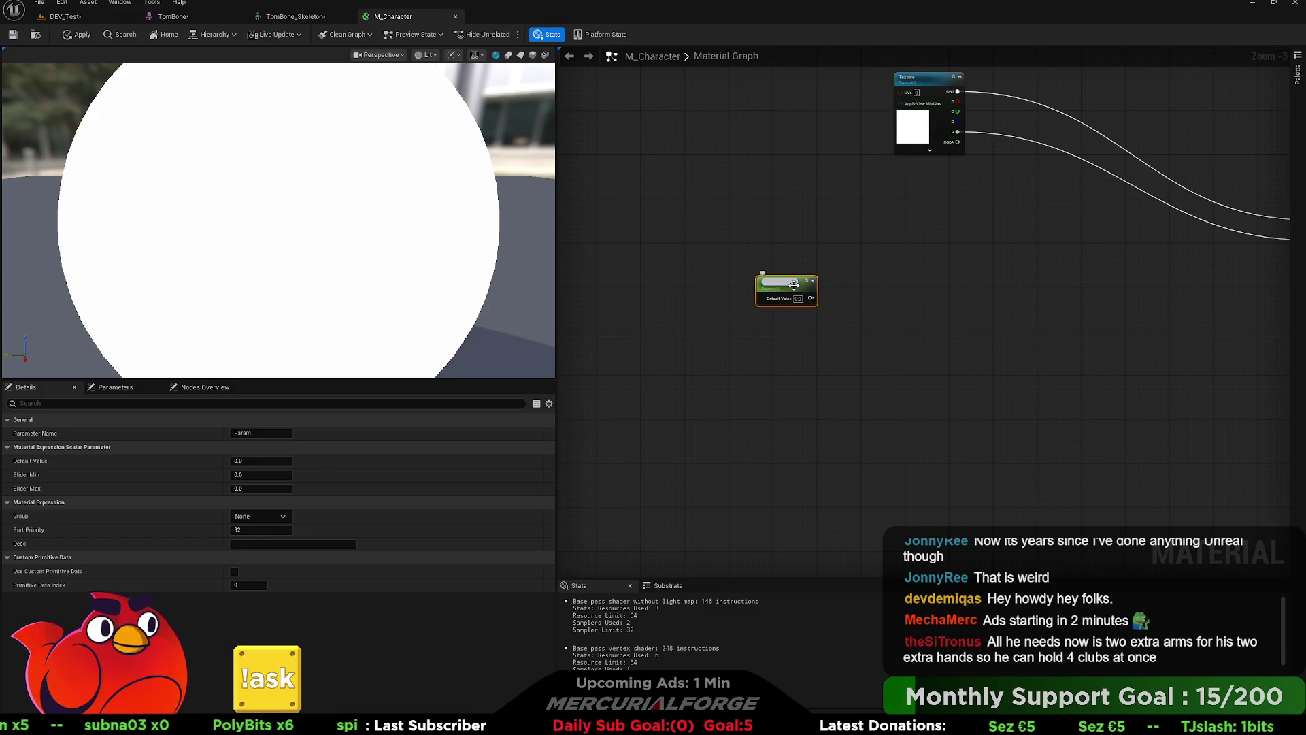
text(HandIndex_)
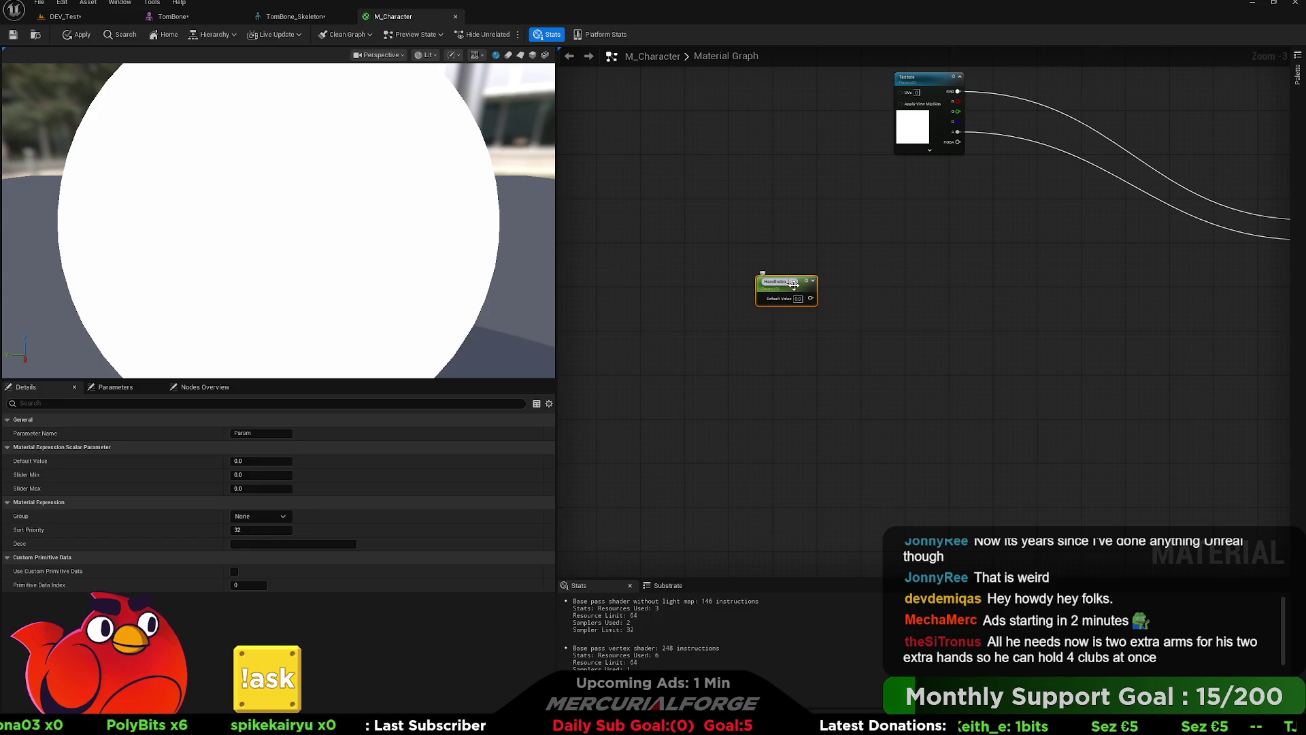
key(Return)
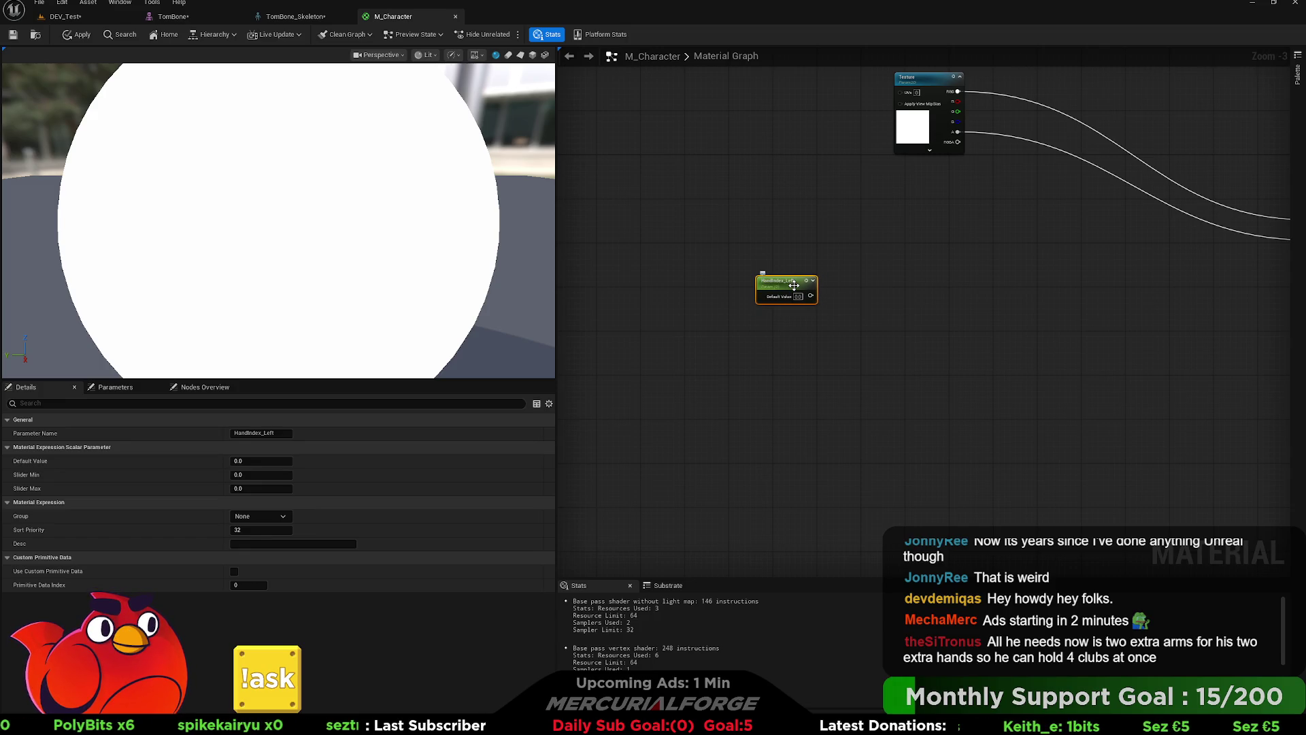
scroll(793, 285, up, 3)
drag(770, 294, 720, 280)
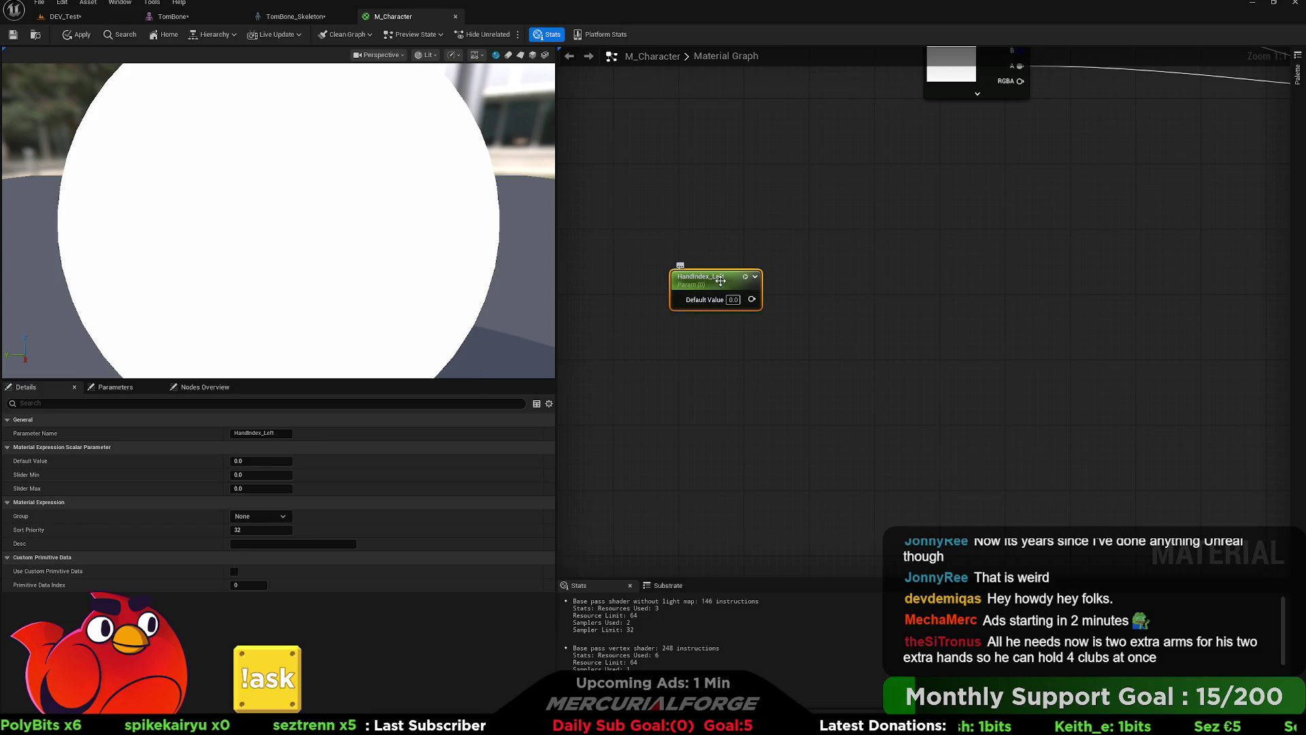
mouse_move(810, 287)
mouse_down()
mouse_move(816, 353)
mouse_move(794, 370)
mouse_up()
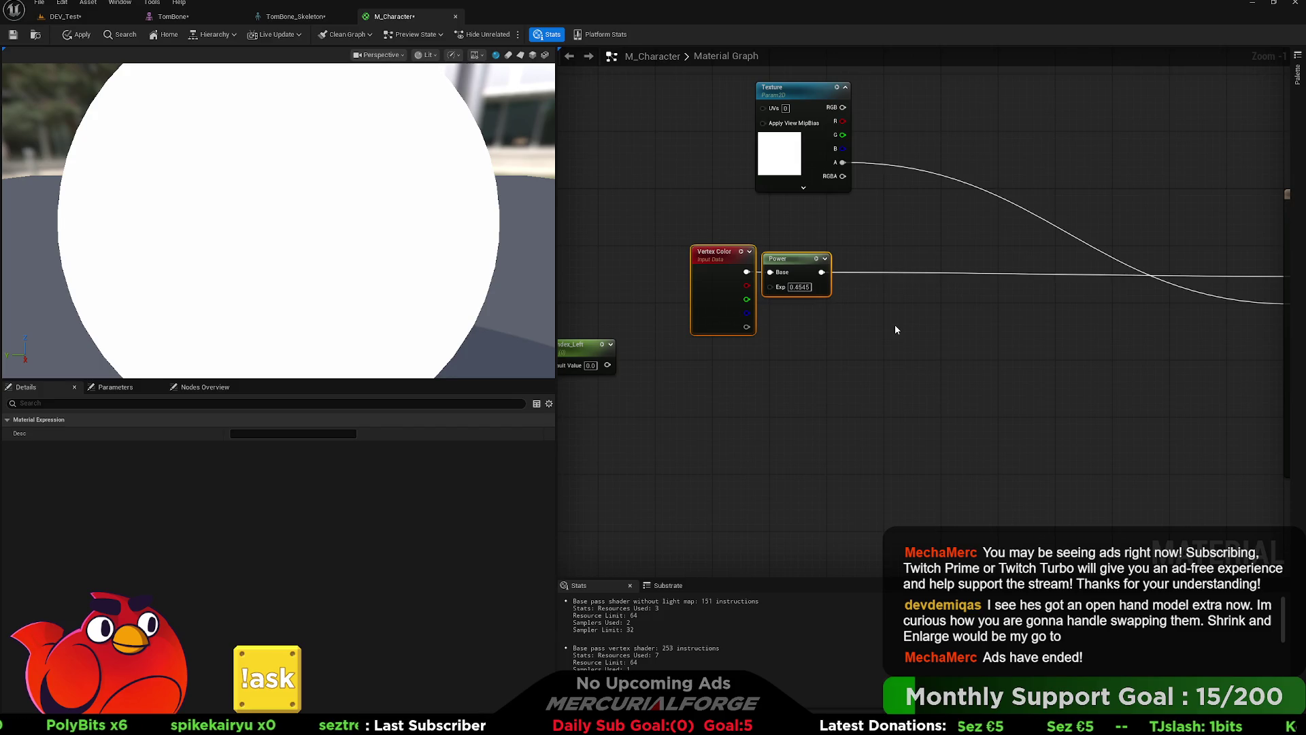
Step: Add a NumberOfMeshes scalar parameter with default value 2
drag(895, 330, 911, 351)
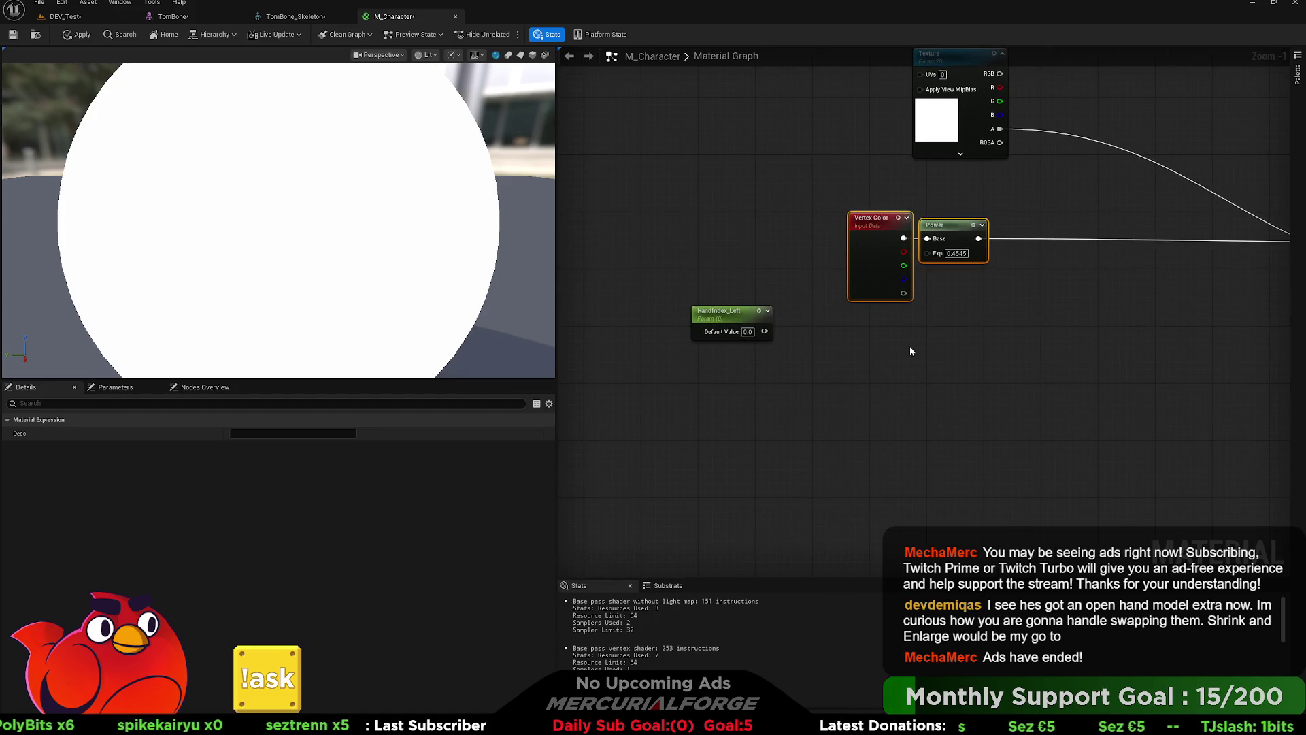
click(716, 378)
text(umberOf)
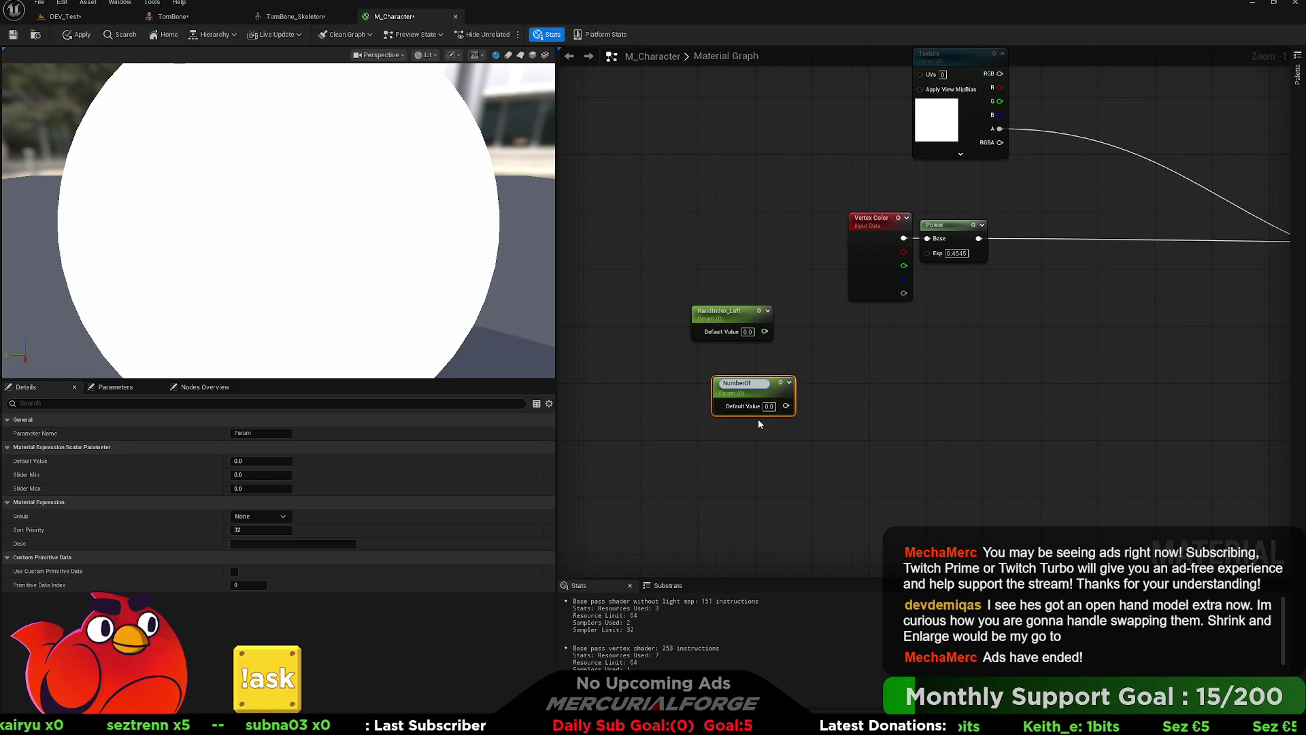
text(Meshes)
key(Return)
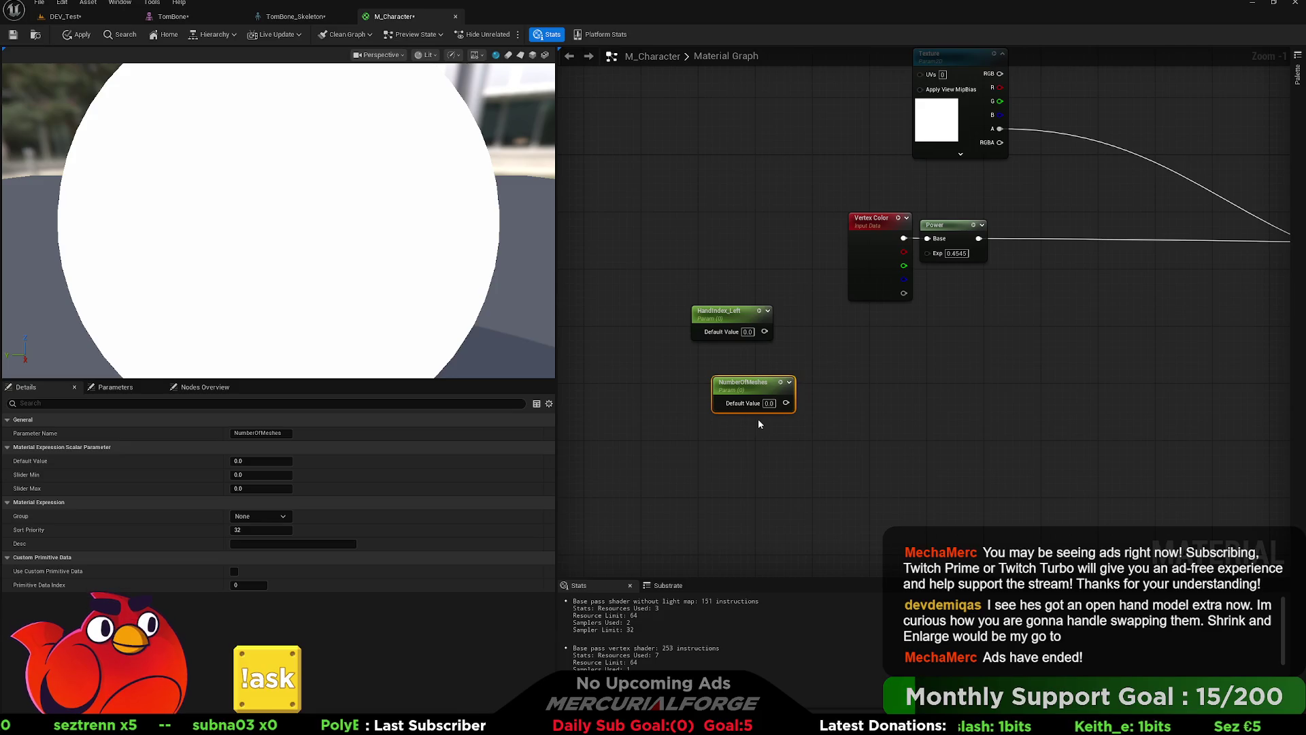
click(769, 403)
text(2)
click(777, 431)
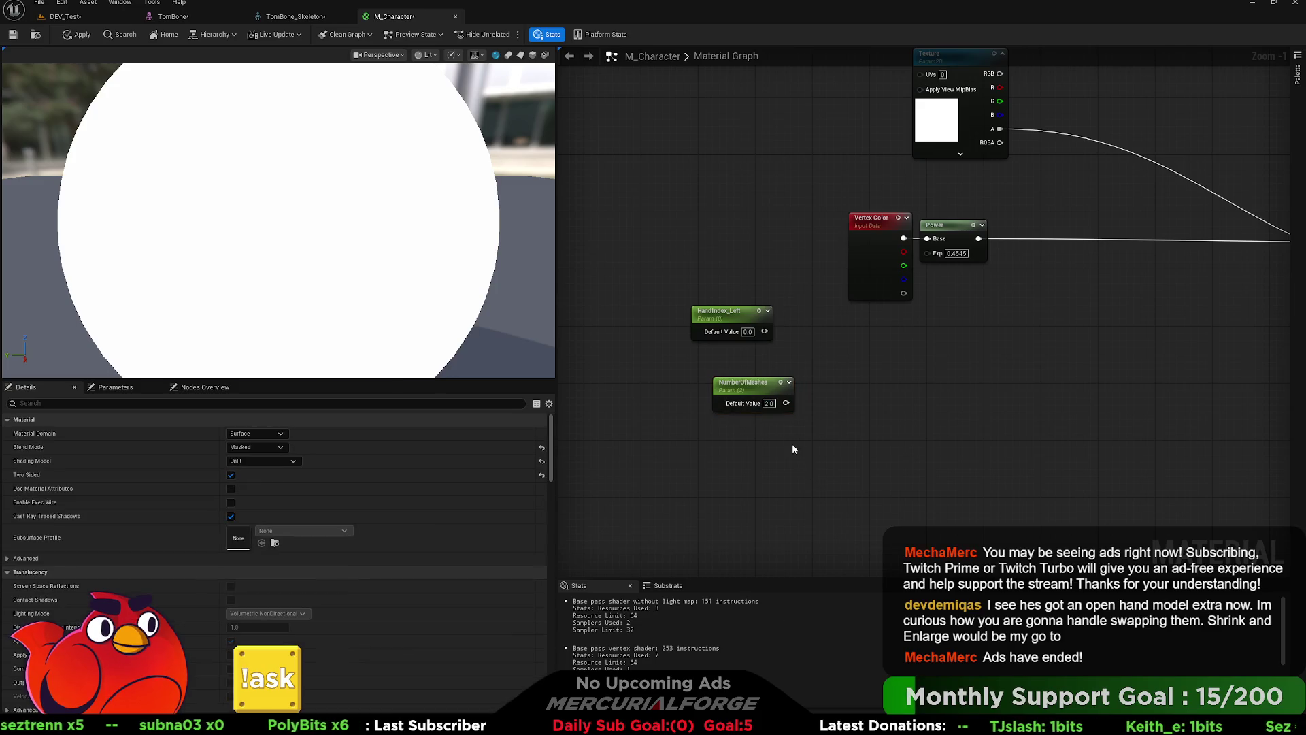
mouse_move(764, 390)
mouse_down()
mouse_move(744, 369)
mouse_move(782, 367)
mouse_move(711, 370)
mouse_move(800, 377)
mouse_up()
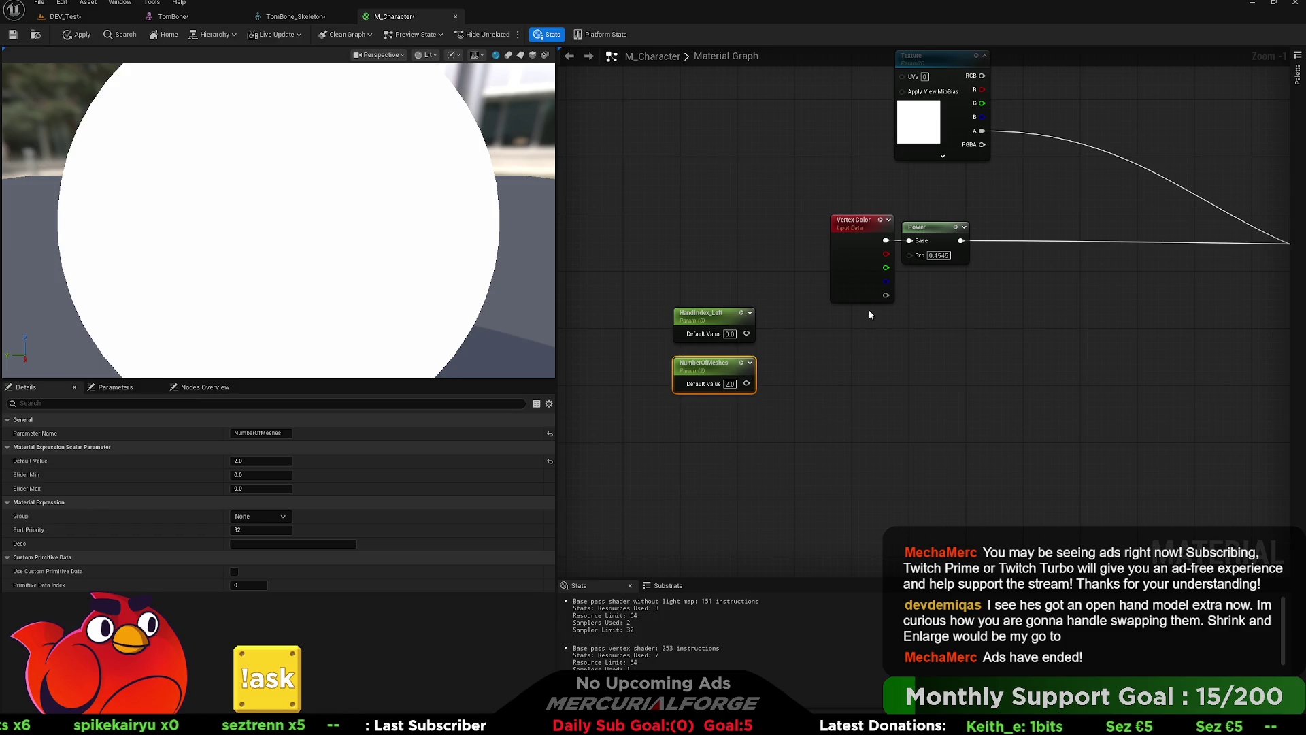
Step: Rearrange nodes and create a Divide node fed by HandIndex_Left
mouse_move(981, 314)
mouse_down()
mouse_move(828, 212)
mouse_move(953, 339)
mouse_up()
drag(716, 316, 730, 225)
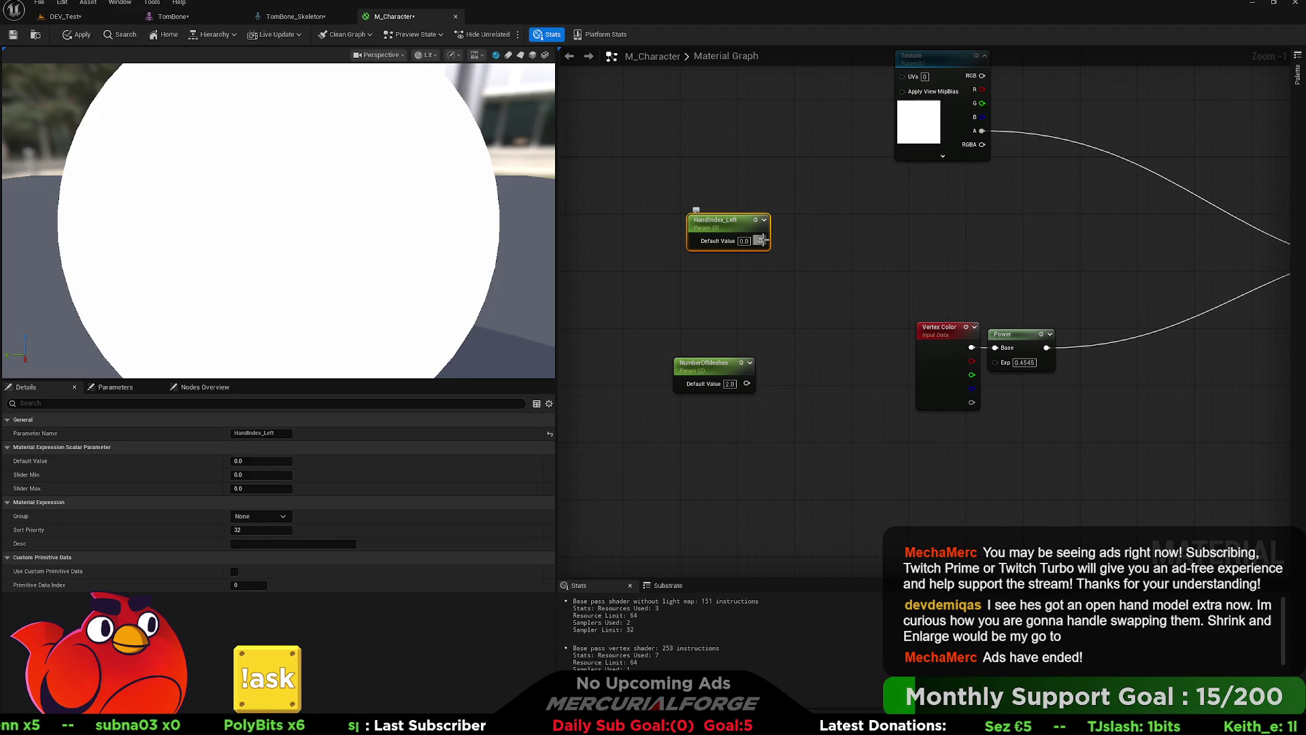
mouse_move(761, 240)
mouse_down()
mouse_move(782, 248)
mouse_move(842, 223)
mouse_up()
click(842, 223)
drag(761, 240, 850, 242)
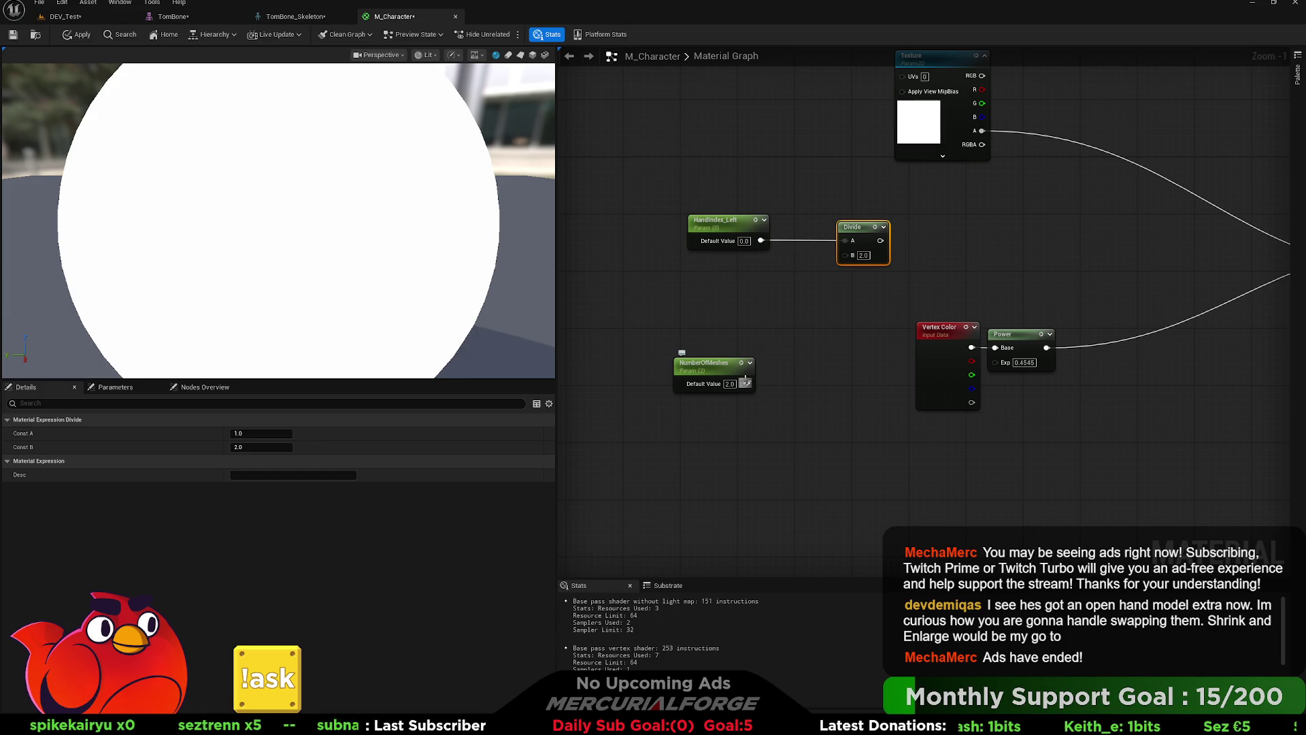
Step: Create a second Divide with NumberOfMeshes in its B input, aligned beside HandIndex_Left
click(833, 319)
mouse_move(747, 383)
mouse_down()
mouse_move(824, 349)
mouse_move(846, 254)
mouse_move(886, 232)
mouse_up()
drag(717, 371, 732, 274)
drag(831, 328, 829, 264)
mouse_move(925, 291)
mouse_down()
mouse_move(803, 309)
mouse_move(778, 297)
mouse_move(758, 312)
mouse_up()
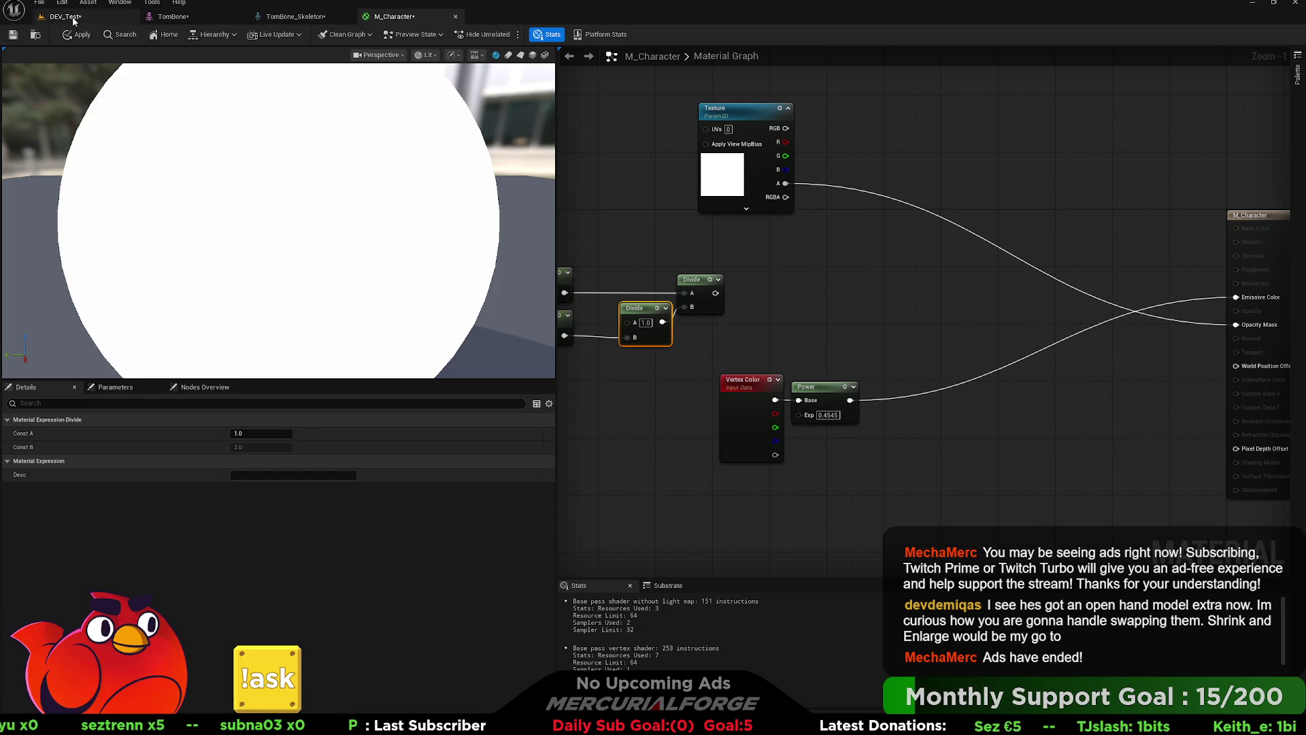
key(ctrl+space)
Step: Use TomBone from Developers/Oliver/TEST/test as the preview mesh, viewed from the front
click(168, 573)
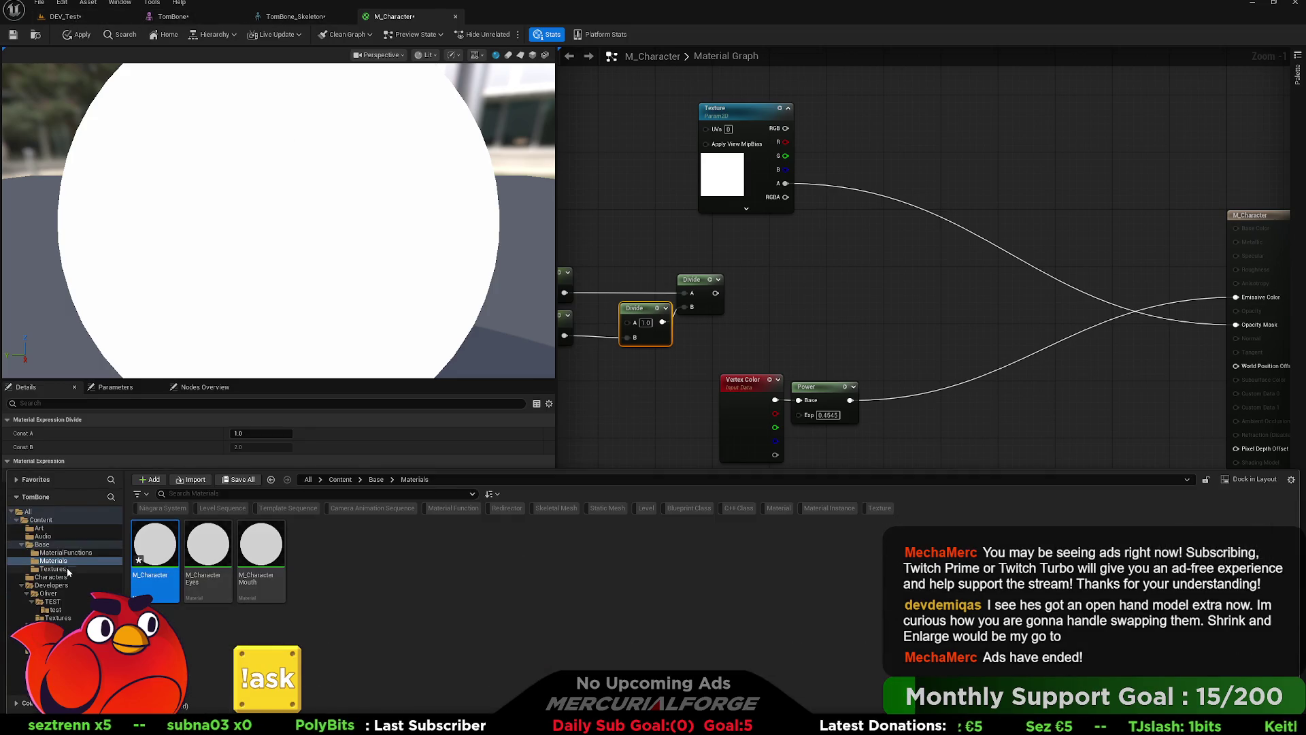
click(55, 586)
click(57, 593)
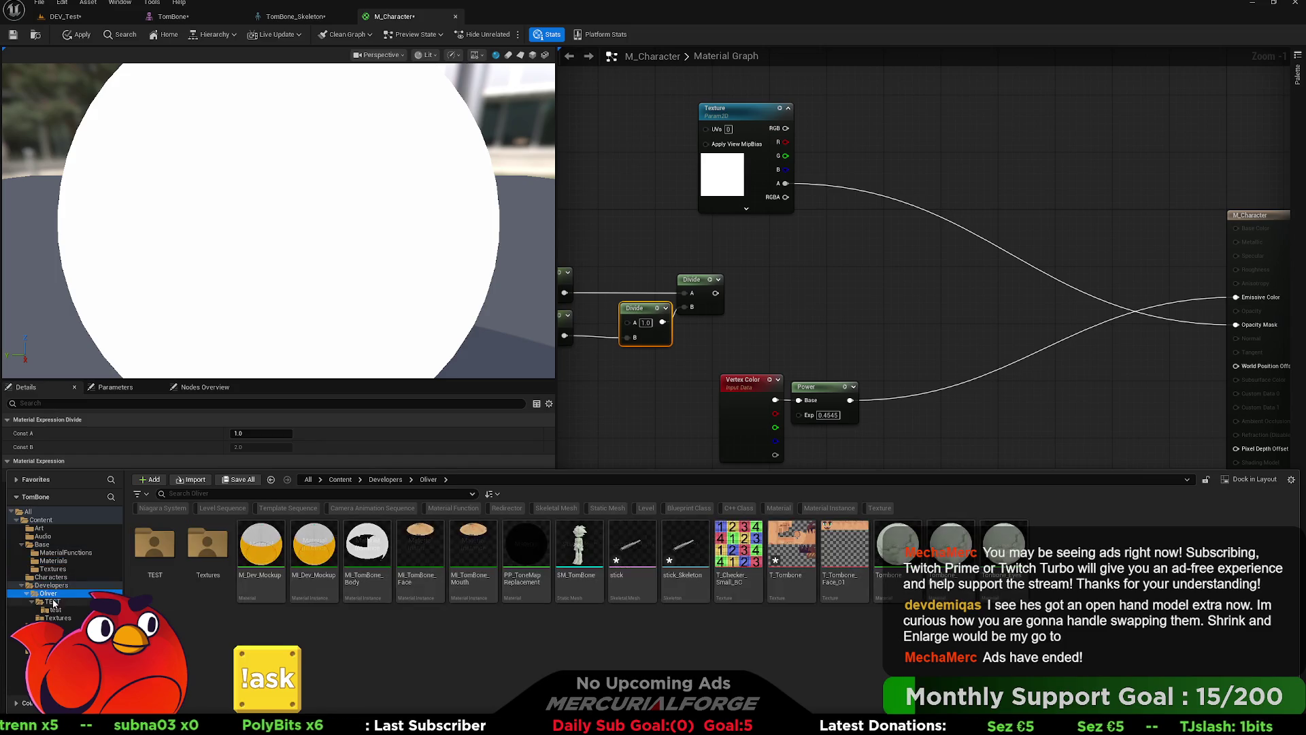
click(56, 602)
click(64, 610)
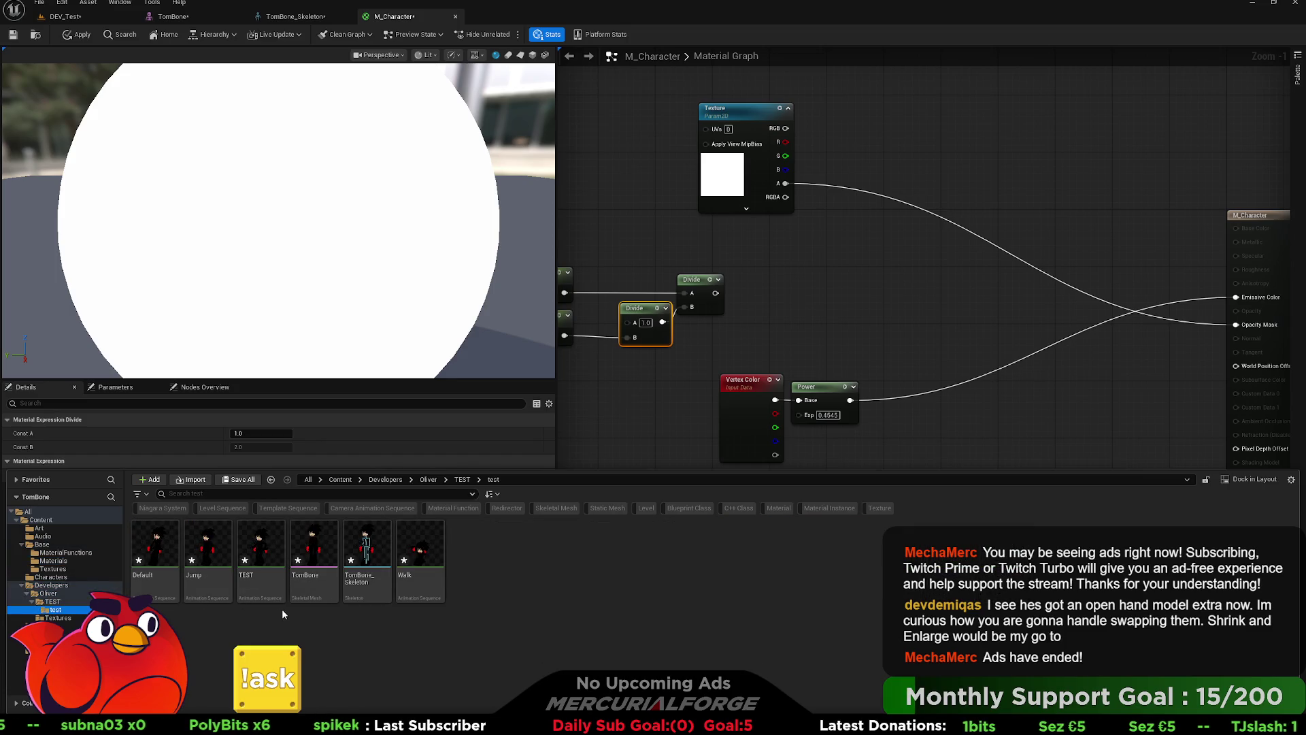
click(313, 554)
click(544, 55)
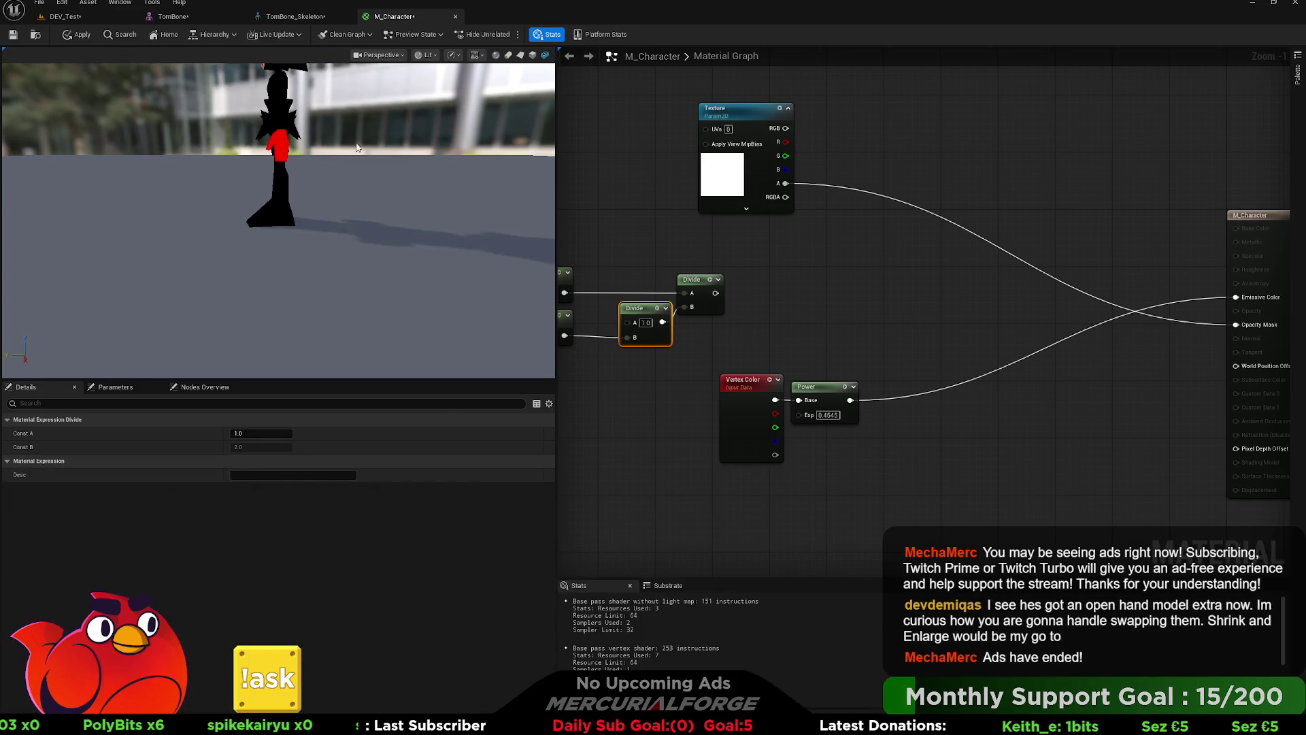
mouse_move(327, 156)
mouse_down()
mouse_move(191, 160)
mouse_move(194, 116)
mouse_up()
mouse_move(305, 208)
mouse_down()
mouse_move(276, 206)
mouse_move(266, 221)
mouse_up()
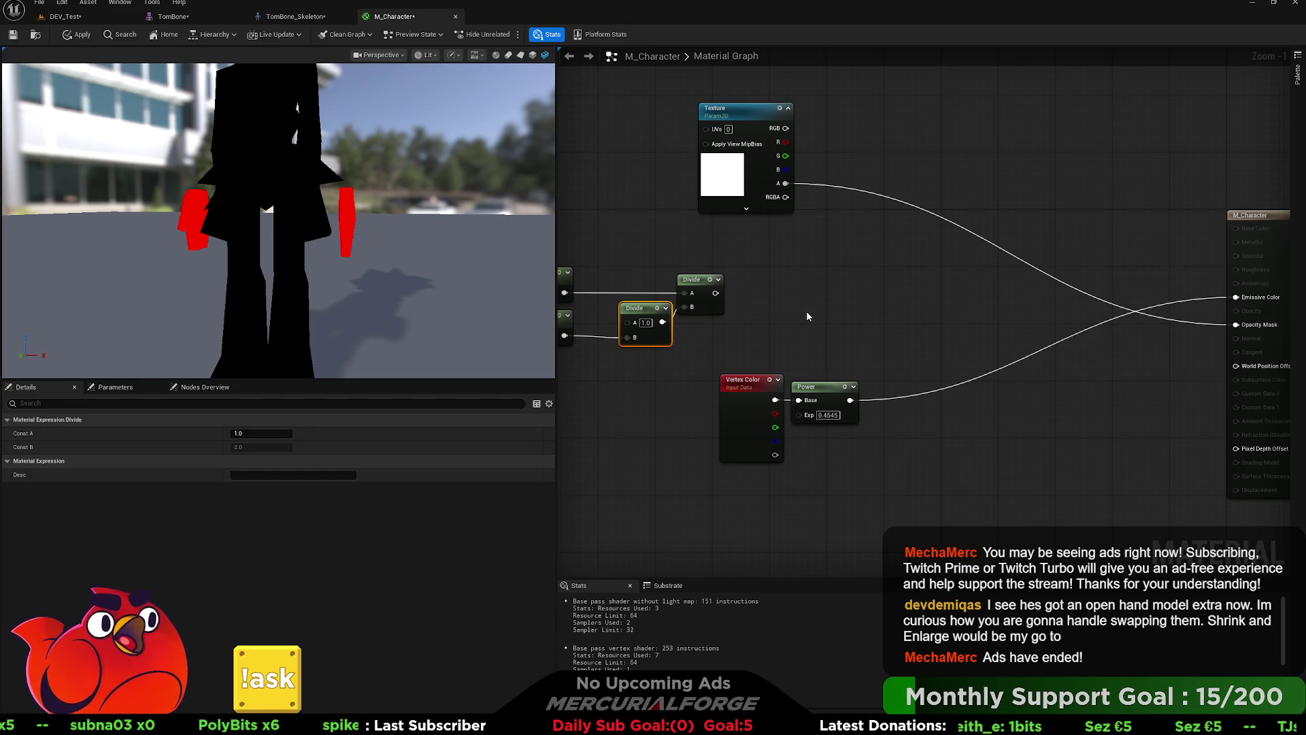
mouse_move(736, 318)
mouse_down()
mouse_move(848, 310)
mouse_move(763, 306)
mouse_up()
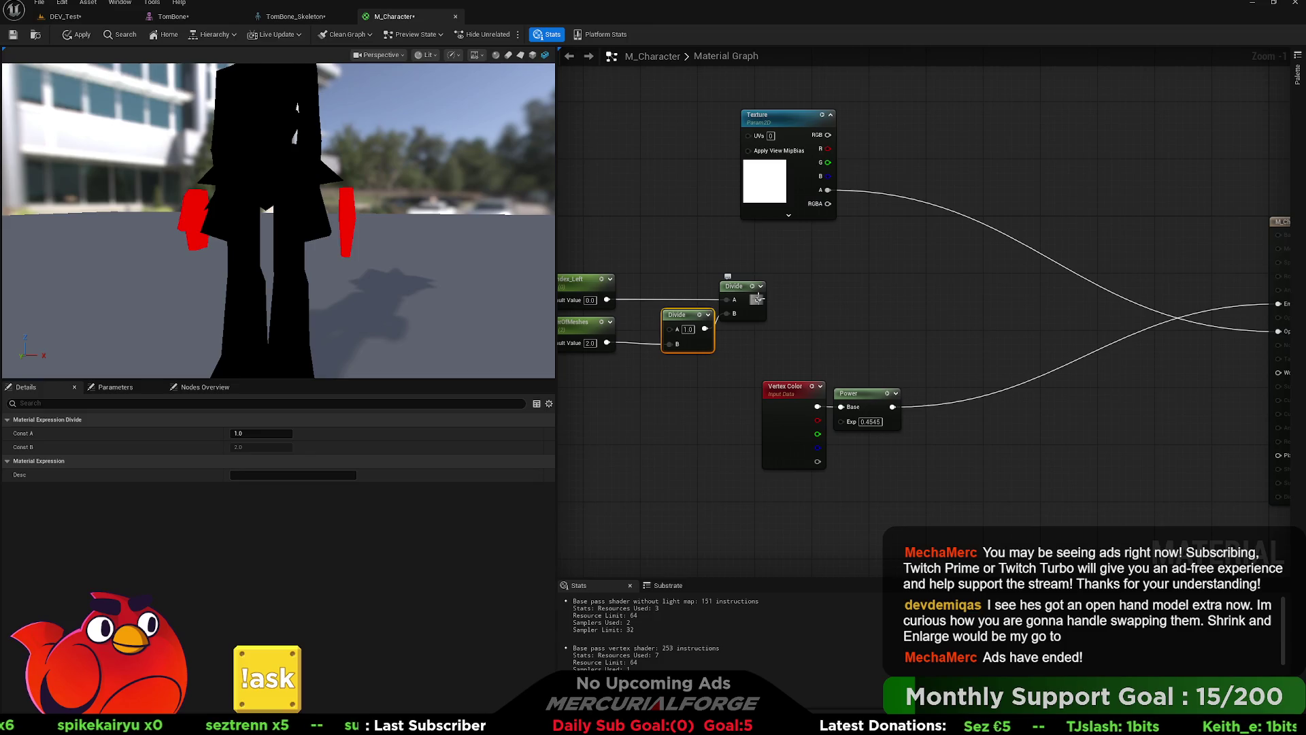
Step: Add a Floor after the upper Divide and move the Vertex Color and Power nodes aside
mouse_move(757, 298)
mouse_down()
mouse_move(837, 304)
mouse_move(802, 293)
mouse_up()
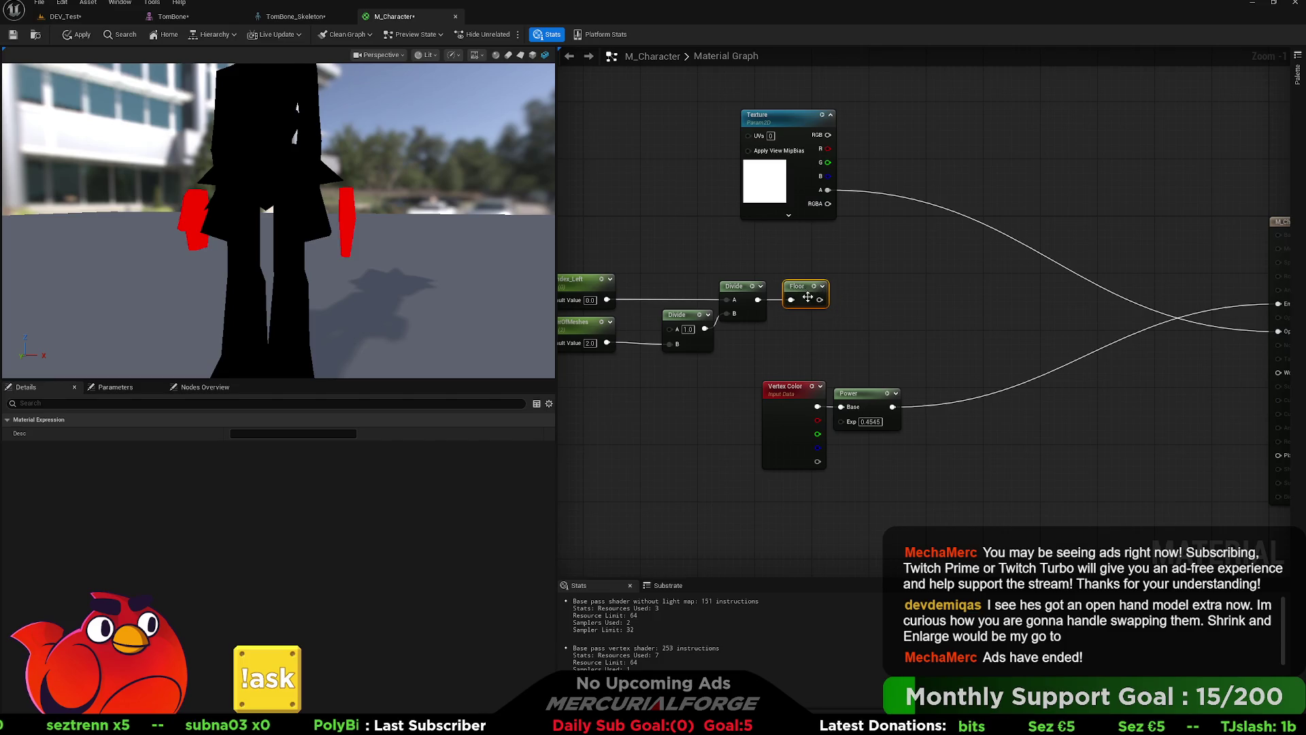
drag(894, 363, 760, 471)
mouse_move(789, 386)
mouse_down()
mouse_move(929, 388)
mouse_move(982, 415)
mouse_up()
drag(837, 372, 913, 357)
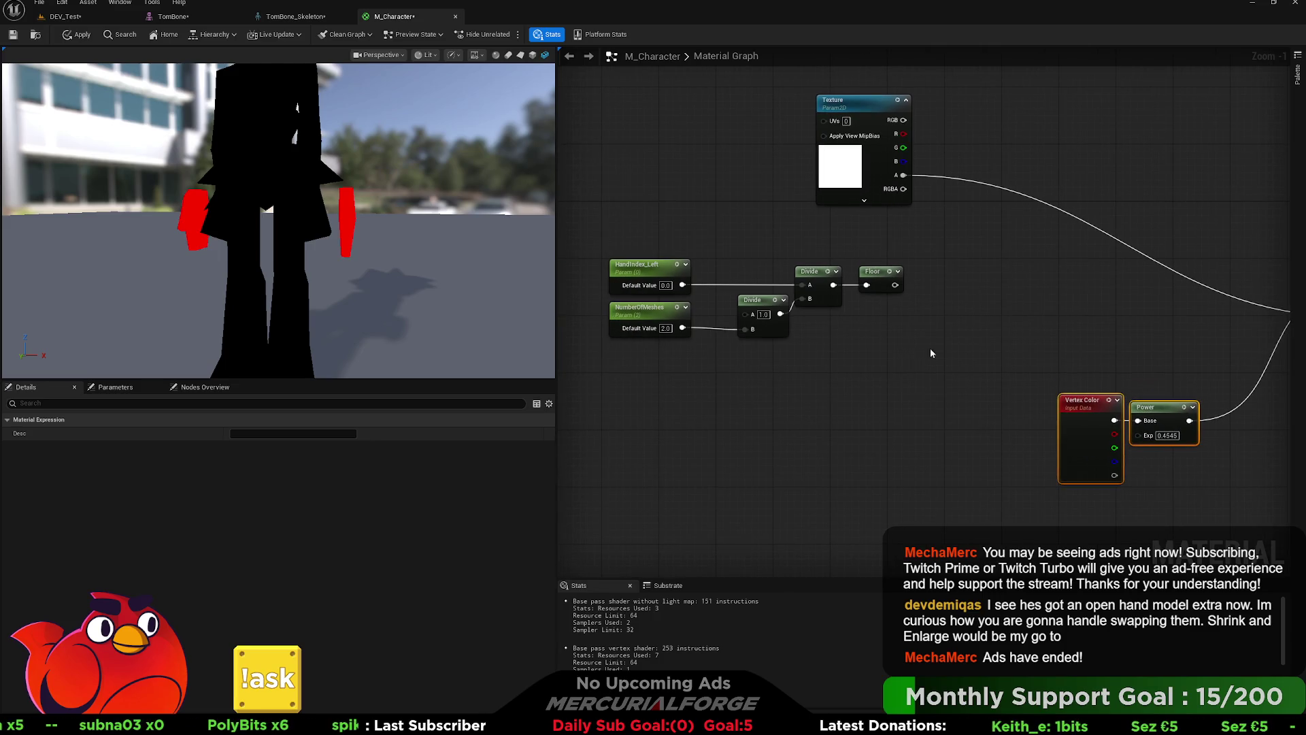
key(Home)
drag(971, 435, 815, 429)
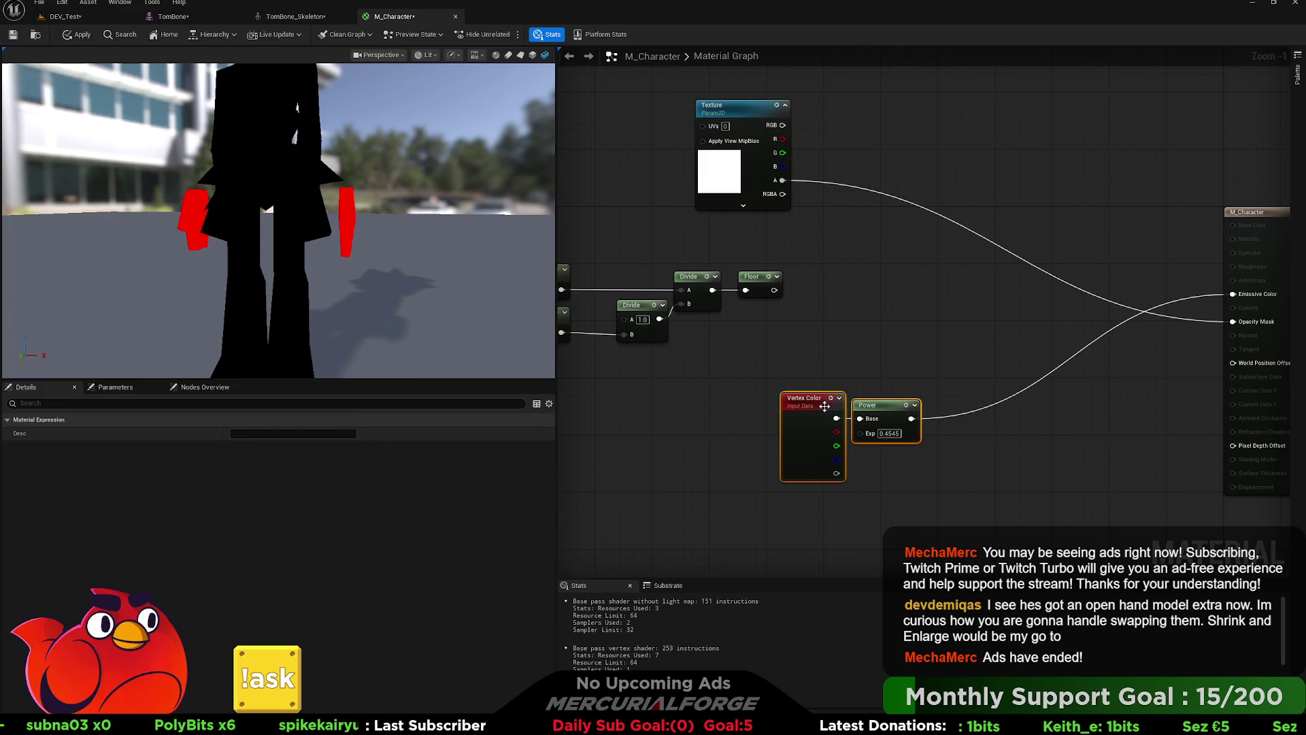
click(972, 316)
Step: Add an If node with constants 1 and 0, comparing Floor (A) against Power (B)
click(972, 320)
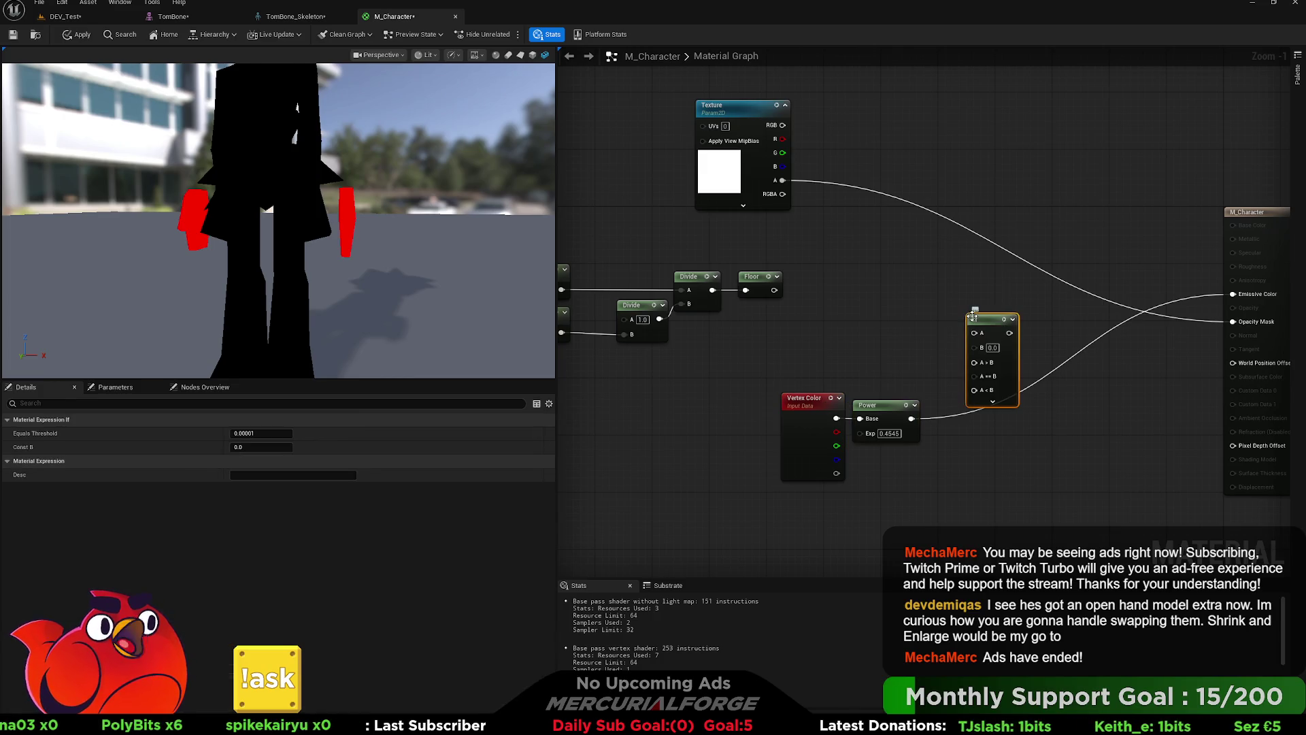
drag(999, 322, 993, 285)
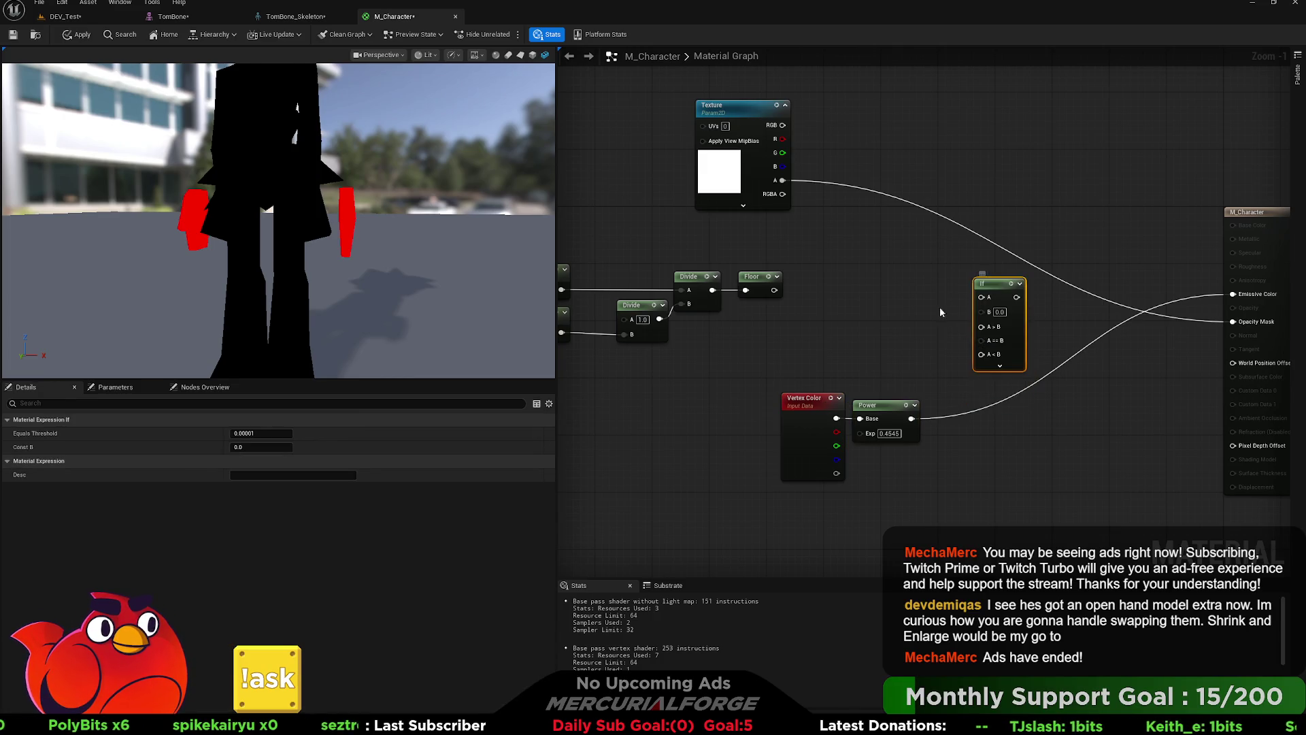
click(944, 304)
click(889, 306)
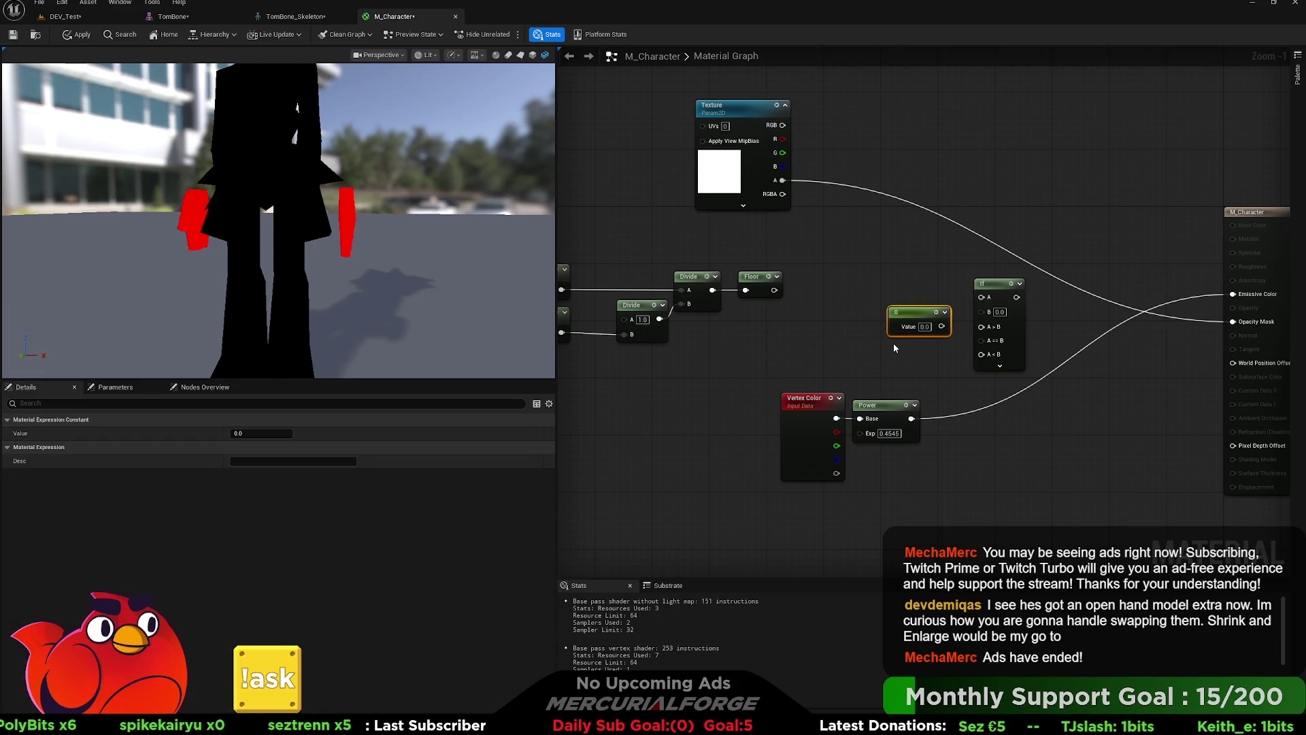
click(889, 344)
mouse_move(941, 327)
mouse_down()
mouse_move(982, 328)
mouse_move(980, 343)
mouse_move(941, 362)
mouse_up()
click(923, 326)
text(1)
key(Return)
click(924, 279)
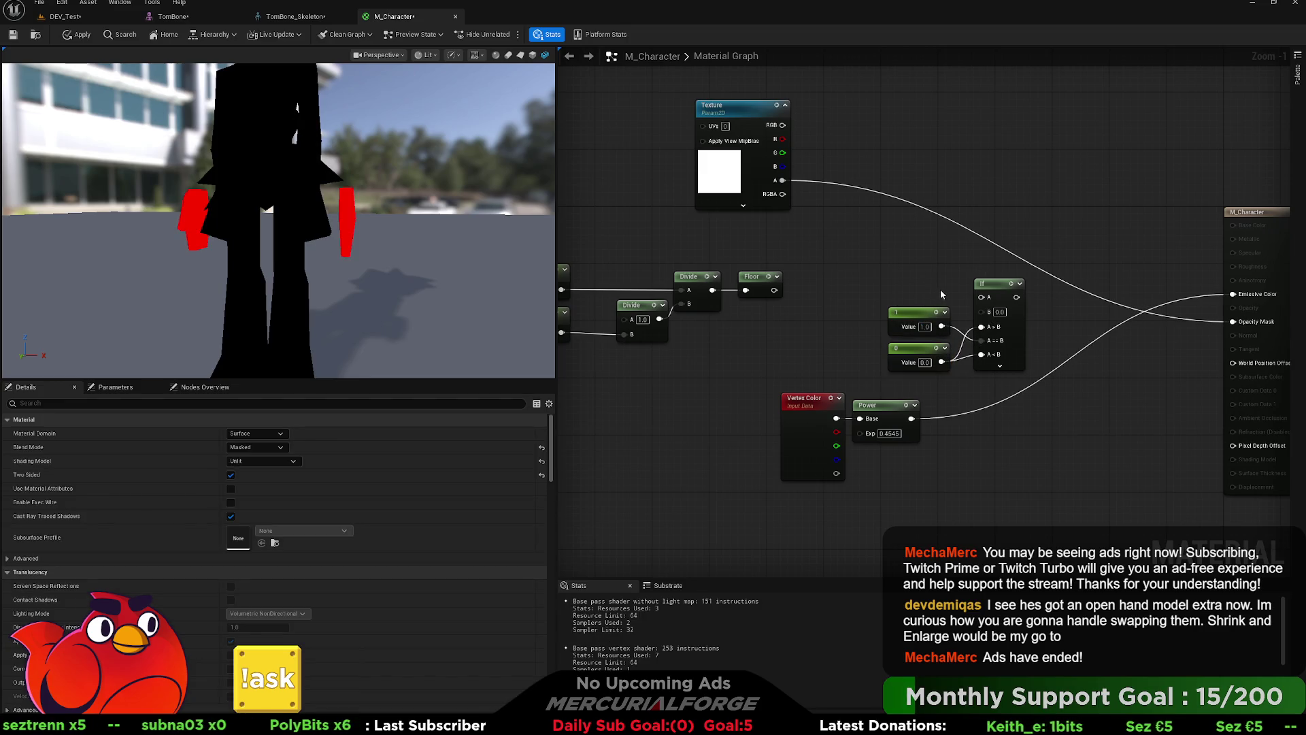
mouse_move(980, 296)
mouse_down()
mouse_move(775, 294)
mouse_move(829, 294)
mouse_move(852, 268)
mouse_up()
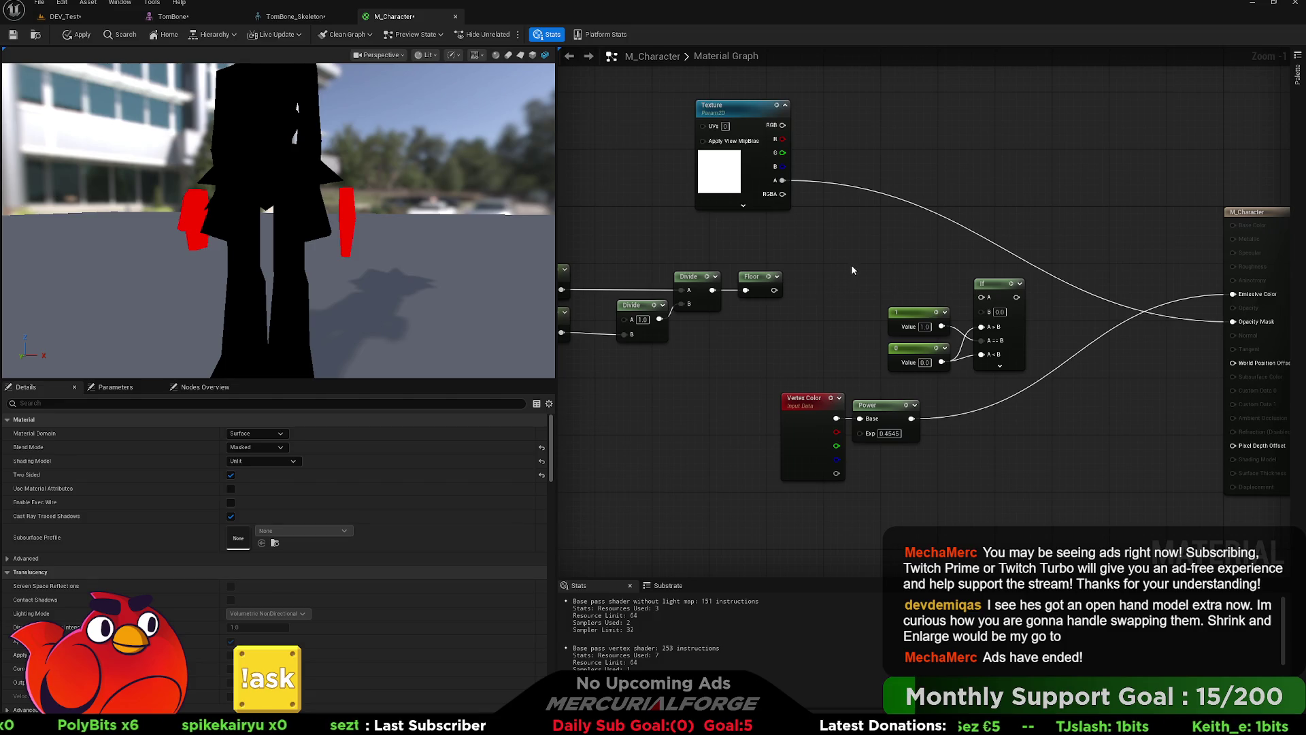
mouse_move(912, 418)
mouse_down()
mouse_move(980, 312)
mouse_move(810, 291)
mouse_move(815, 278)
mouse_move(933, 281)
mouse_up()
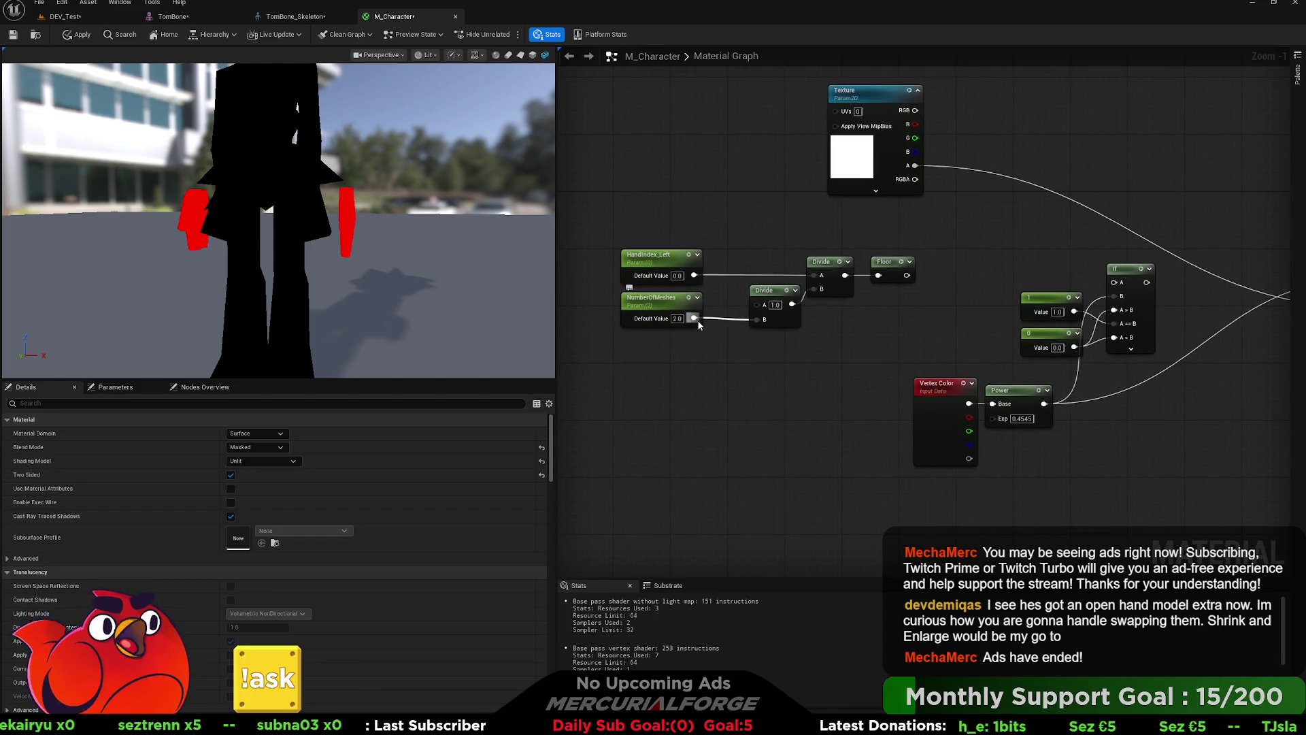
Step: Multiply the hand-index Divide by 1/(NumberOfMeshes − 1) via Subtract, Divide and Multiply before Floor
mouse_move(693, 318)
mouse_down()
mouse_move(737, 382)
mouse_move(753, 340)
mouse_up()
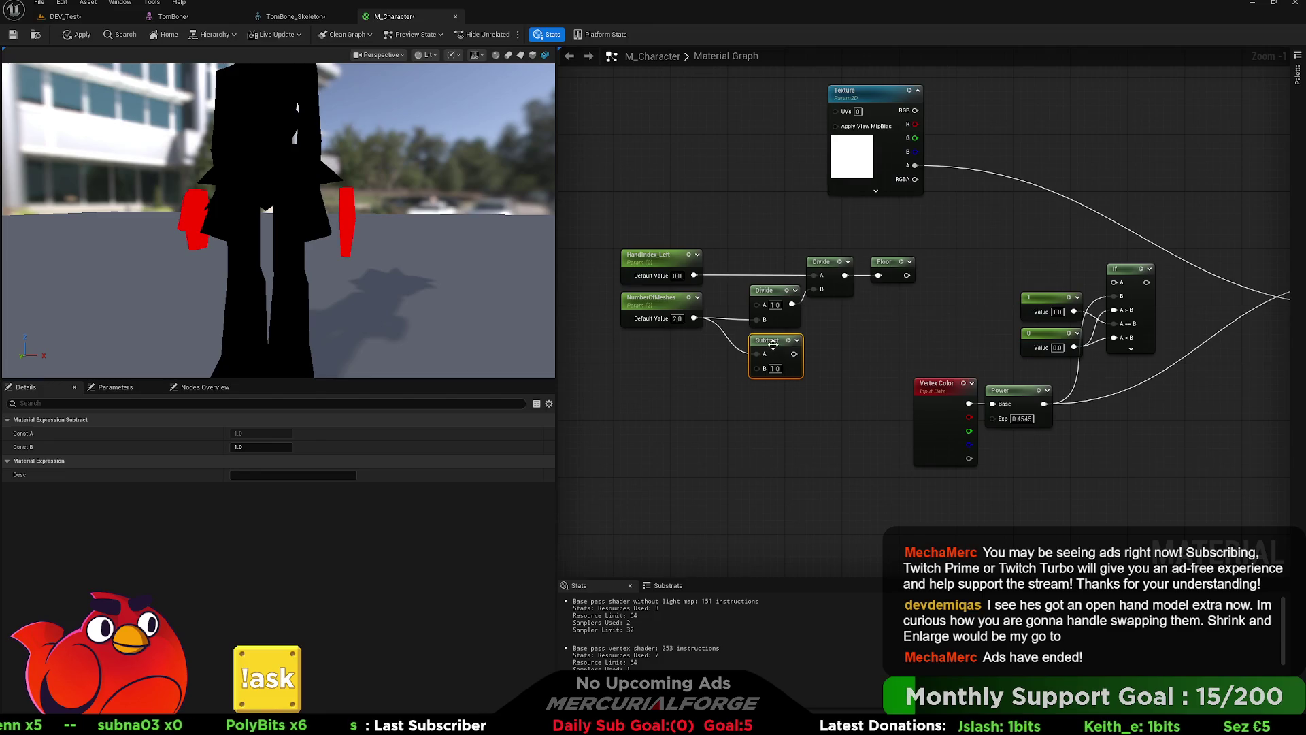
click(770, 290)
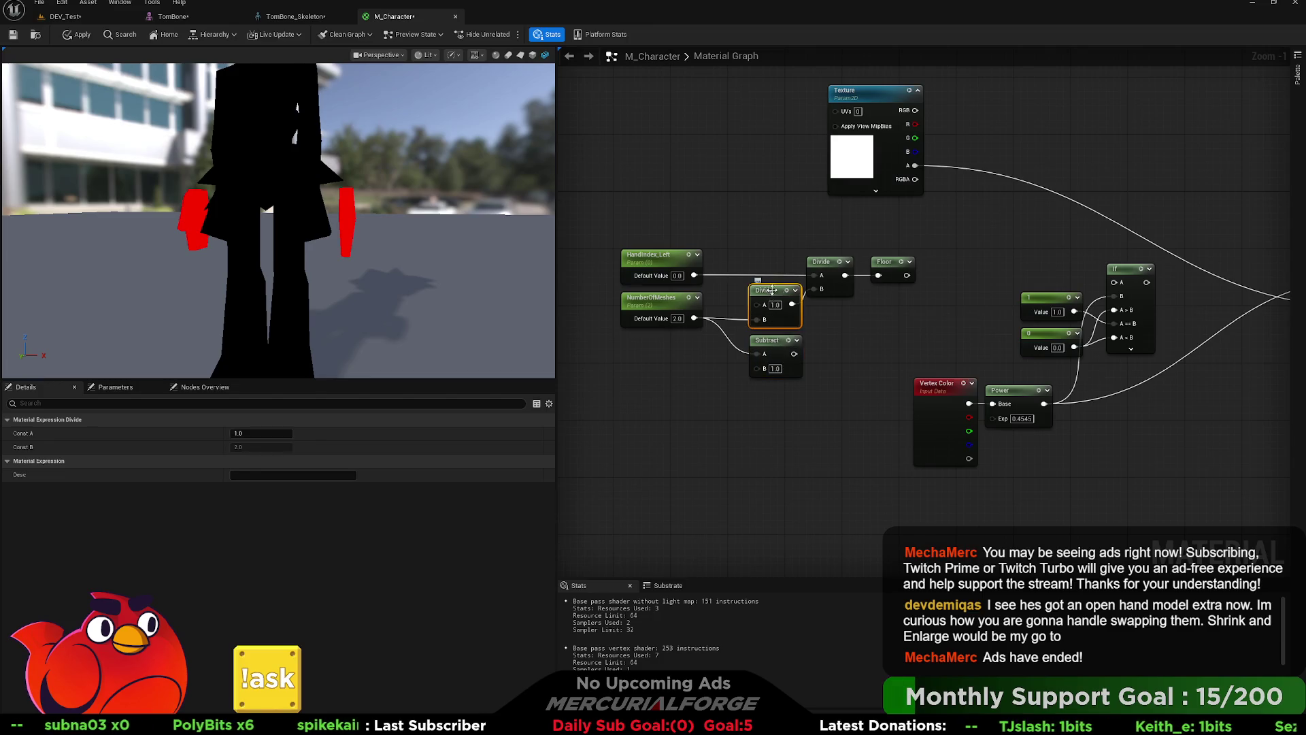
key(ctrl+d)
mouse_move(794, 354)
mouse_down()
mouse_move(836, 379)
mouse_move(828, 333)
mouse_up()
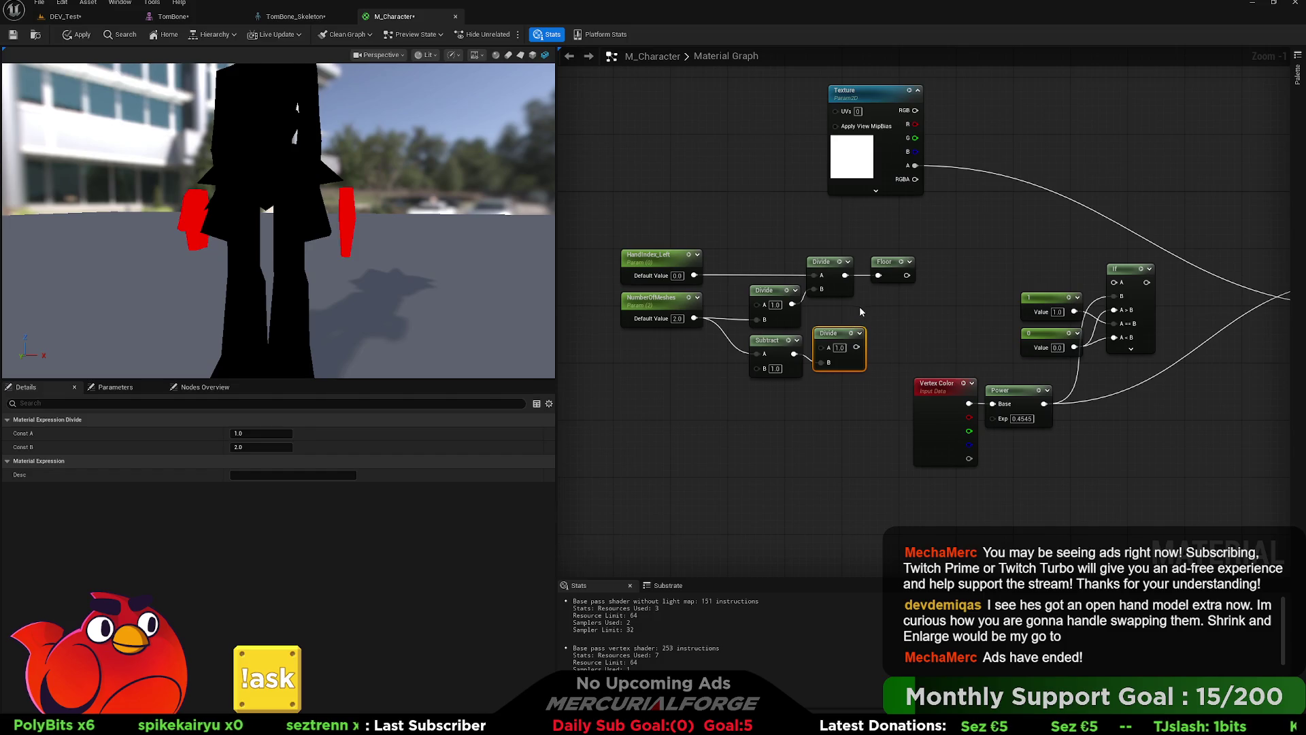
drag(881, 264, 944, 264)
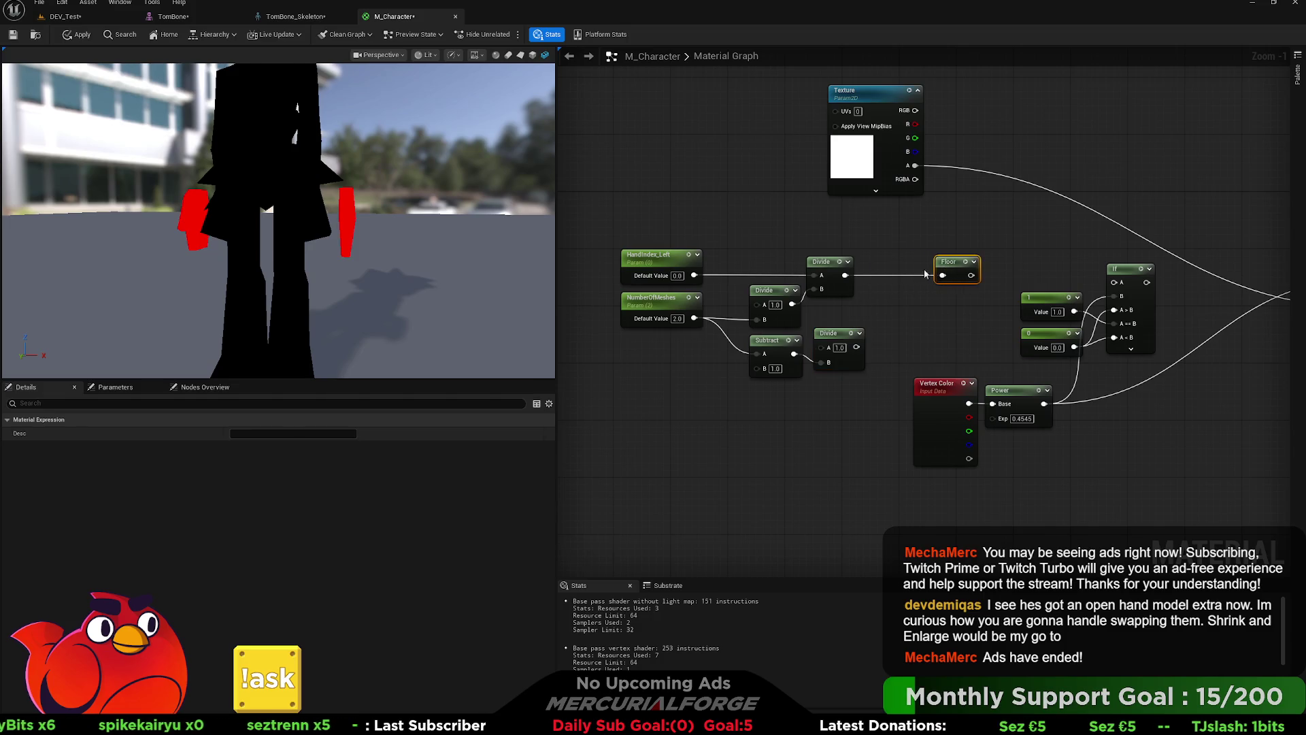
click(879, 286)
drag(856, 347, 886, 324)
mouse_move(845, 275)
mouse_down()
mouse_move(885, 304)
mouse_move(942, 279)
mouse_move(897, 271)
mouse_move(1114, 282)
mouse_up()
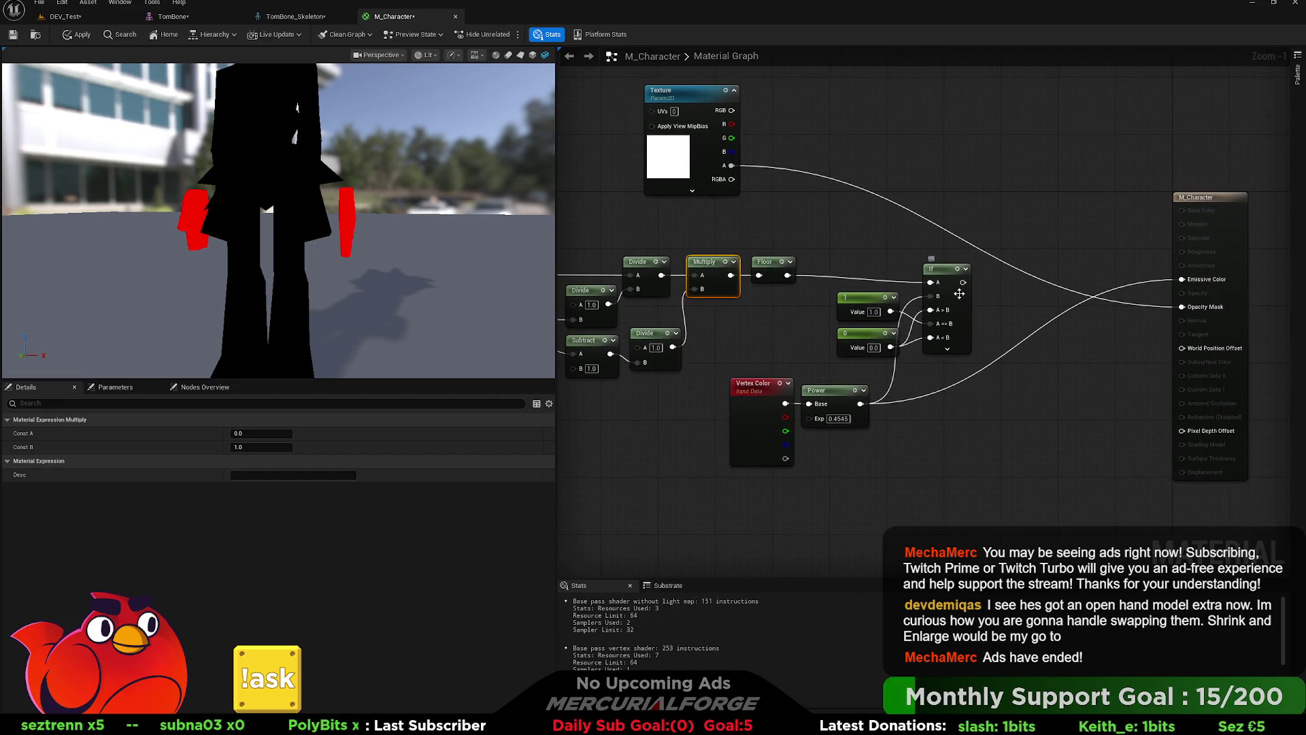
Step: Reconnect Power to Emissive Color and set HandIndex_Left's default value to 1
drag(963, 282, 1181, 279)
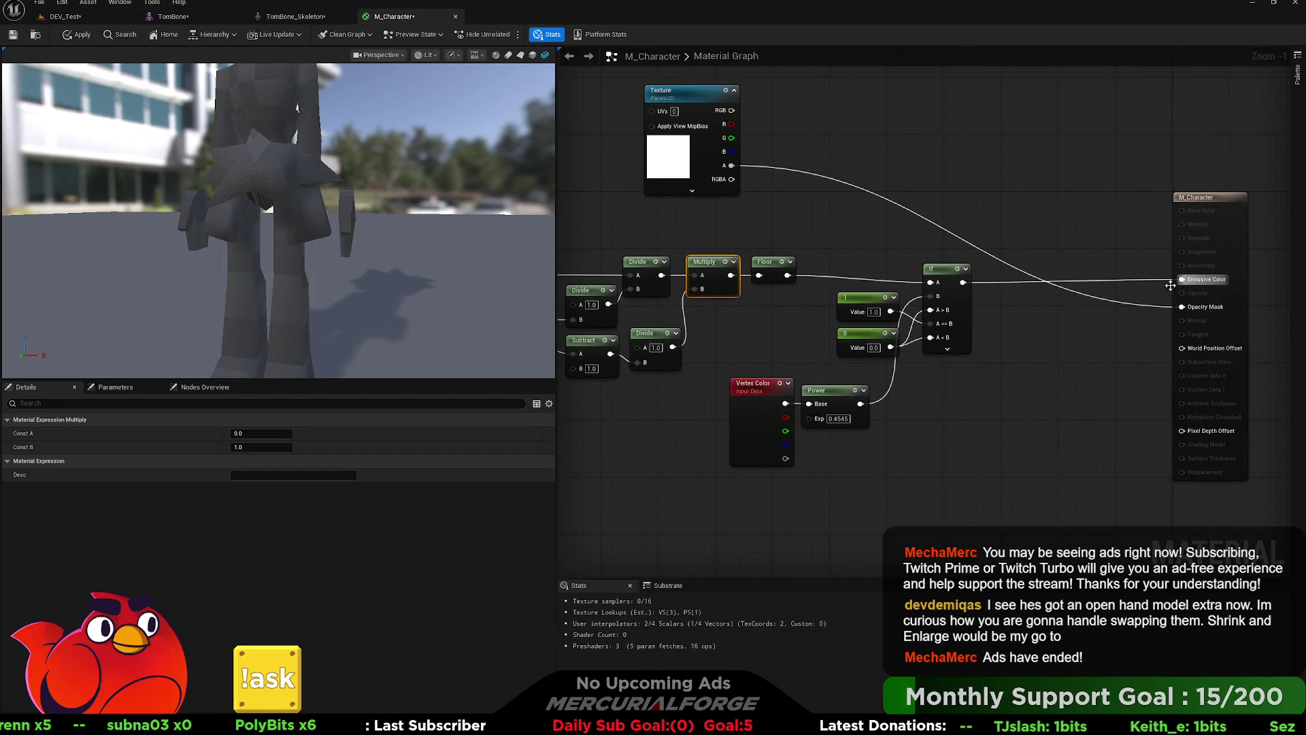
alt+click(961, 282)
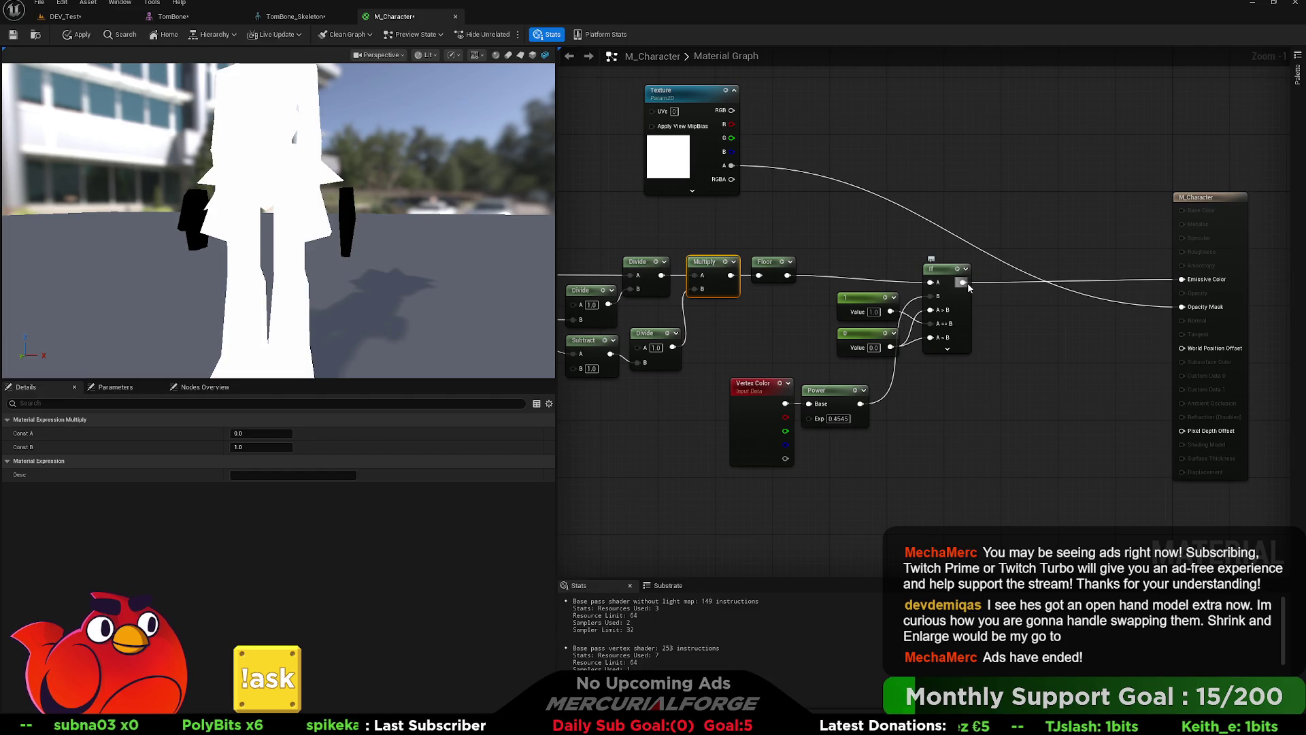
mouse_move(860, 404)
mouse_down()
mouse_move(1180, 285)
mouse_move(986, 295)
mouse_move(963, 283)
mouse_up()
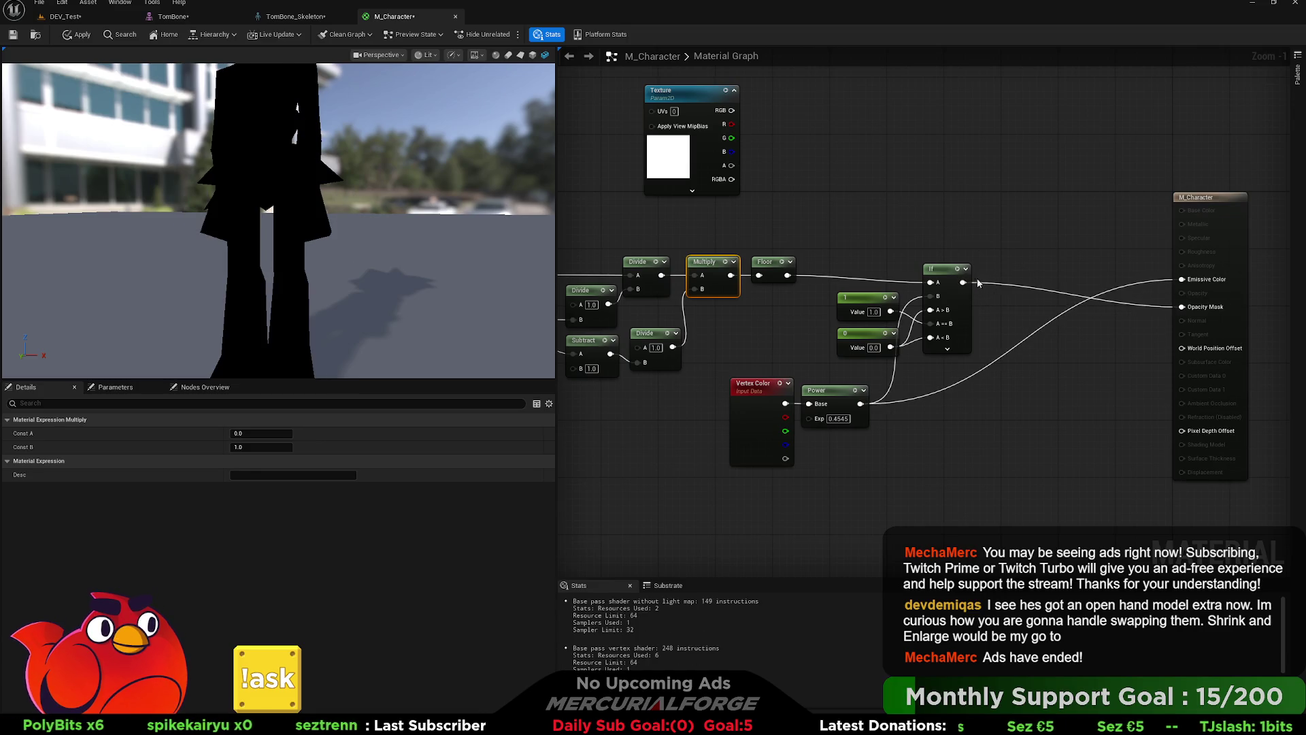
drag(755, 326, 939, 328)
click(676, 272)
text(1)
key(Return)
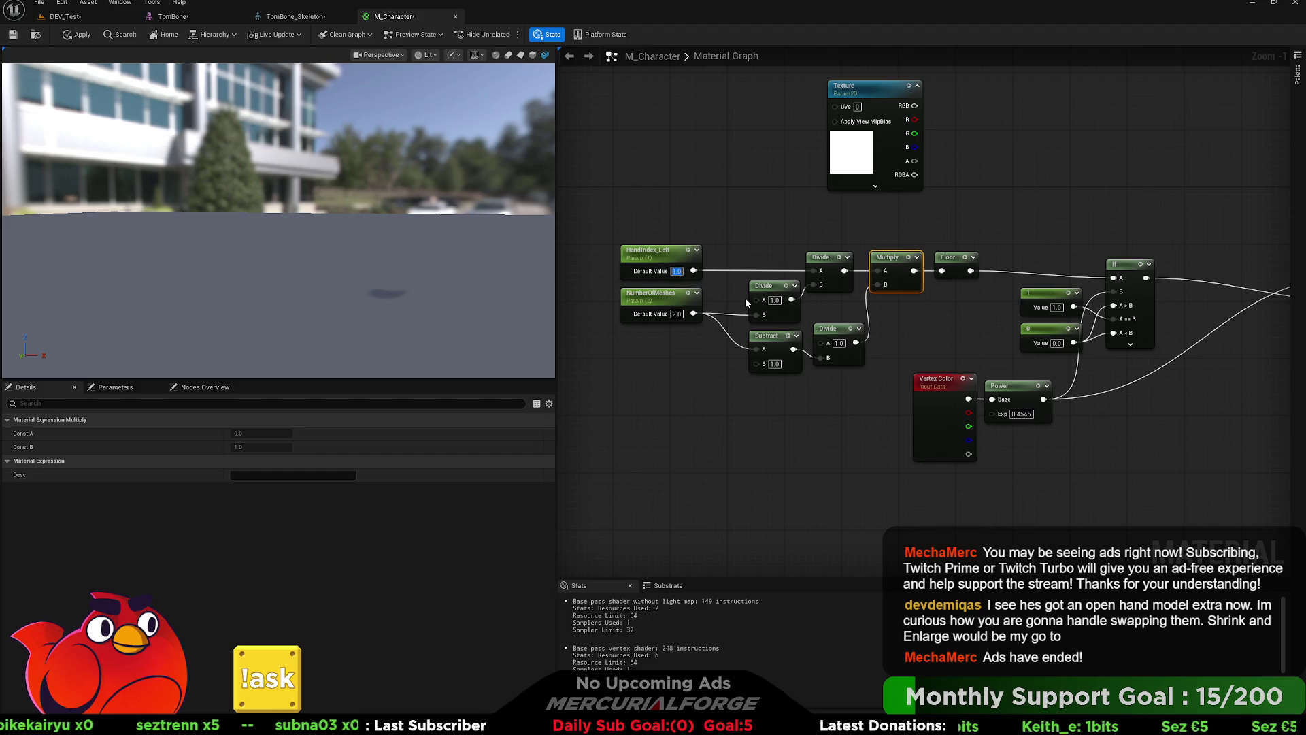
Step: Try HandIndex_Left at 0.5 and 1, and NumberOfMeshes at 12 before undoing it back to 1
text(0.5)
key(Return)
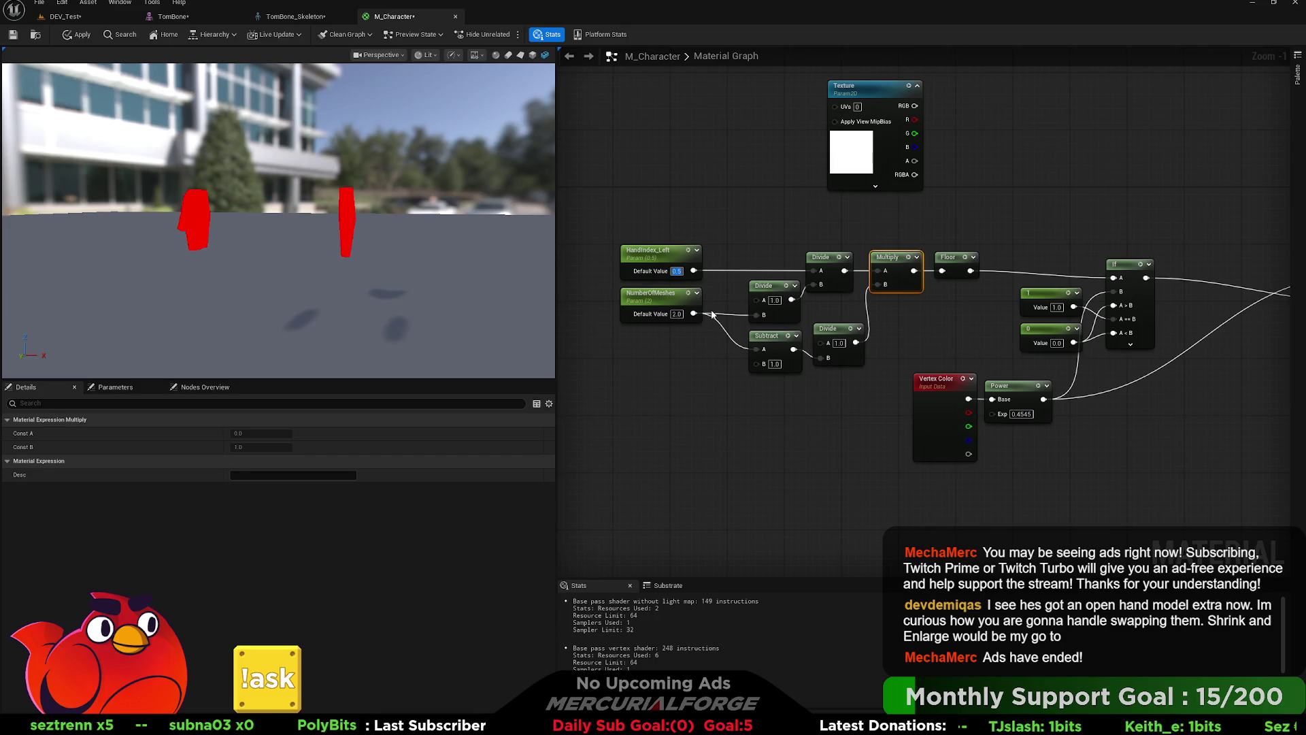
text(1)
key(Return)
mouse_move(685, 340)
mouse_down()
mouse_move(765, 332)
mouse_move(714, 293)
mouse_up()
text(12)
key(Return)
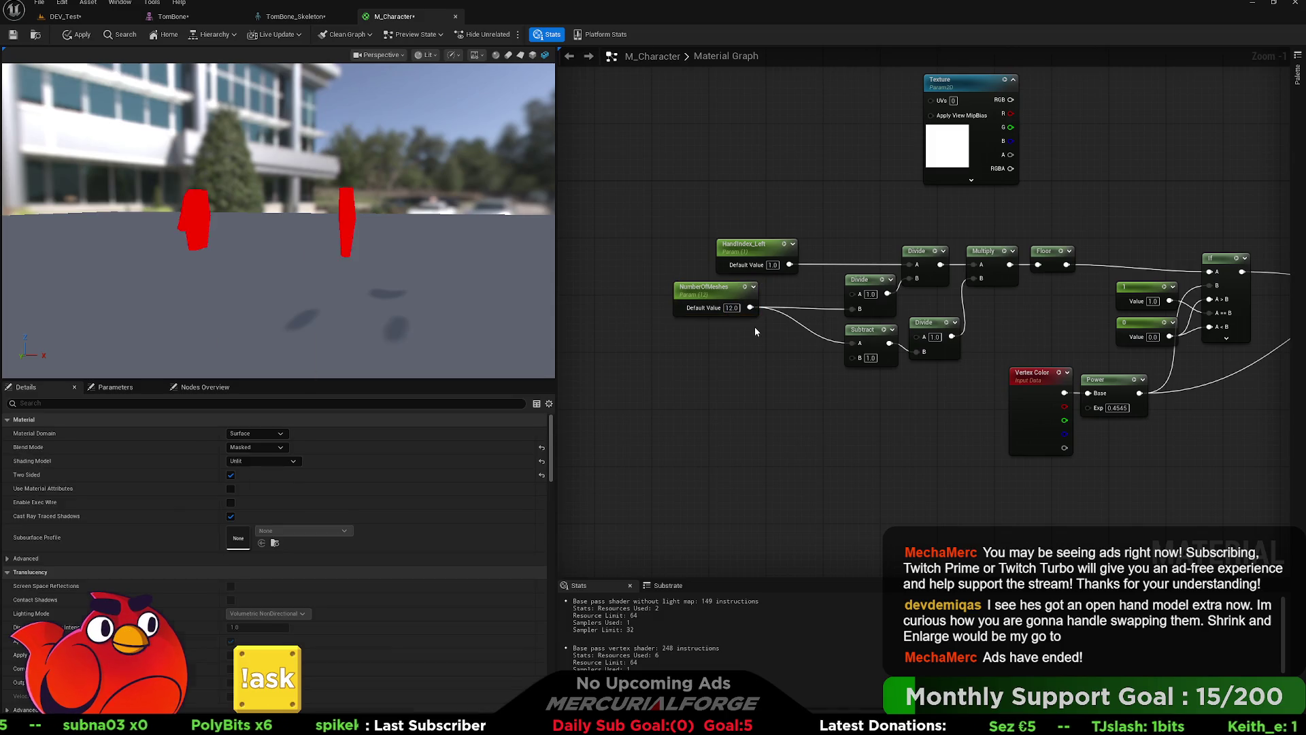
key(ctrl+z)
key(ctrl+z)
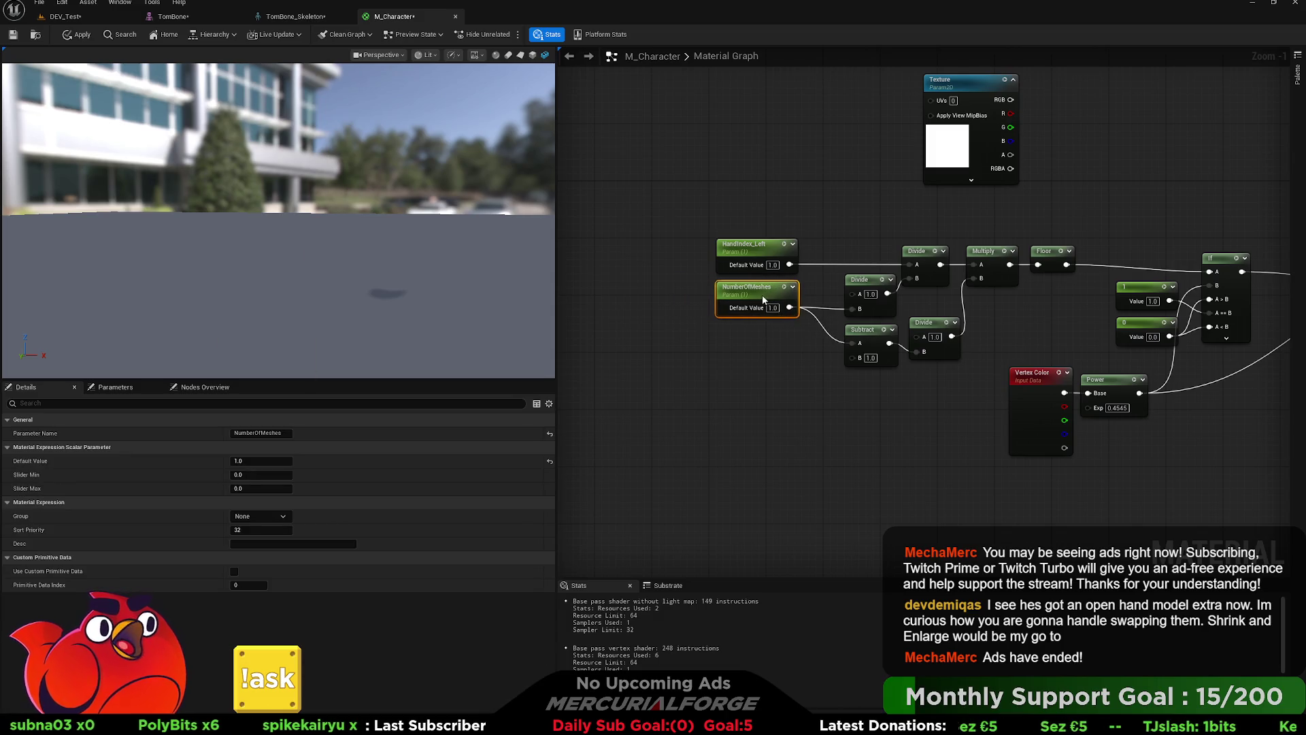
Step: Set HandIndex_Left to 0 and back to 1 on the node, then pan across the graph
click(773, 265)
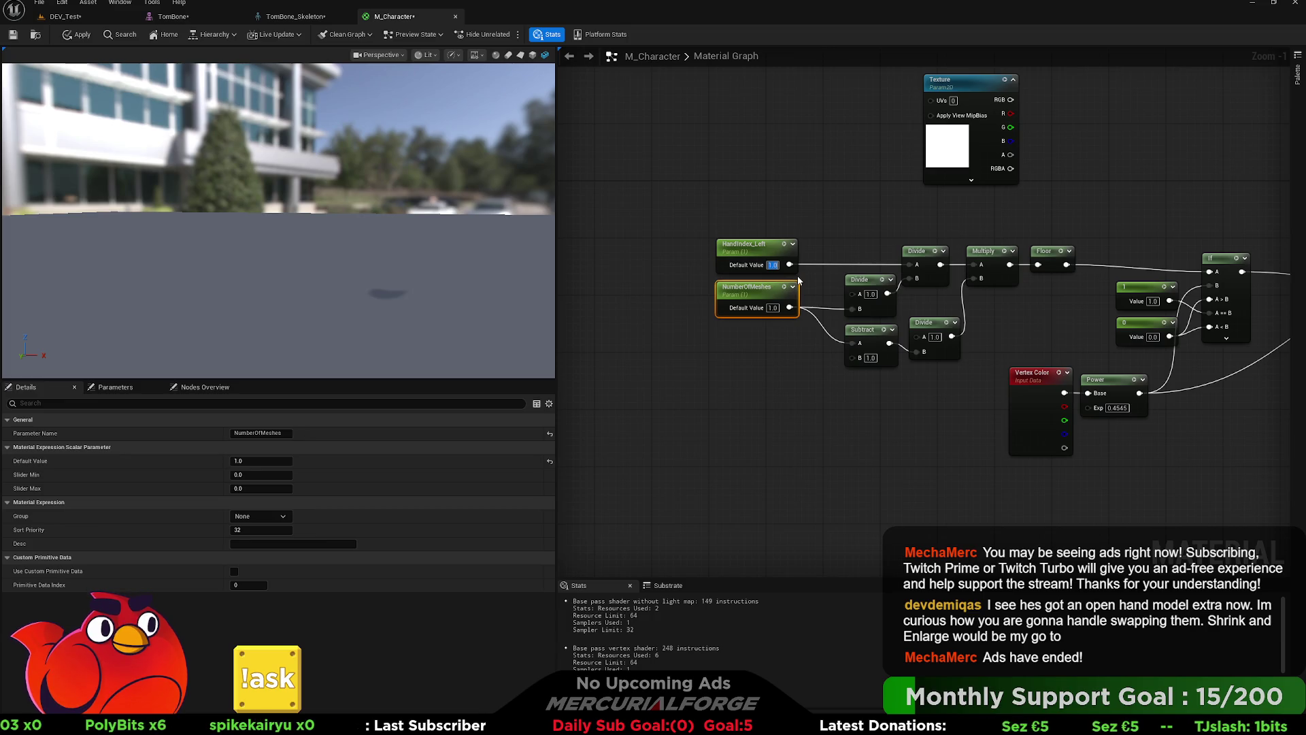
text(0)
key(Return)
text(1)
key(Return)
mouse_move(816, 283)
mouse_down()
mouse_move(658, 289)
mouse_move(649, 304)
mouse_up()
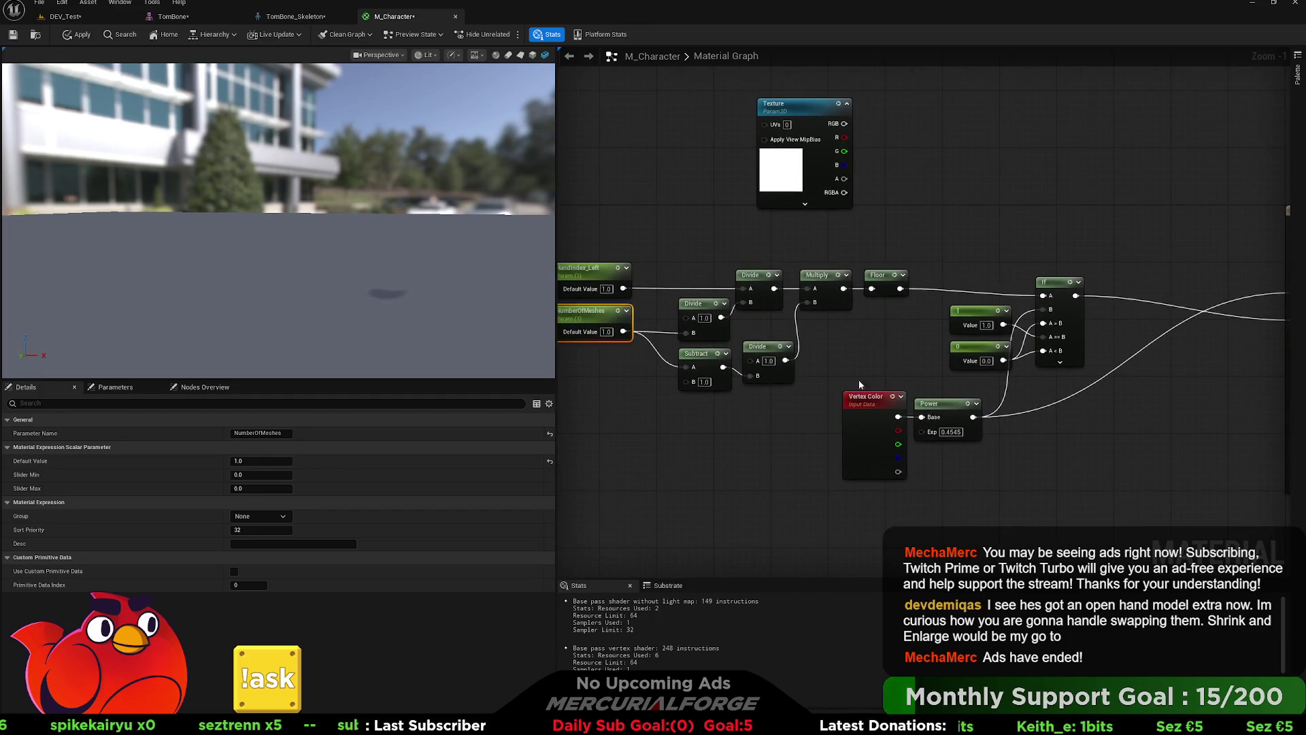
drag(897, 417, 1043, 323)
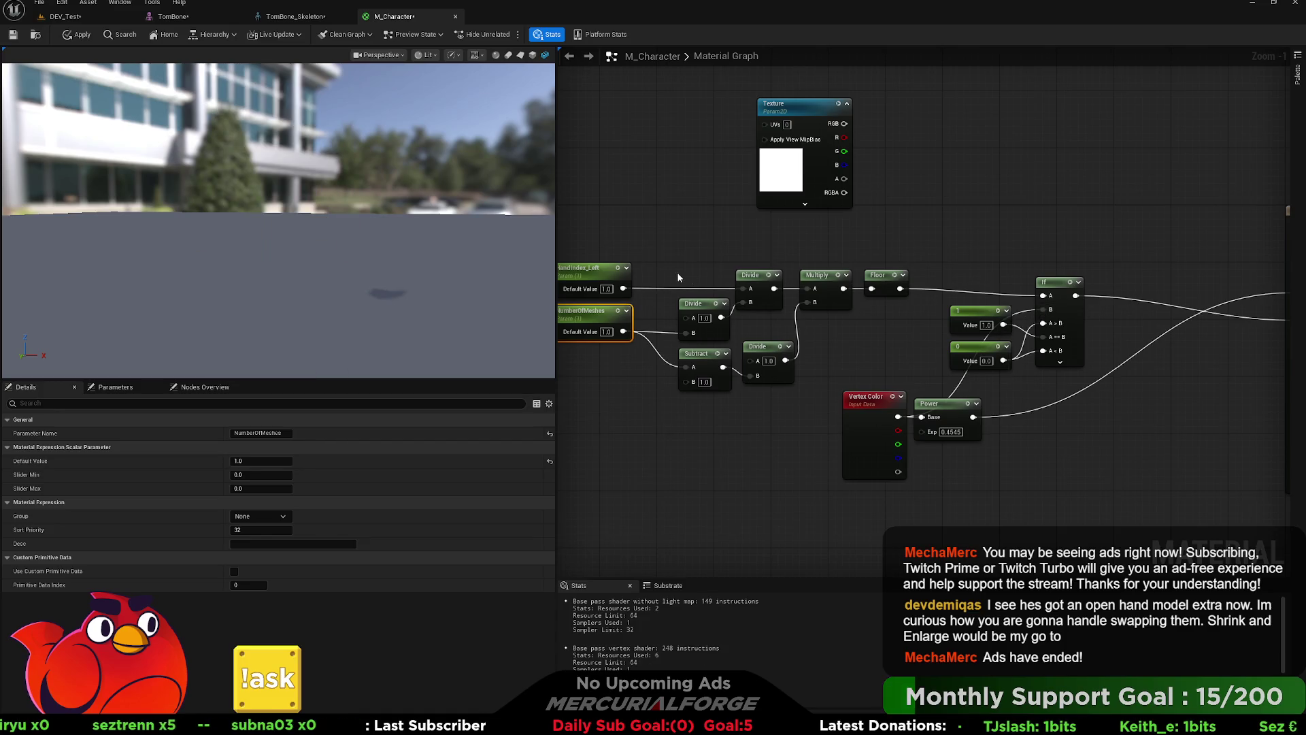
drag(615, 289, 655, 286)
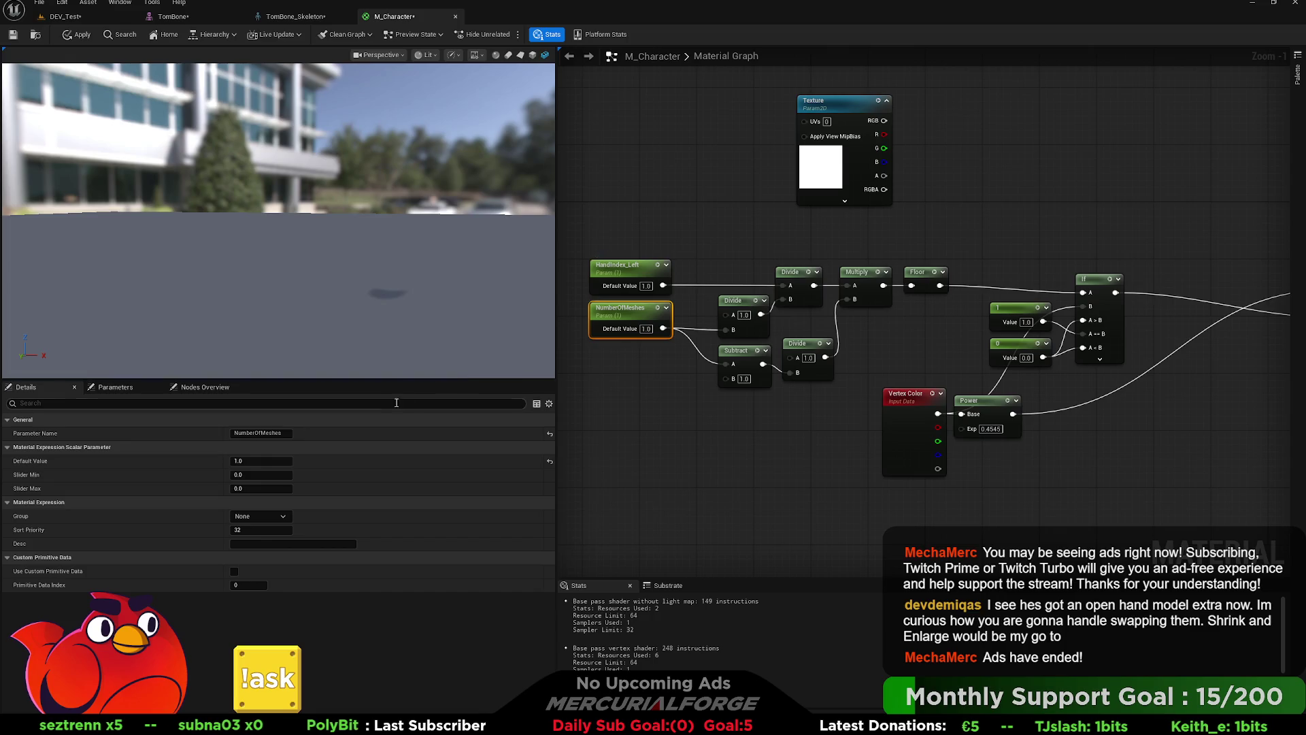
Step: Sweep HandIndex_Left's Default Value in Details through 0.2 and 0, finishing at 0.5
click(622, 266)
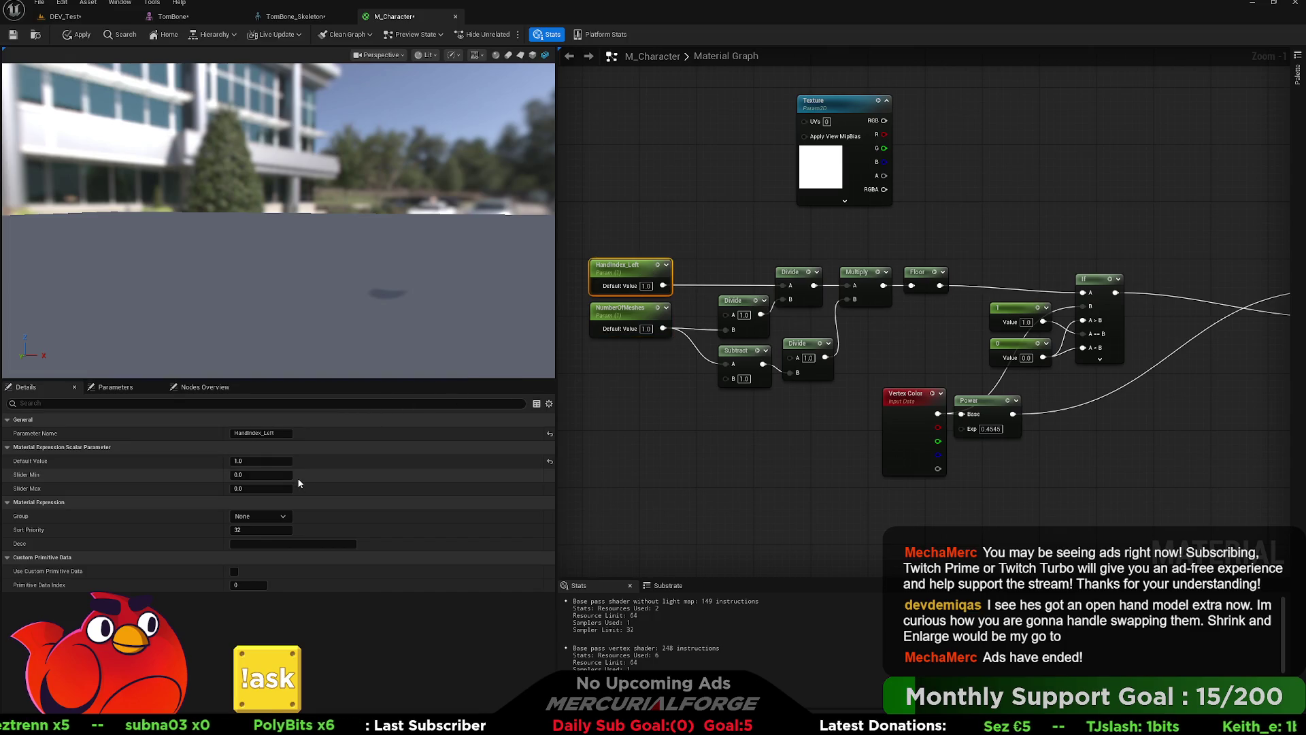
drag(275, 461, 272, 461)
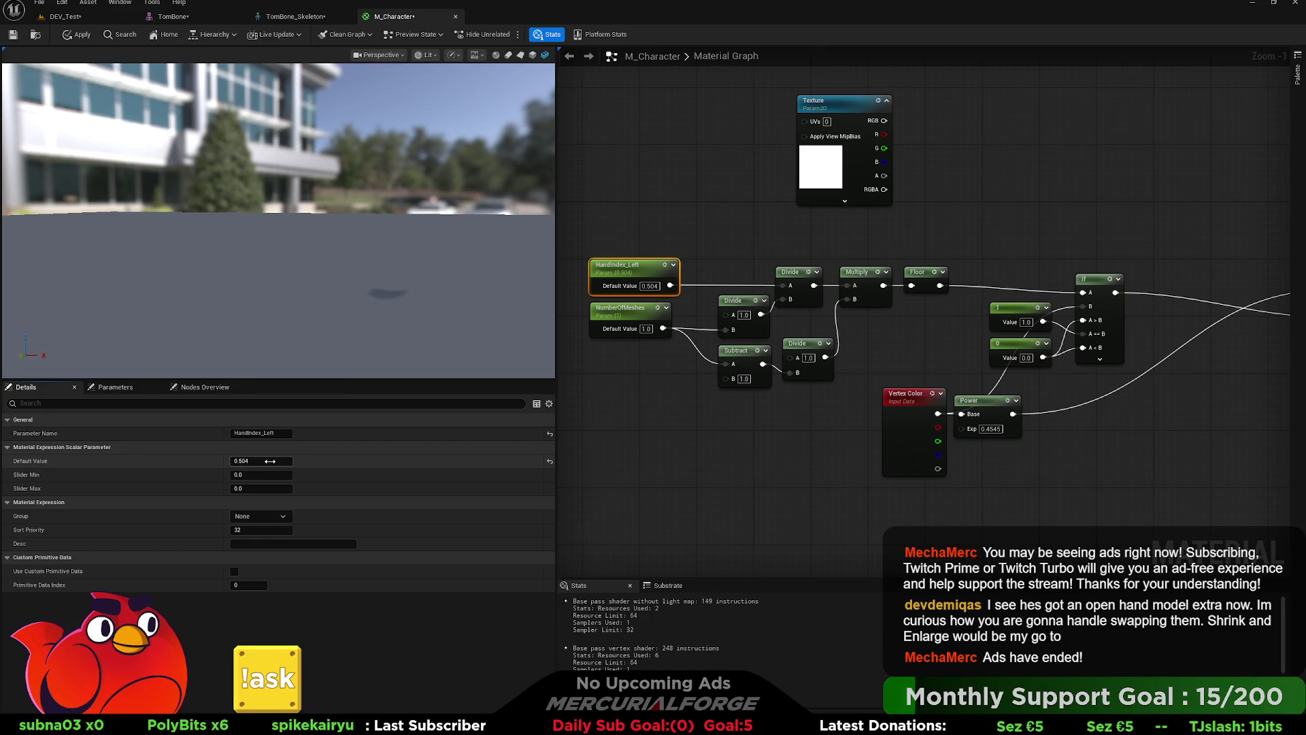
click(267, 460)
text(0.2)
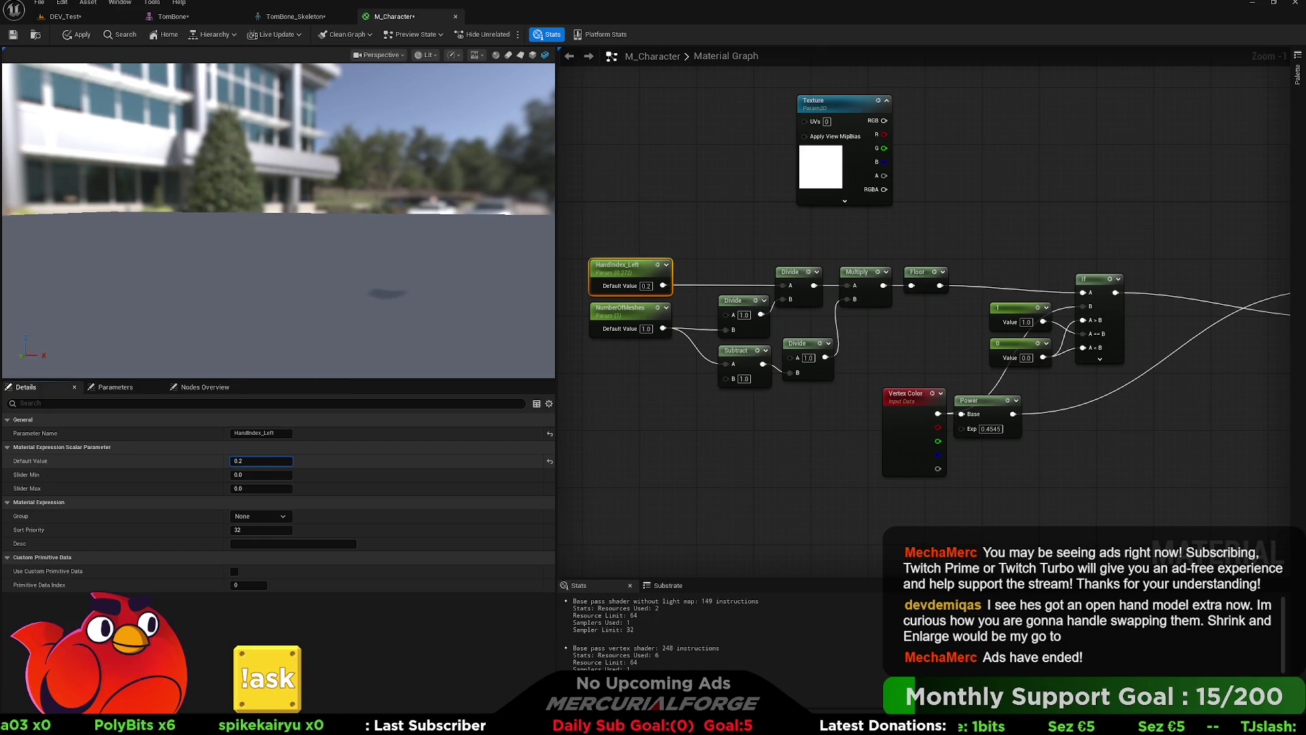
drag(270, 460, 273, 460)
click(275, 460)
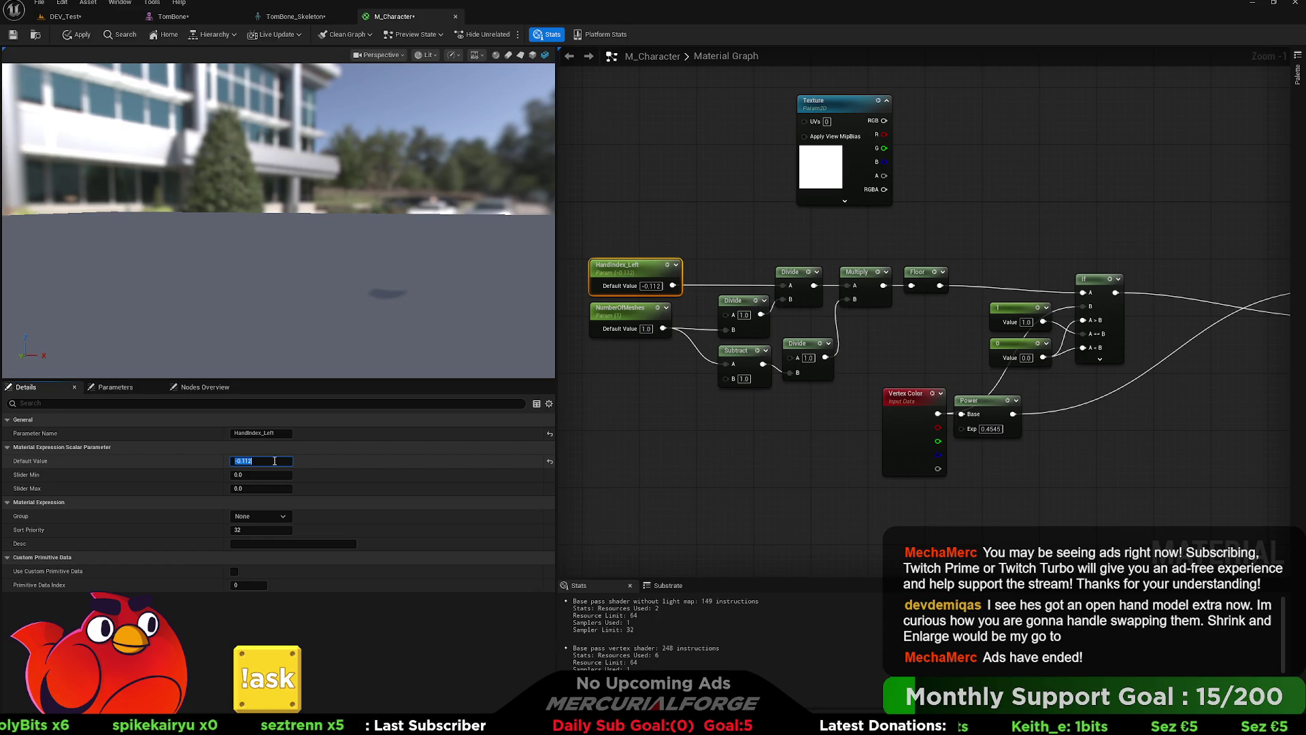
text(0)
key(Return)
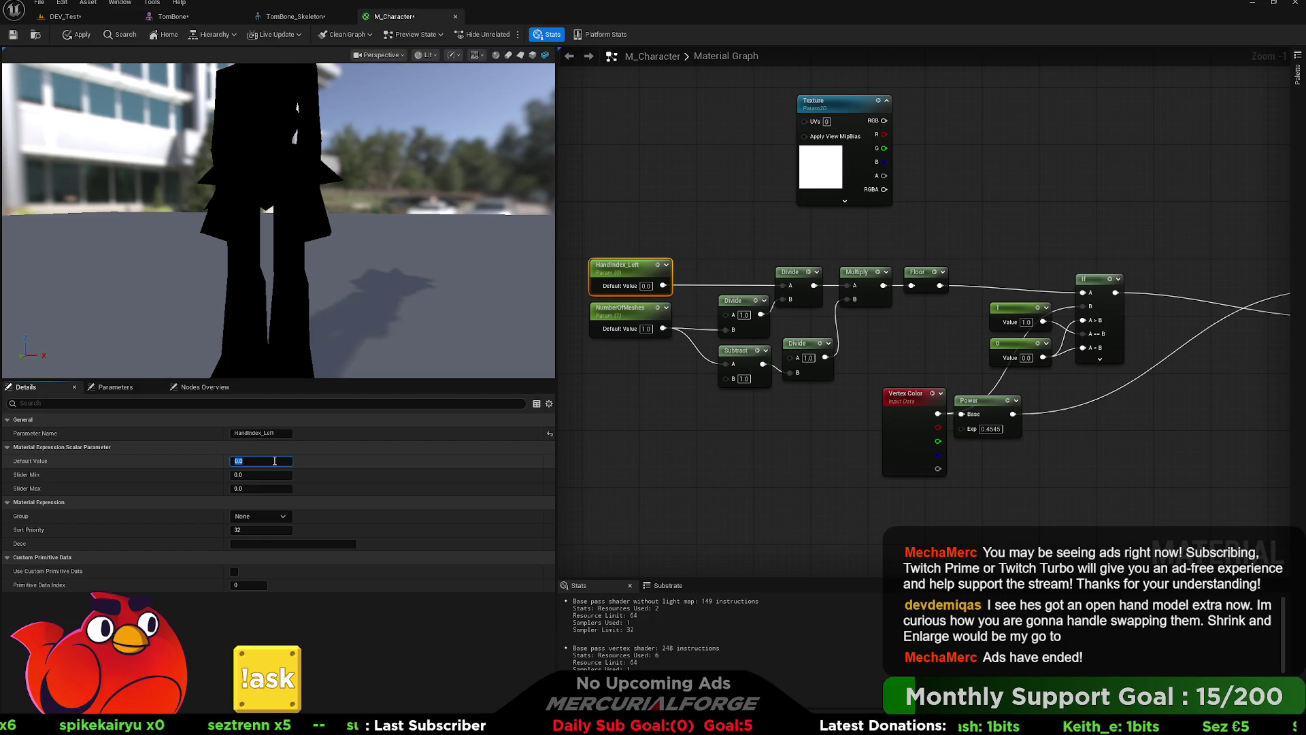
text(0.5)
key(Return)
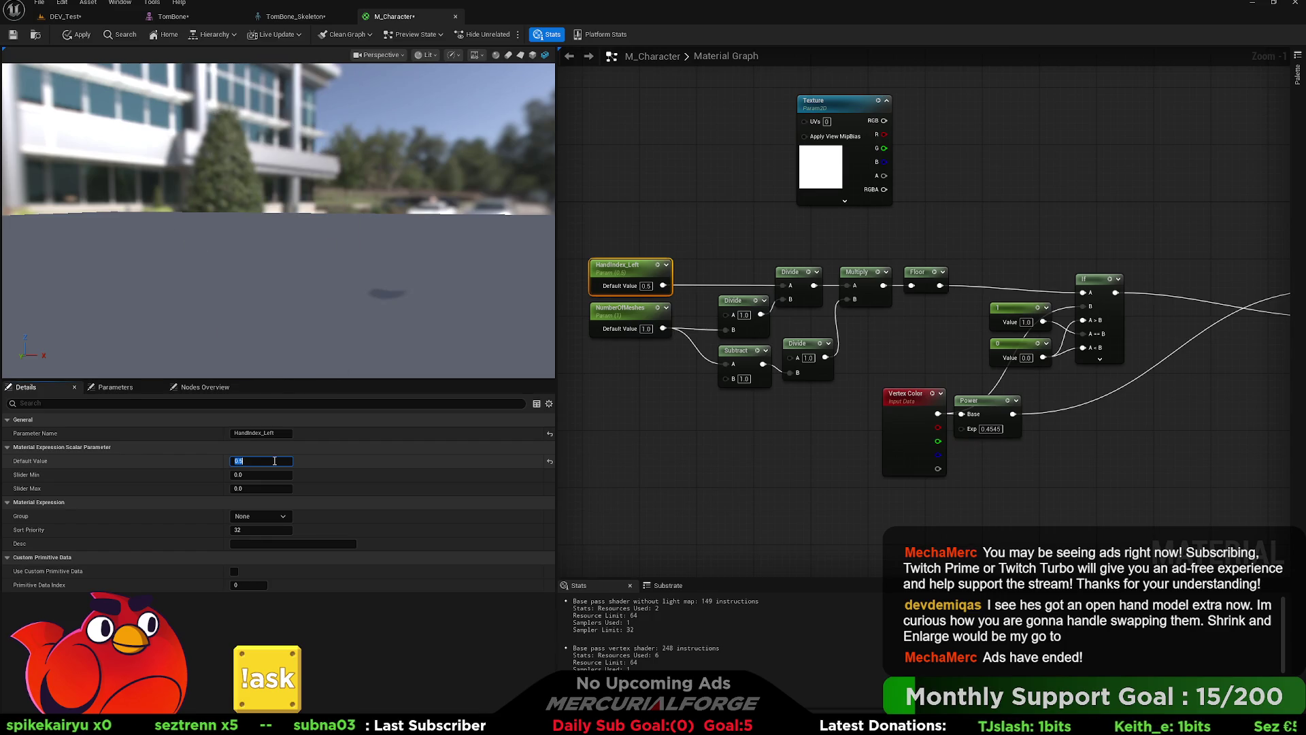
Step: Deselect the parameter and select the hand-index calculation chain
click(605, 418)
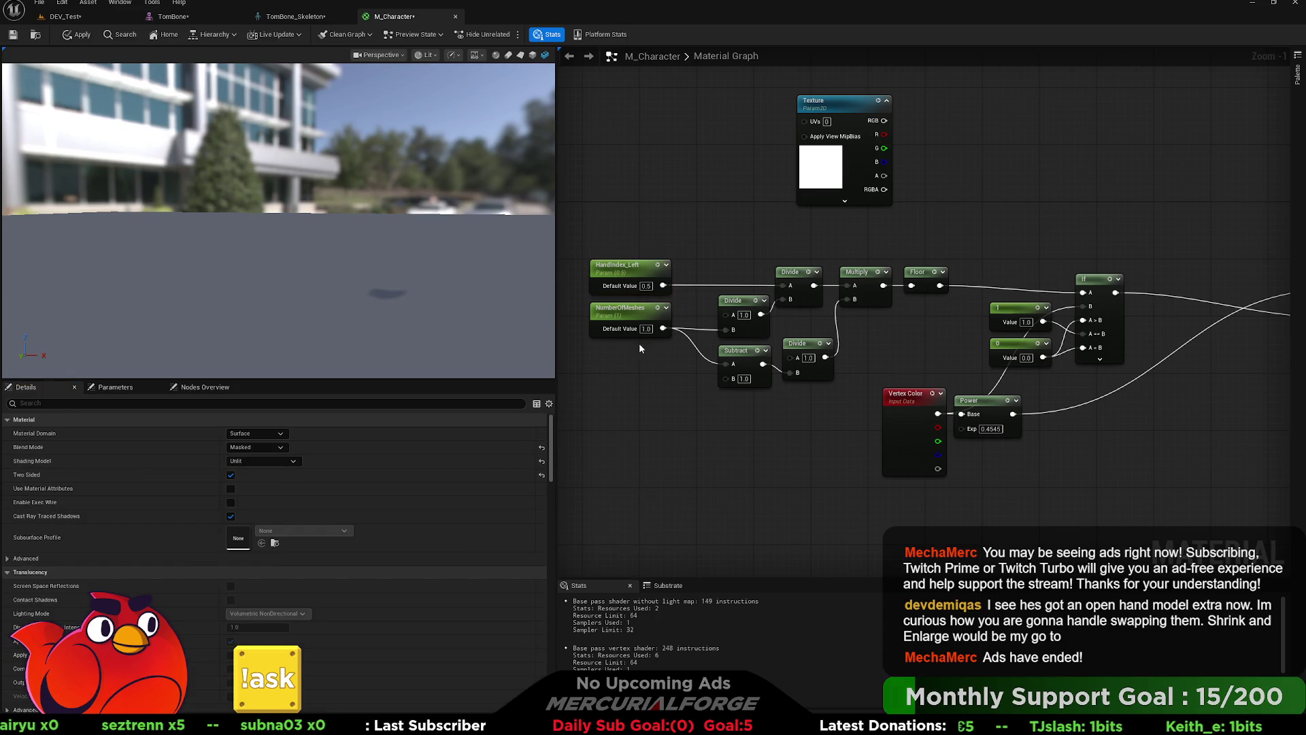
mouse_move(650, 401)
mouse_down()
mouse_move(597, 378)
mouse_move(730, 403)
mouse_up()
drag(981, 358, 643, 262)
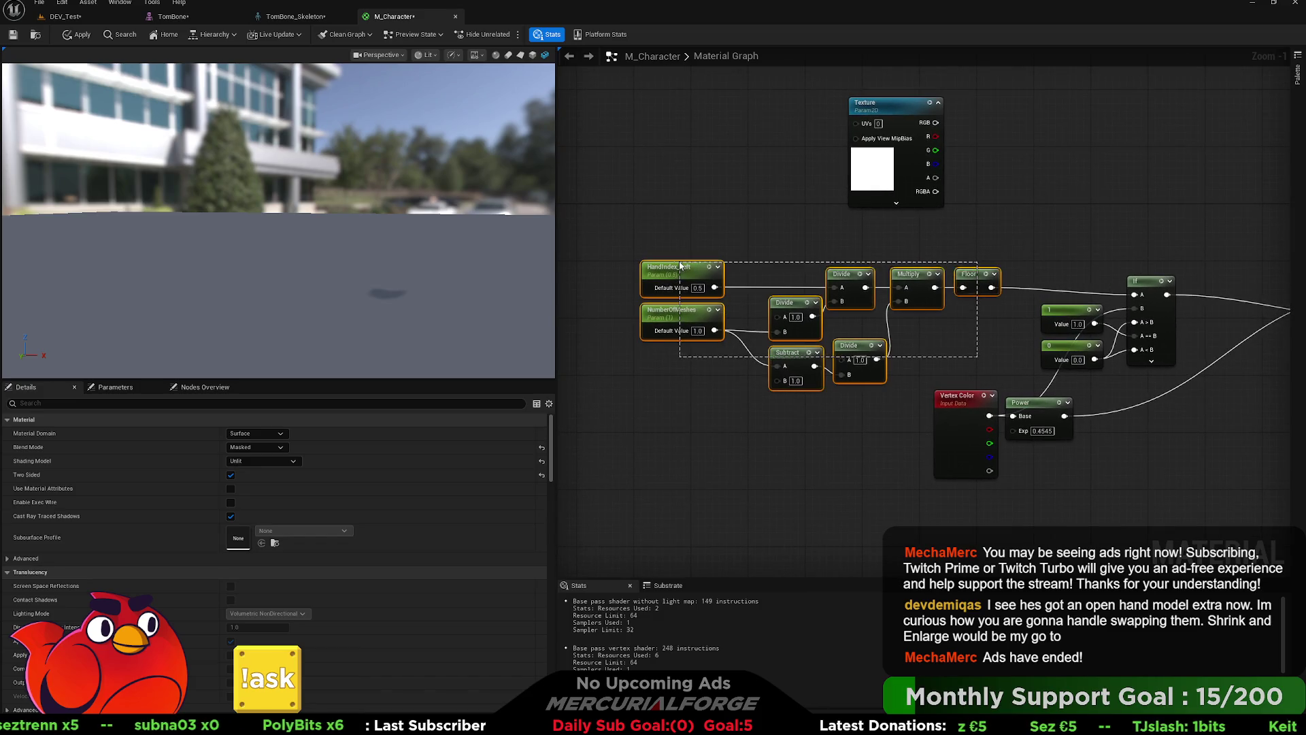
Step: Move the calculation chain left and add a DebugScalarValues node beside it, replacing a mistaken DebugOnOff
drag(988, 285, 888, 284)
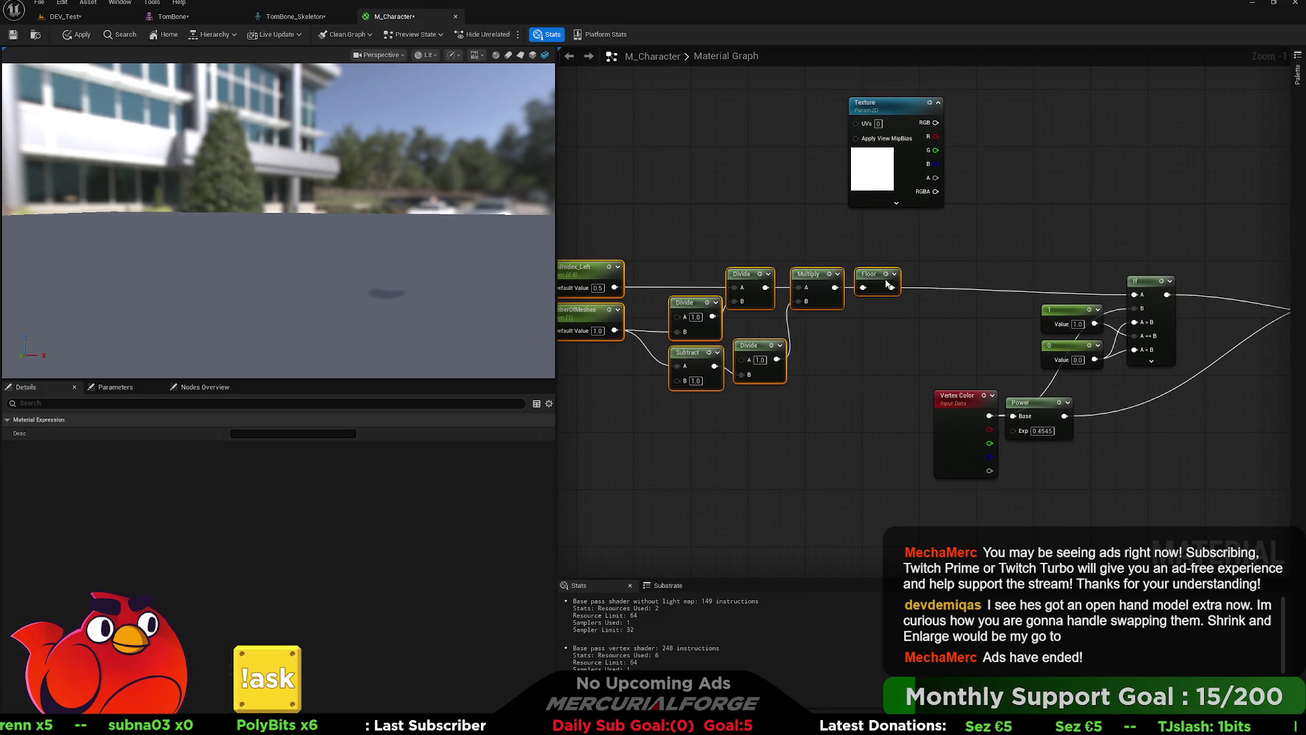
click(809, 472)
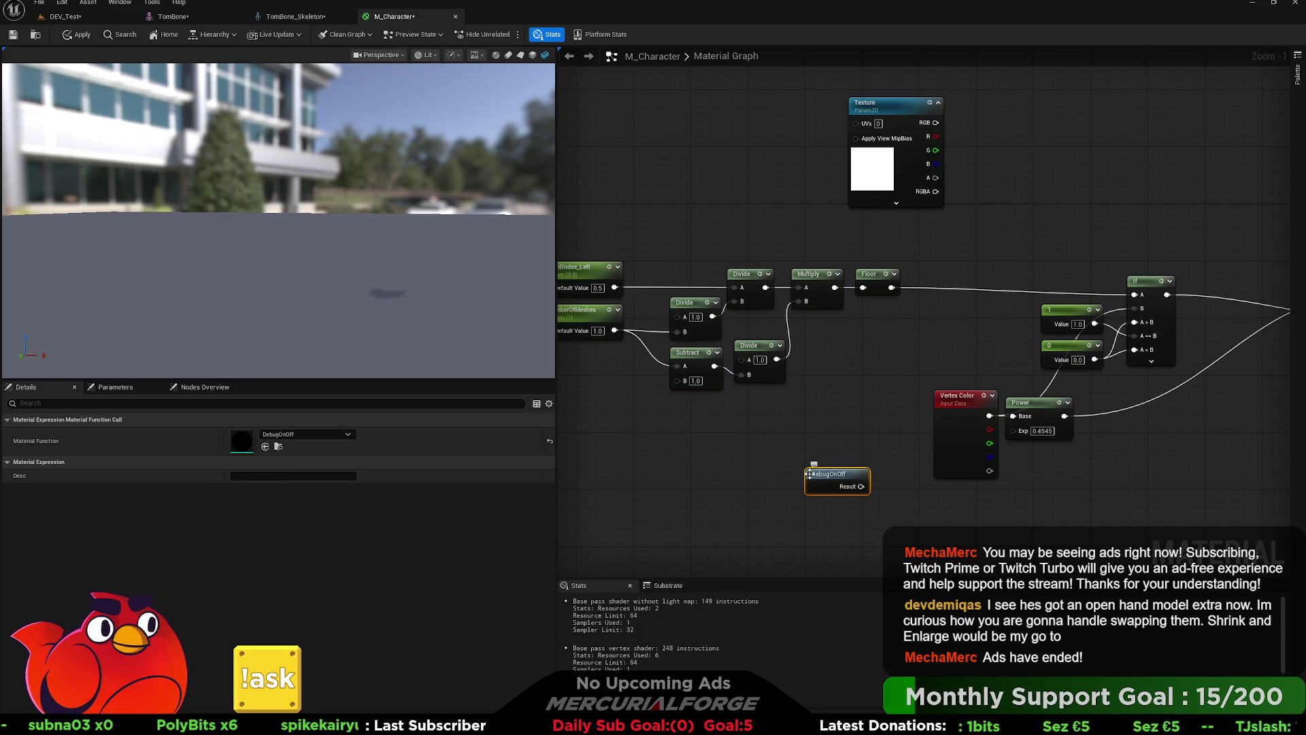
key(ctrl+z)
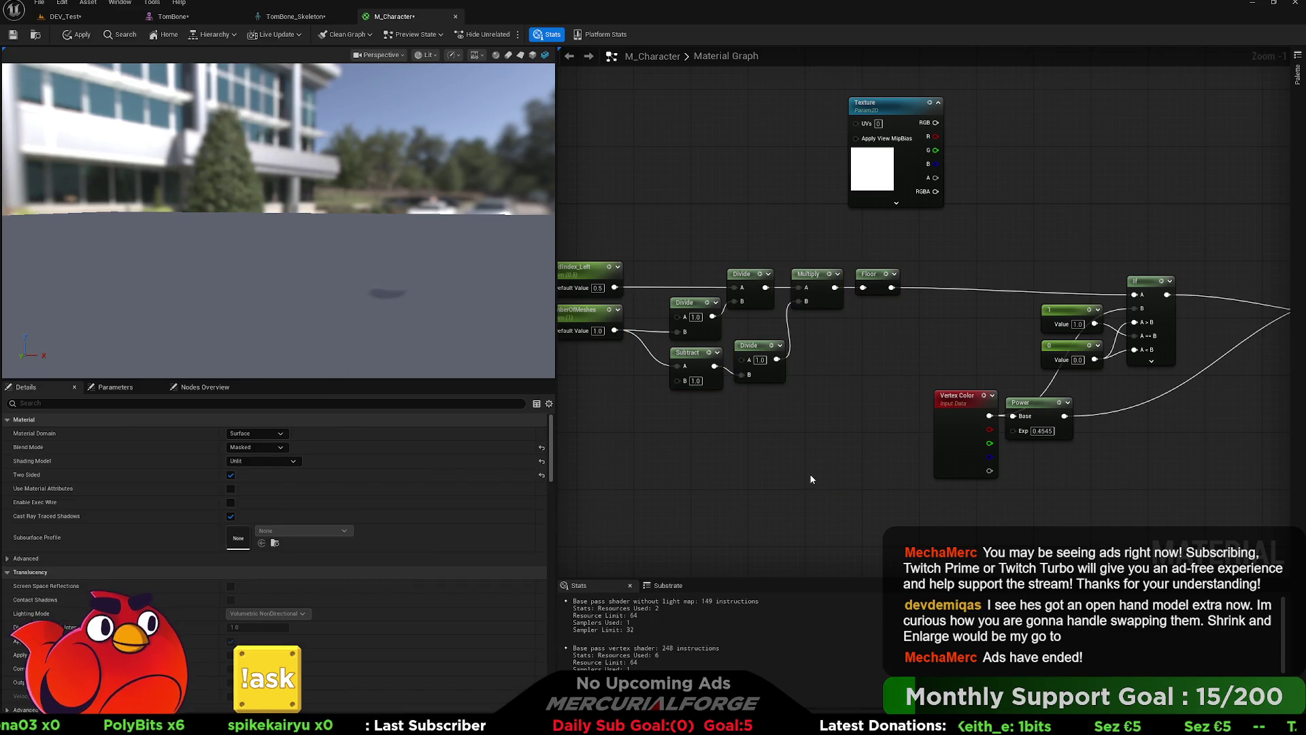
click(811, 479)
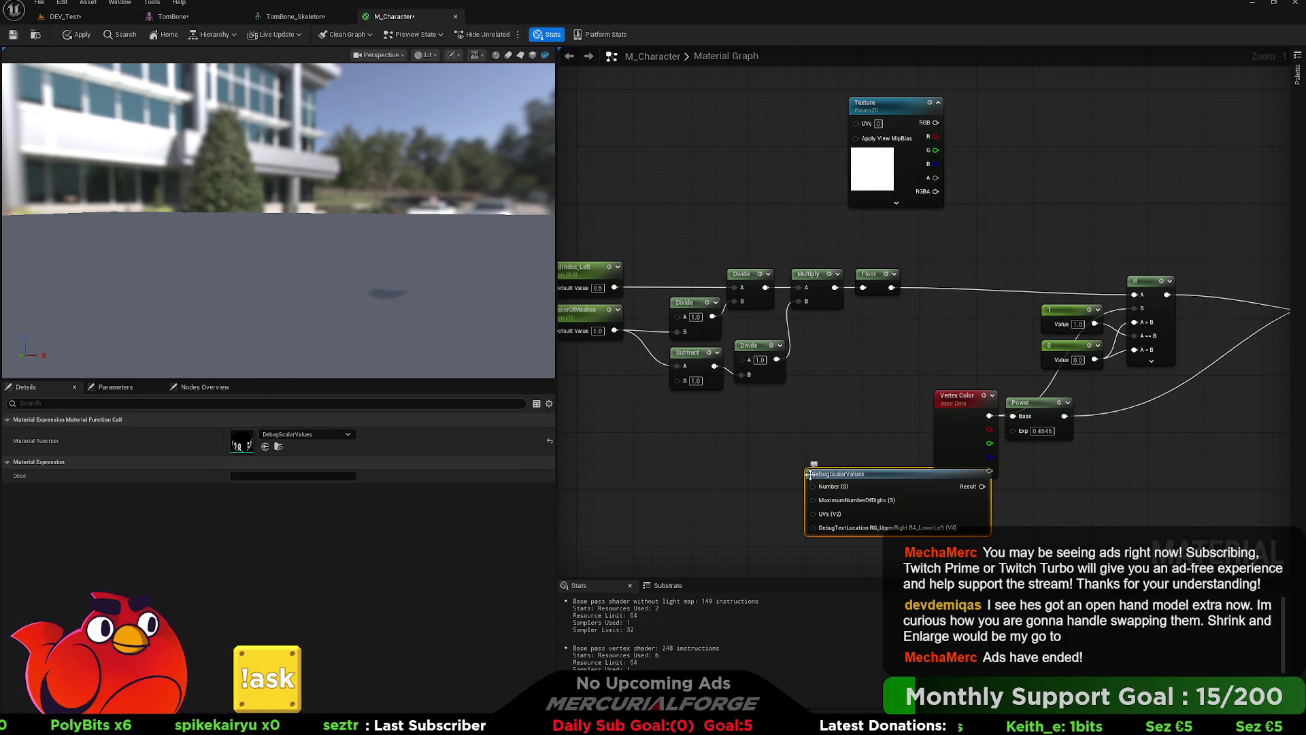
drag(830, 476, 736, 450)
mouse_move(996, 286)
mouse_down()
mouse_move(955, 336)
mouse_move(1013, 291)
mouse_move(998, 283)
mouse_move(886, 429)
mouse_move(826, 459)
mouse_move(883, 447)
mouse_up()
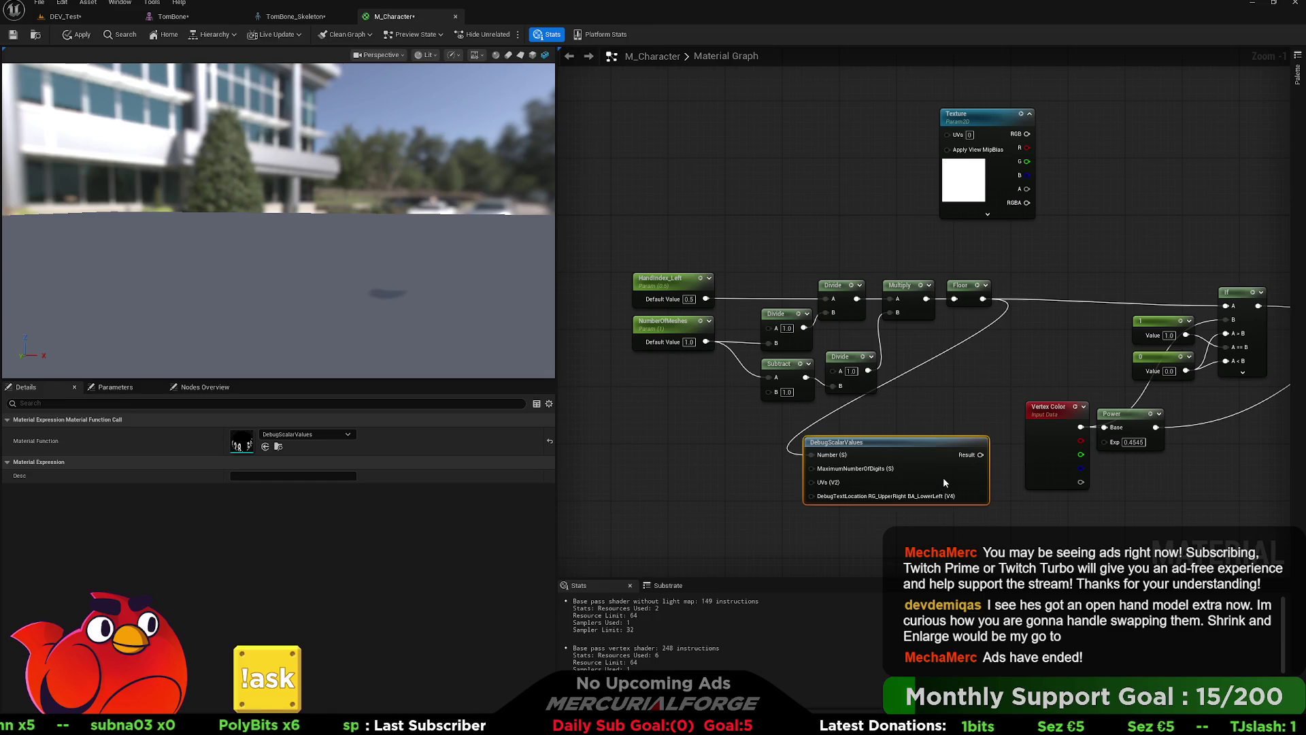
Step: Preview the debug node on a Plane facing the camera and set HandIndex_Left to 0, then 1
key(space)
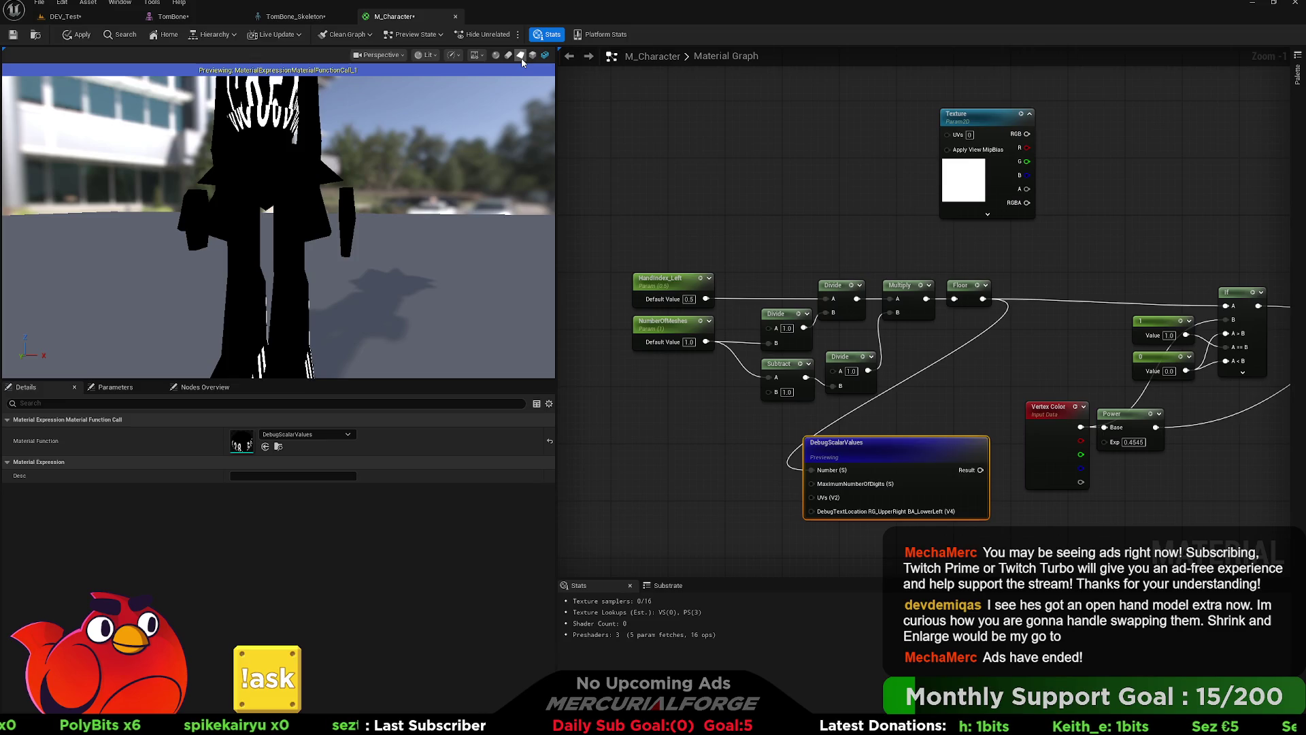
click(521, 56)
mouse_move(475, 116)
mouse_down()
mouse_move(453, 229)
mouse_move(417, 232)
mouse_up()
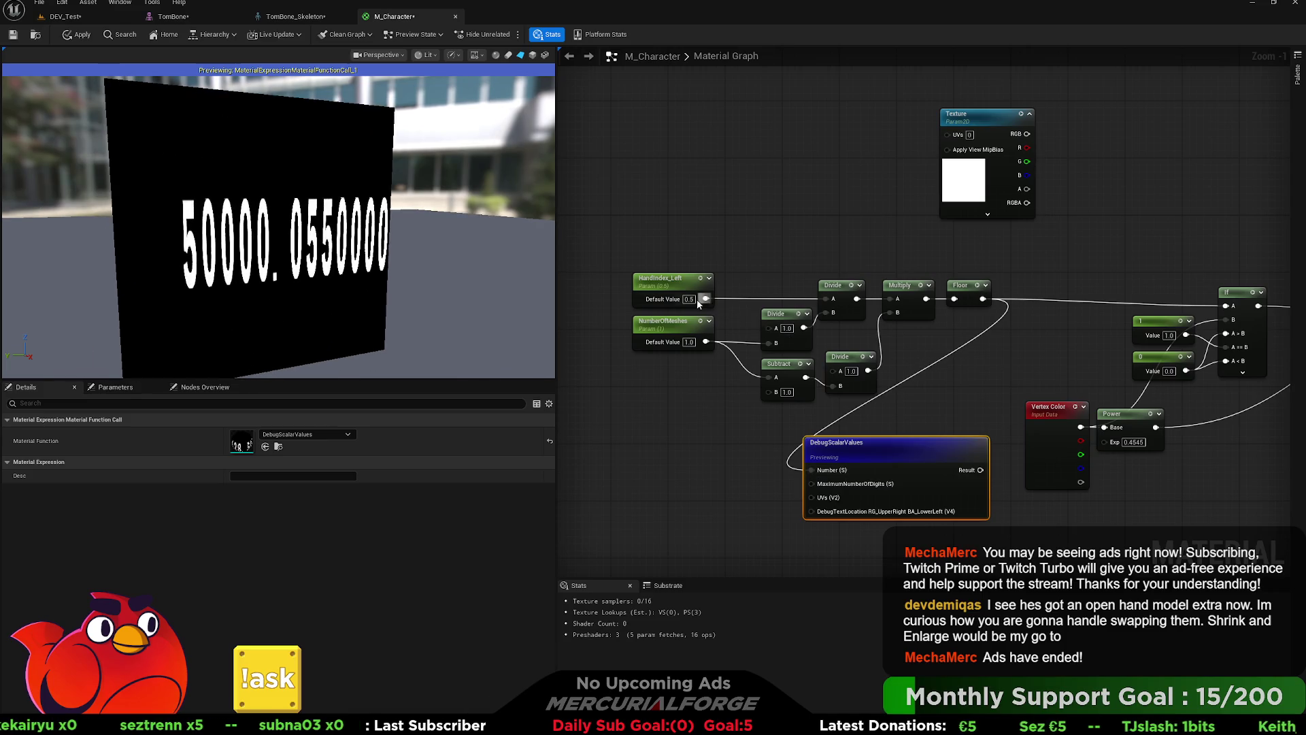
text(0)
key(Return)
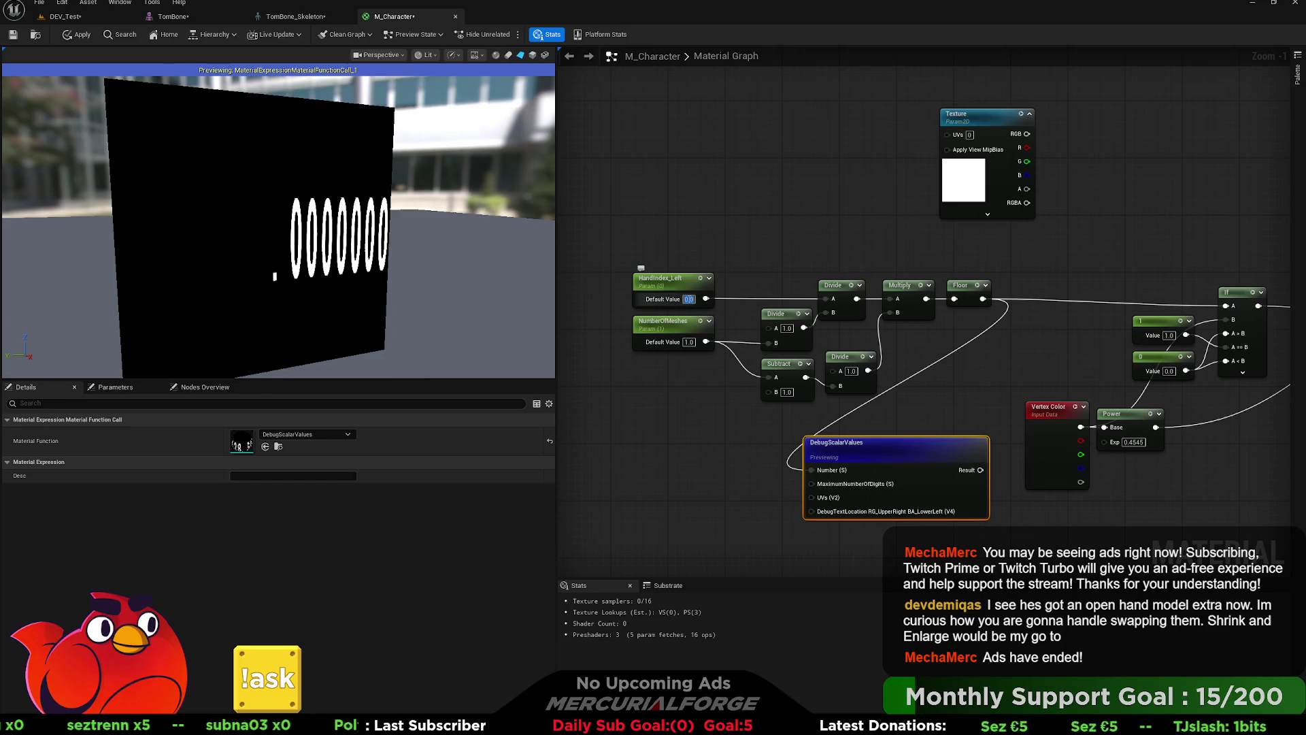
text(1)
key(Return)
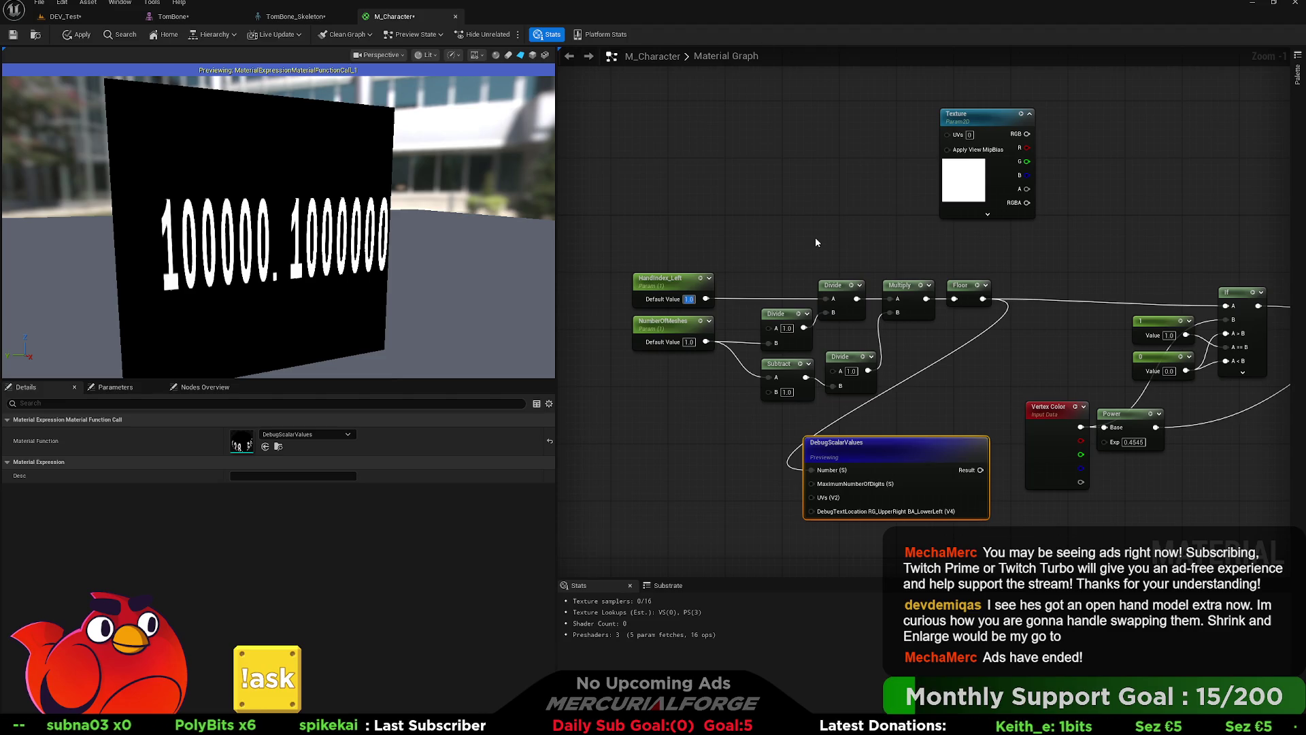
Step: Set NumberOfMeshes to 2 and wire the upper Divide output into the debug Number pin
click(815, 238)
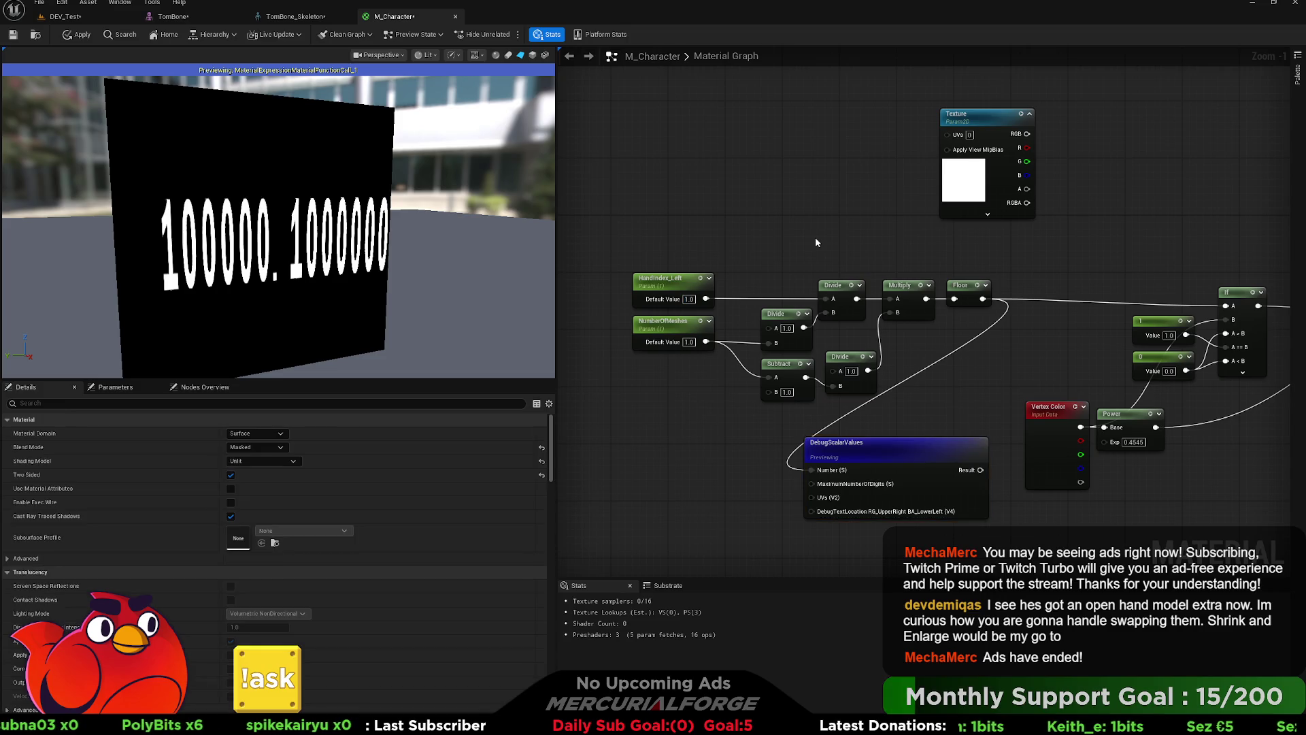
drag(778, 267, 763, 264)
click(674, 338)
text(2)
key(Return)
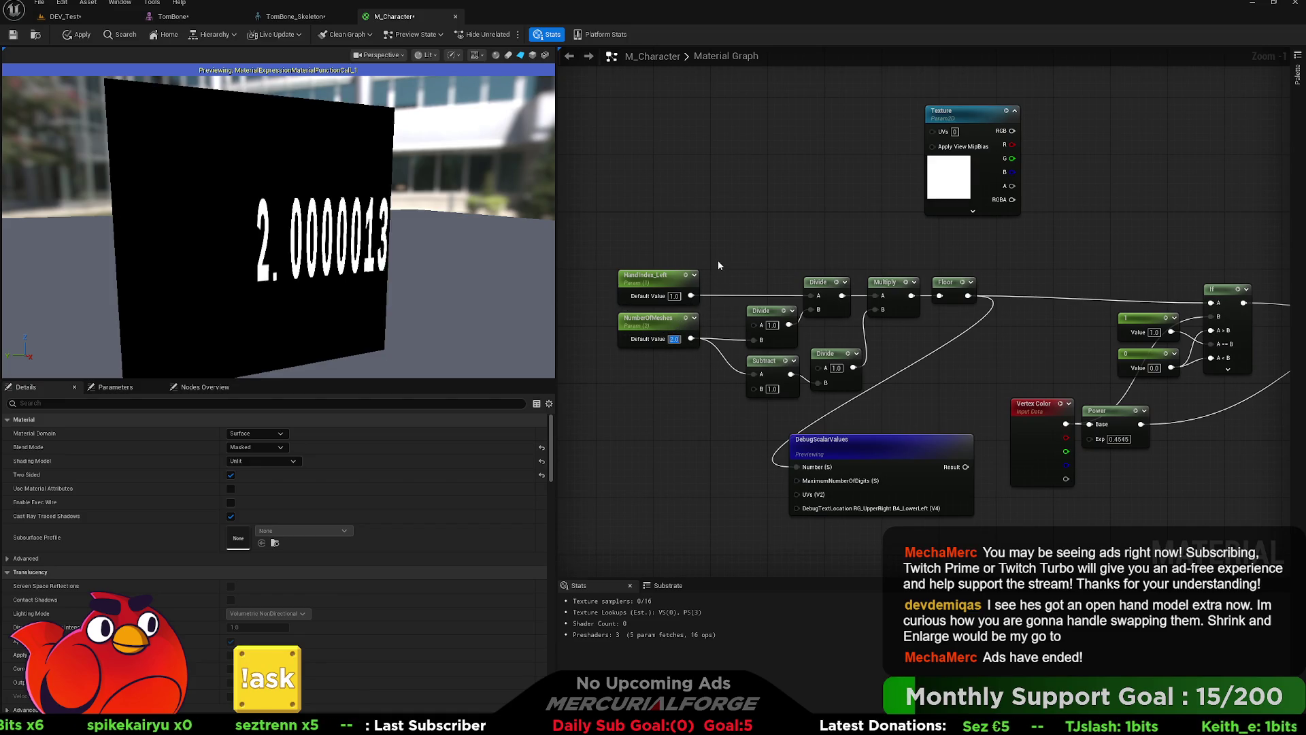
click(644, 284)
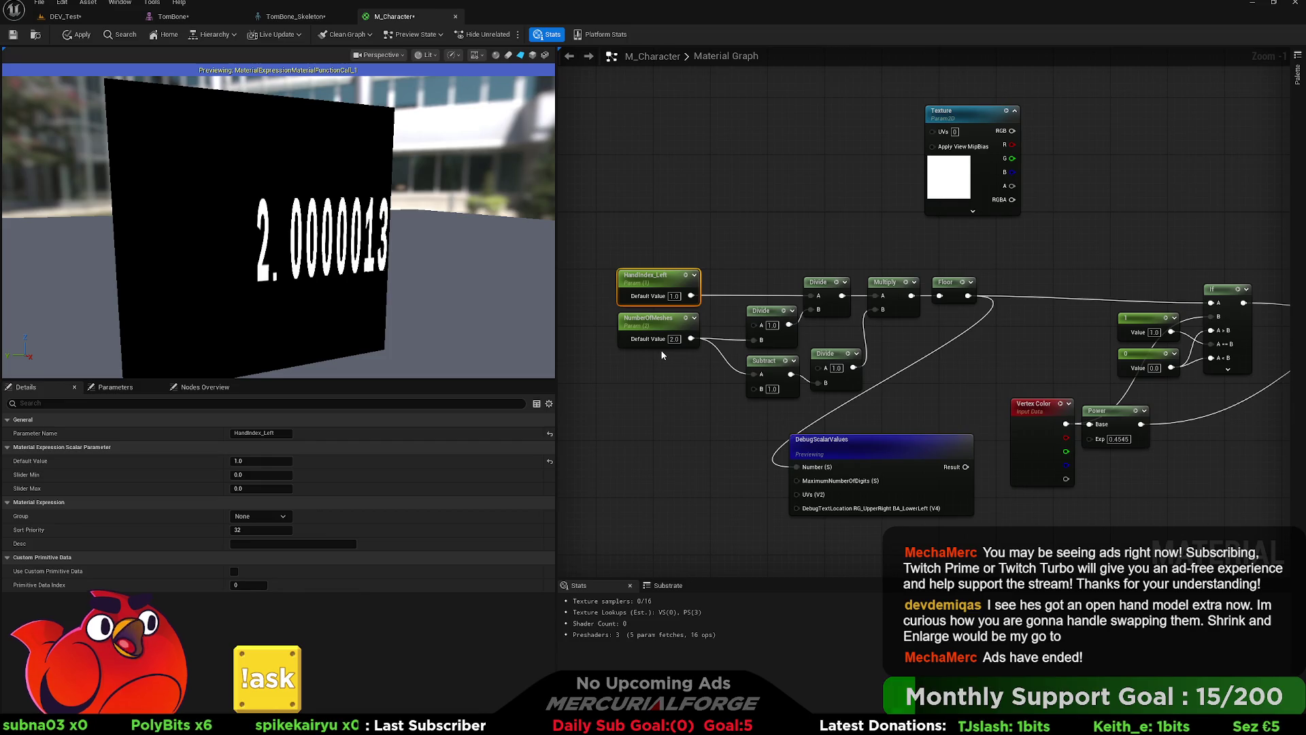
drag(789, 324, 800, 474)
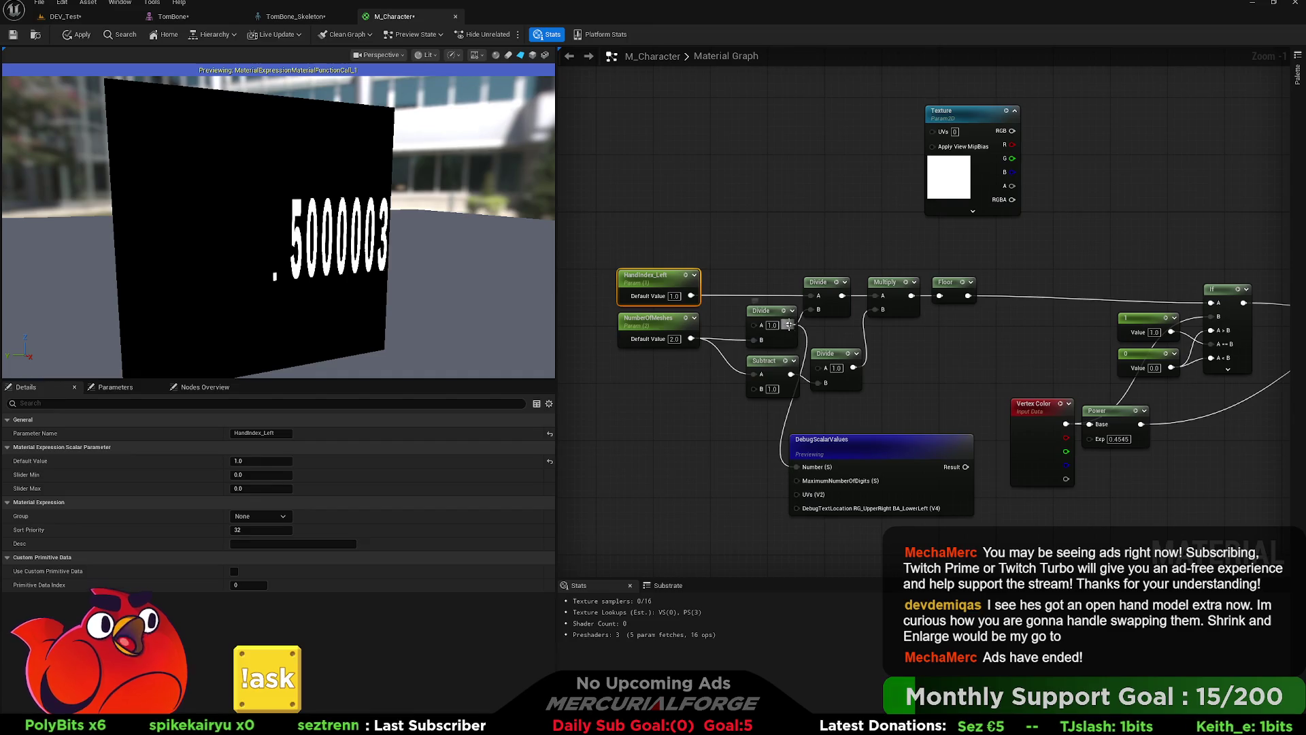
Step: Show the upper Divide result on the debug display while setting HandIndex_Left to 0 and 1
click(824, 289)
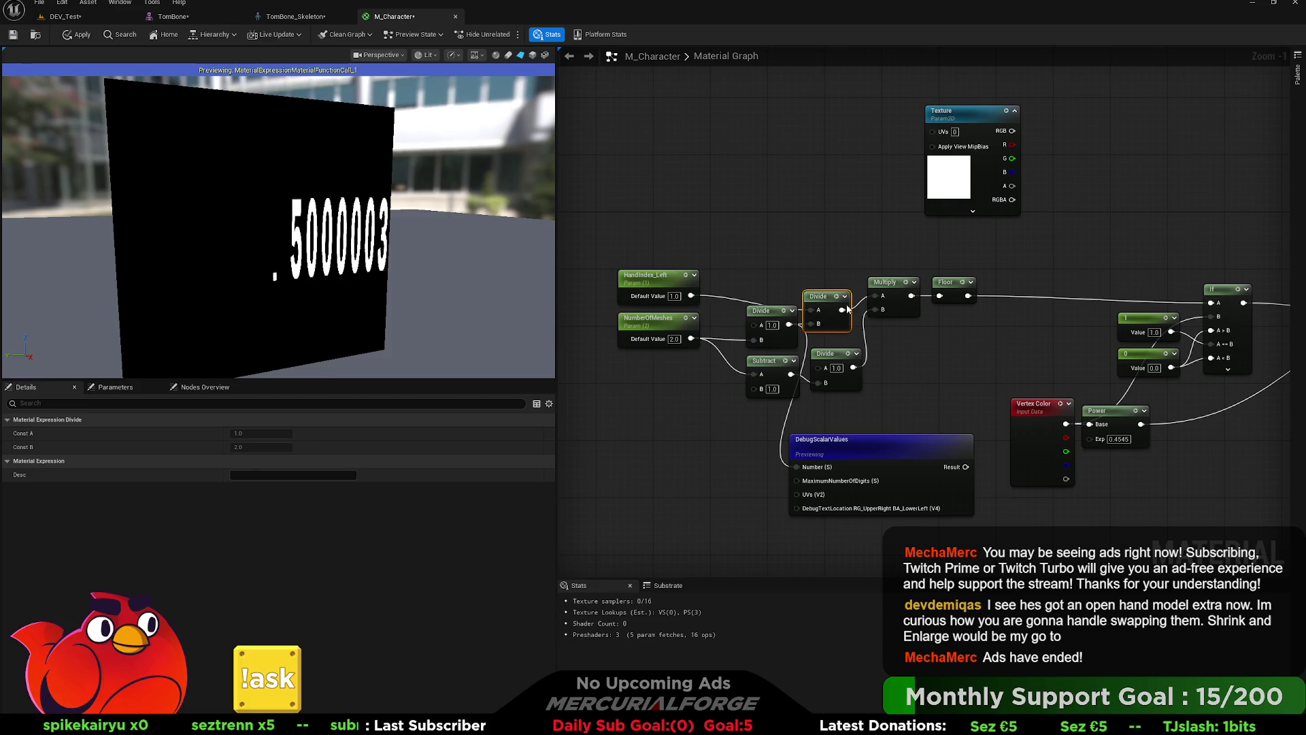
mouse_move(843, 301)
mouse_down()
mouse_move(850, 347)
mouse_move(797, 467)
mouse_up()
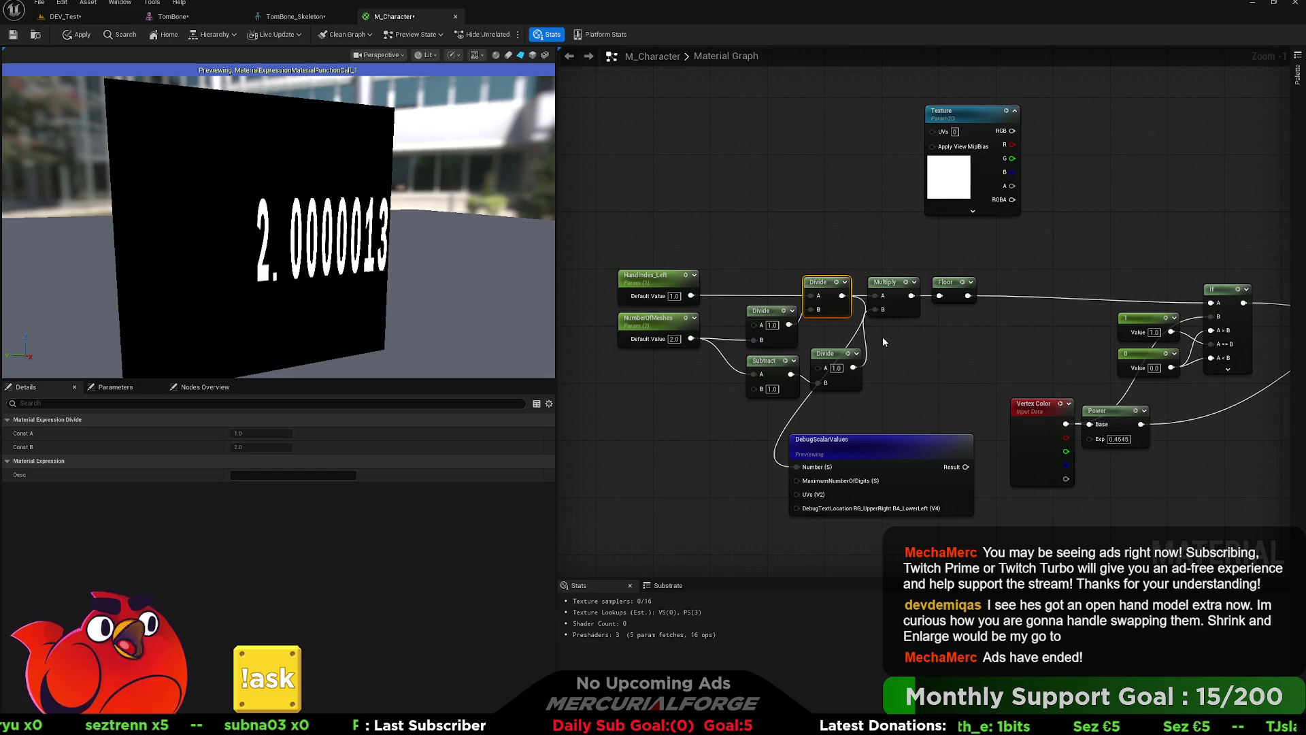
click(673, 297)
text(0)
key(Return)
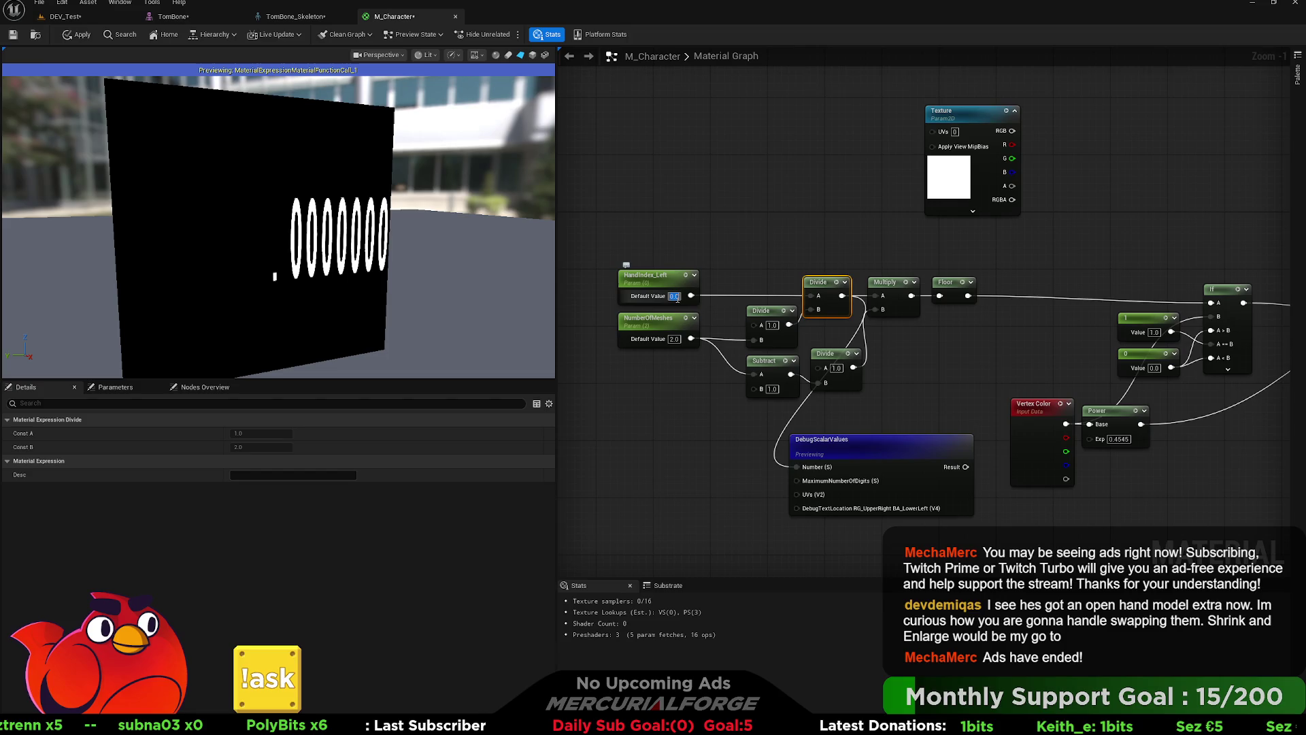
text(1)
key(Return)
Step: Try HandIndex_Left at 2 and 0, returning it to 1
text(2)
key(Return)
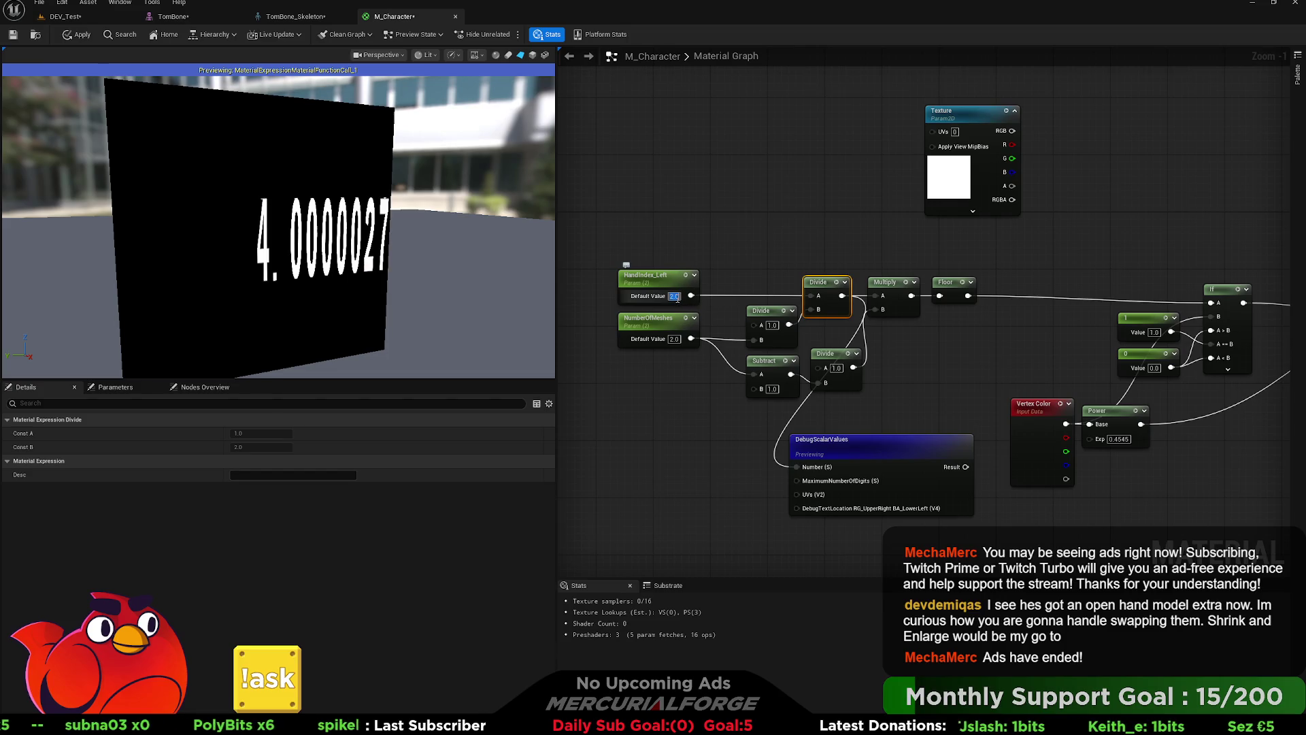
text(0)
key(Return)
text(1)
key(Return)
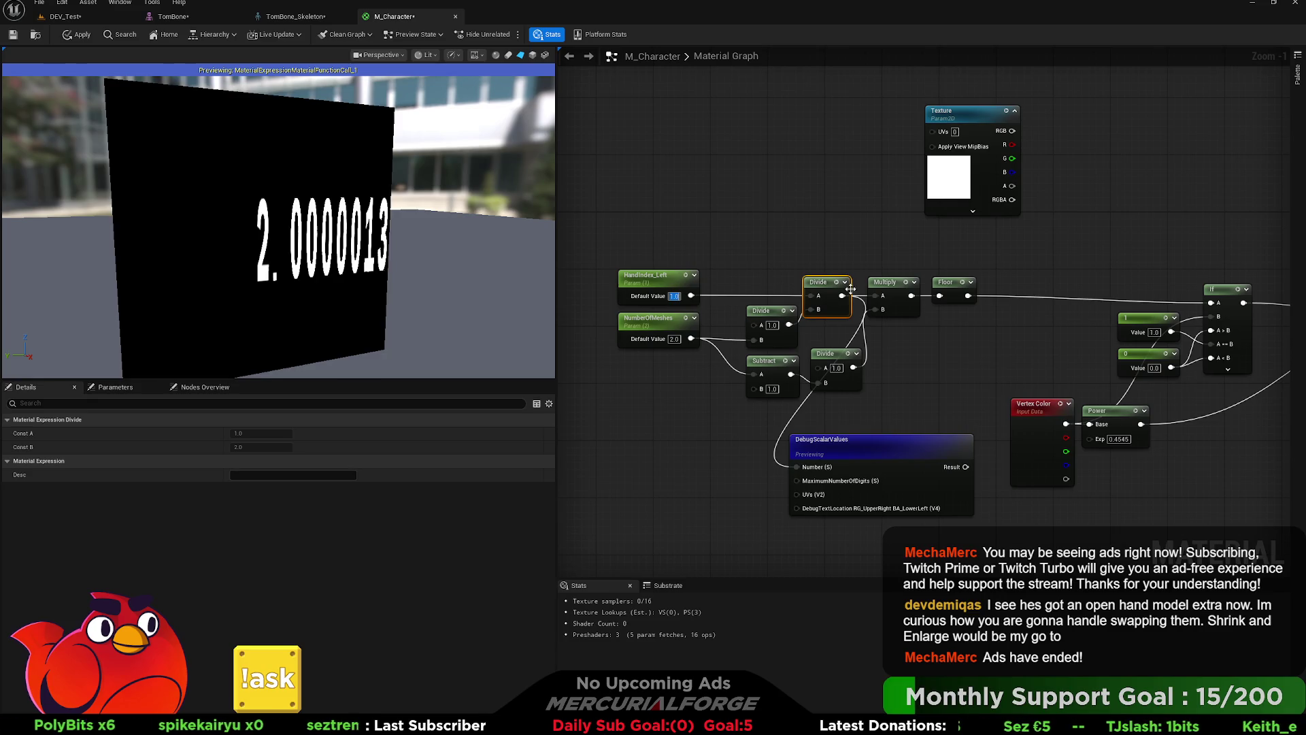
Step: Wire Subtract, then the lower Divide, into the debug Number, and set NumberOfMeshes to 4
mouse_move(939, 296)
mouse_down()
mouse_move(842, 442)
mouse_move(796, 467)
mouse_up()
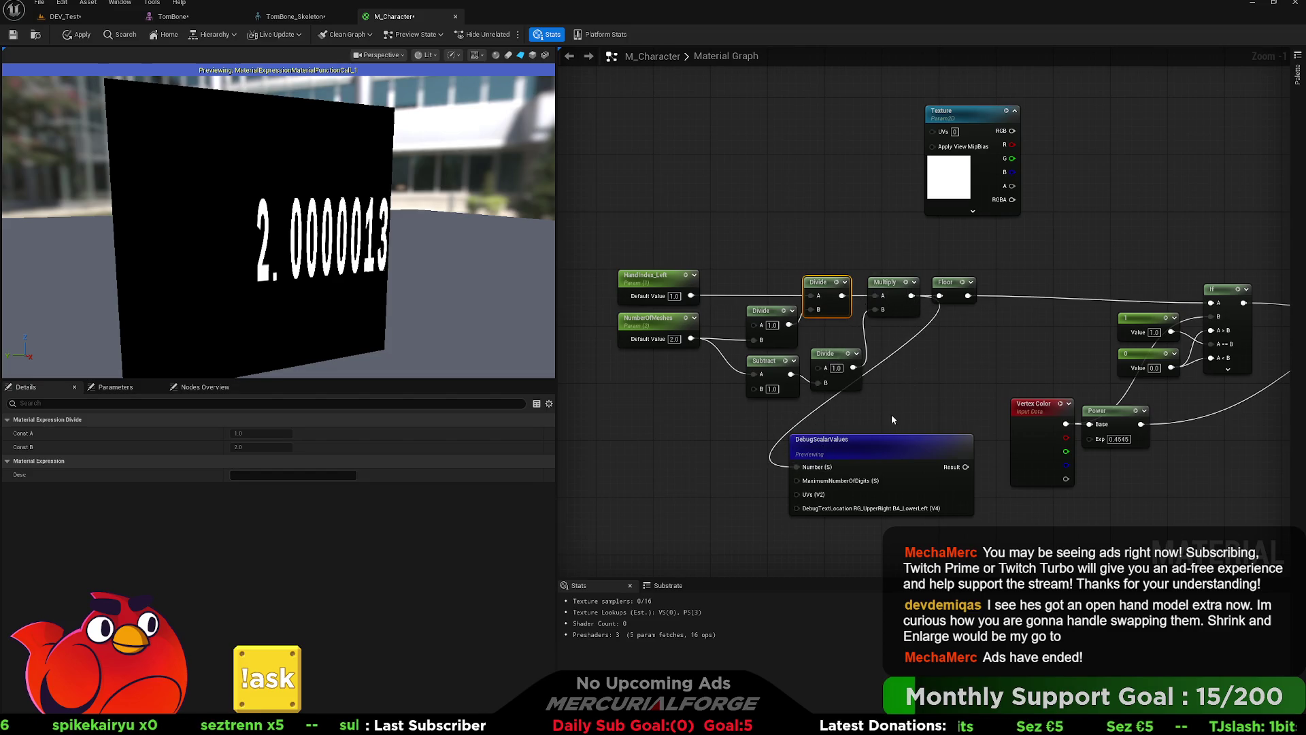
drag(876, 448, 890, 449)
drag(791, 374, 805, 466)
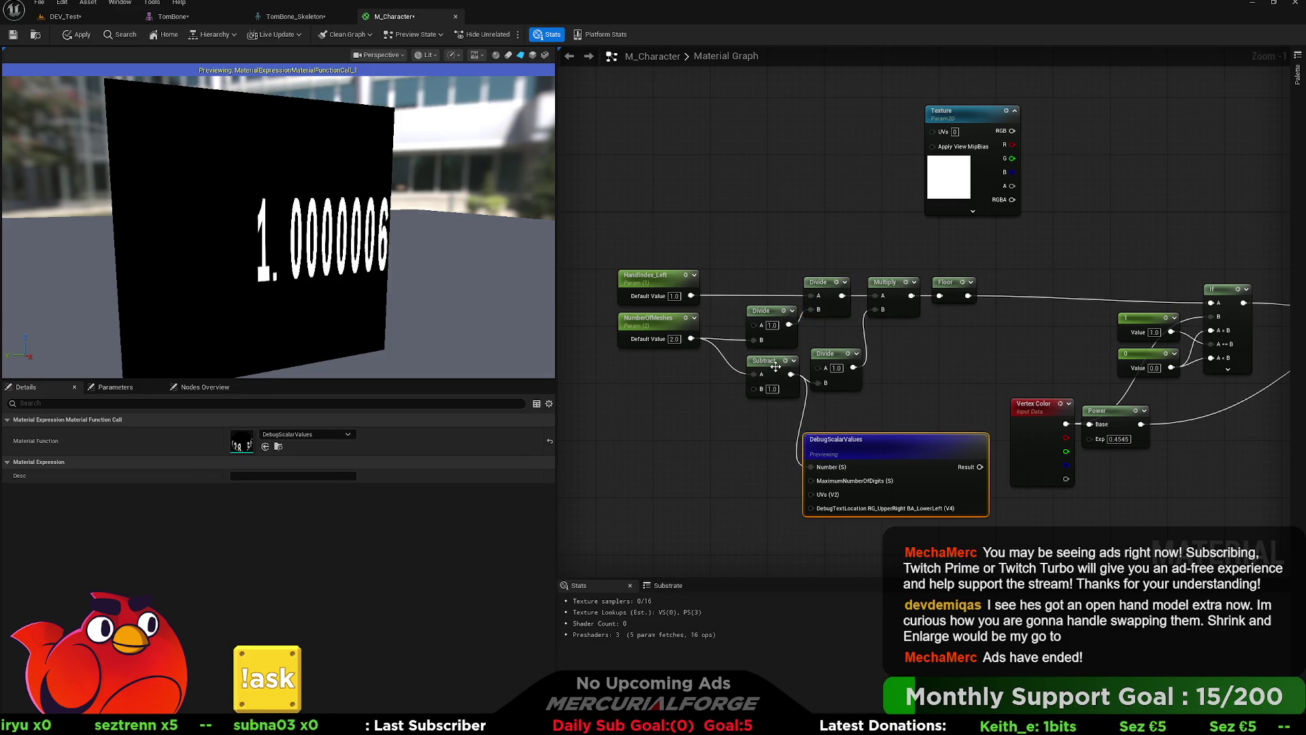
drag(854, 367, 811, 467)
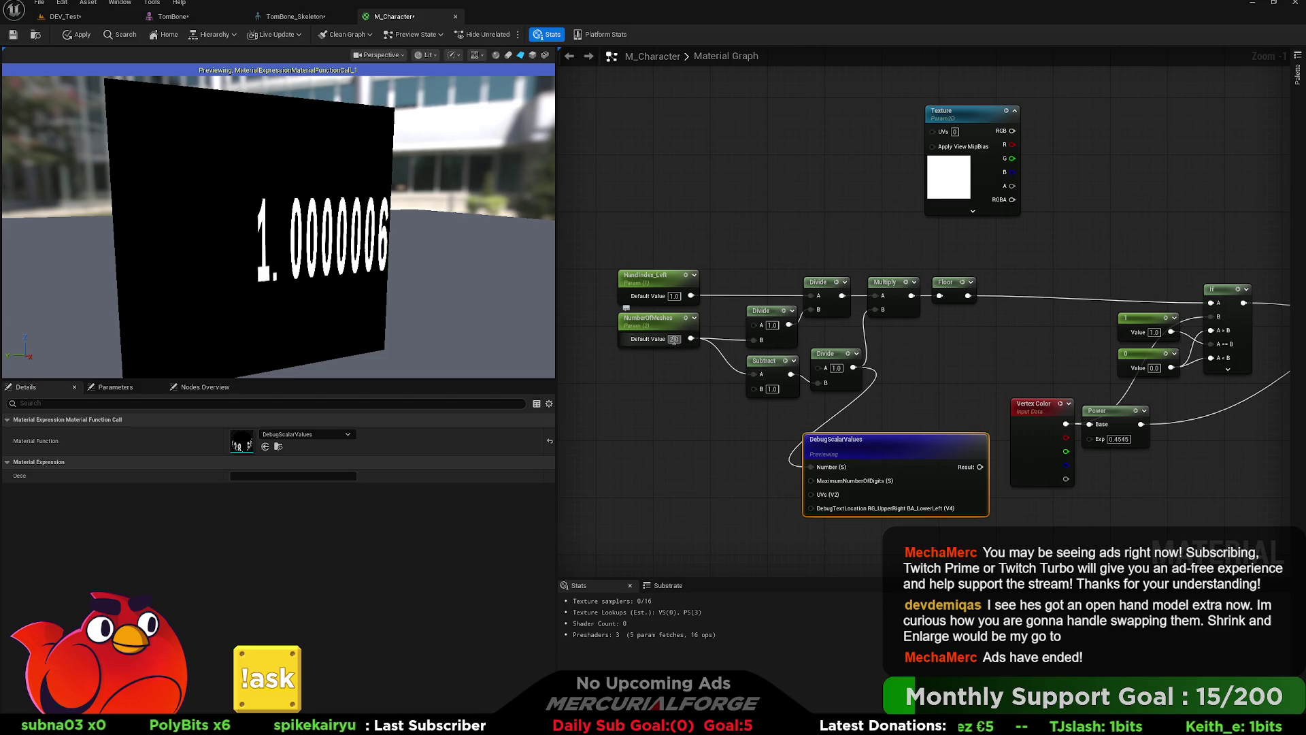
text(4)
click(696, 400)
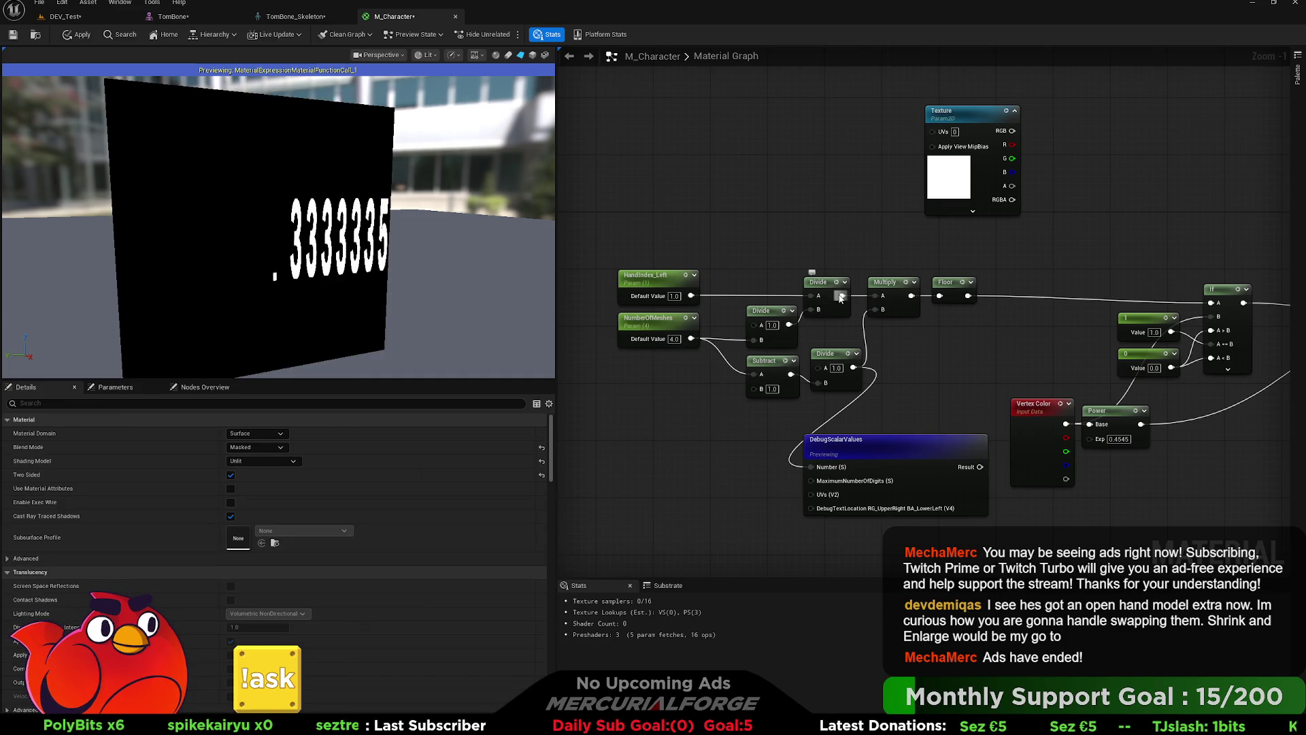
Step: Show the upper Divide again, test HandIndex_Left fractions ending at 1, and move both parameters left
drag(840, 298, 819, 471)
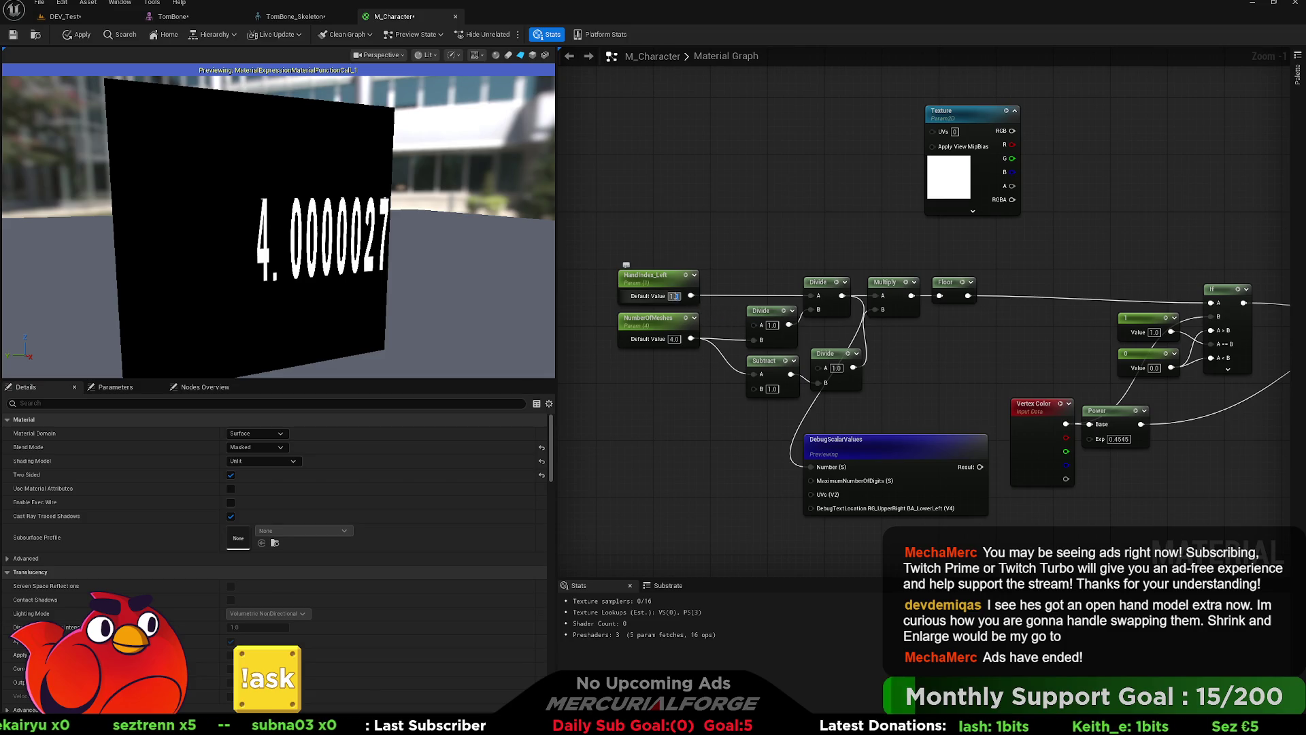
click(649, 277)
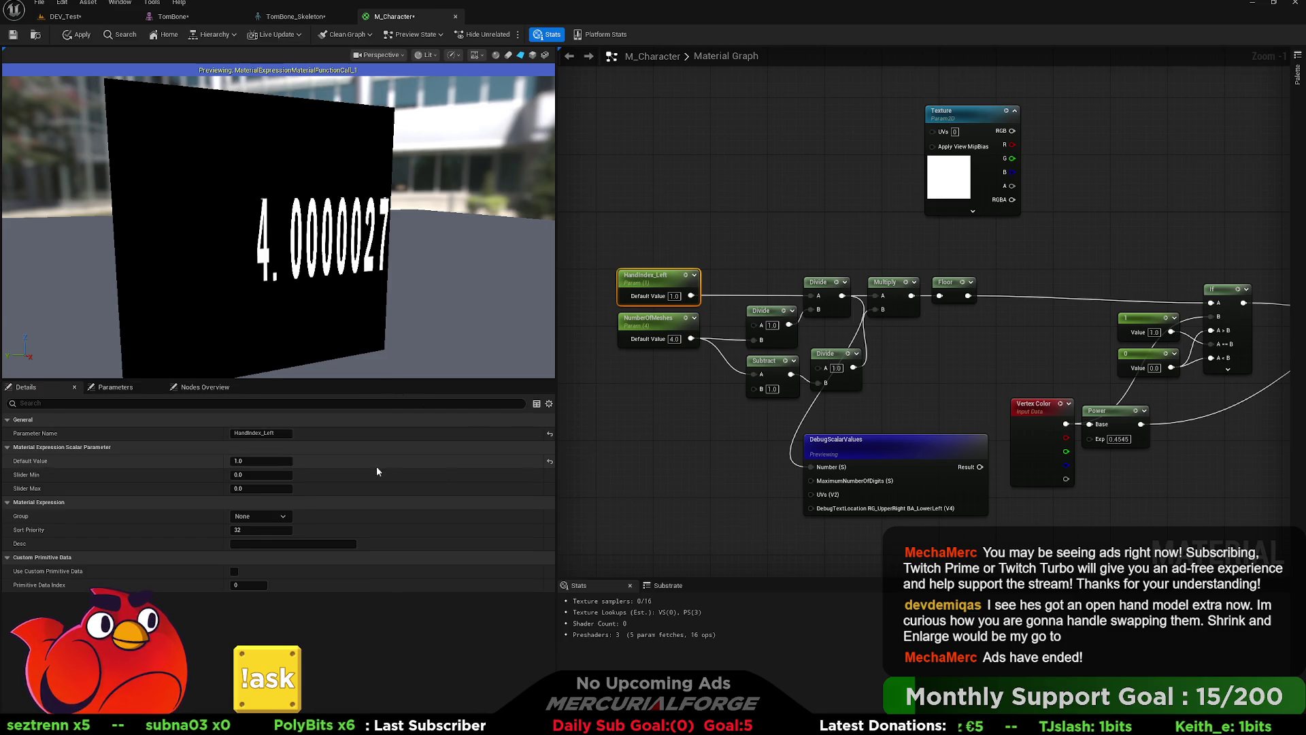
mouse_move(259, 460)
mouse_down()
mouse_move(232, 461)
mouse_move(260, 461)
mouse_up()
click(821, 389)
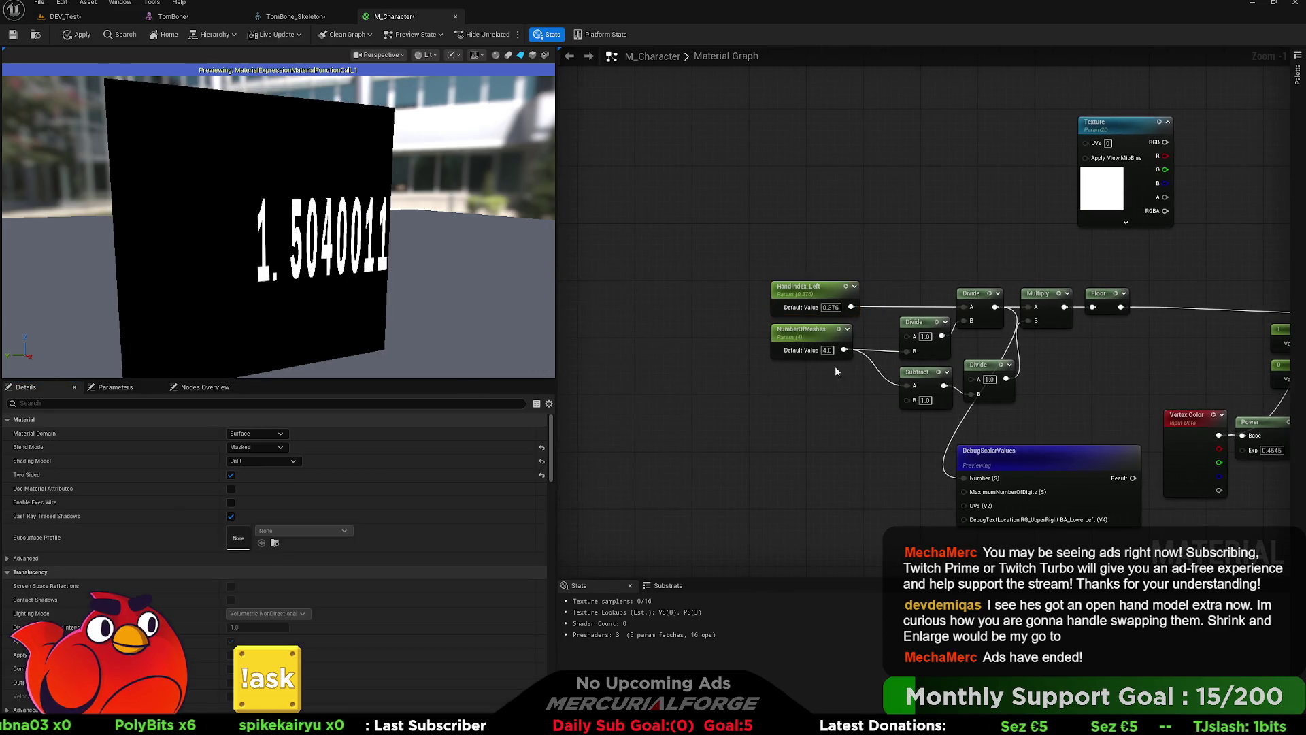
click(831, 307)
text(1)
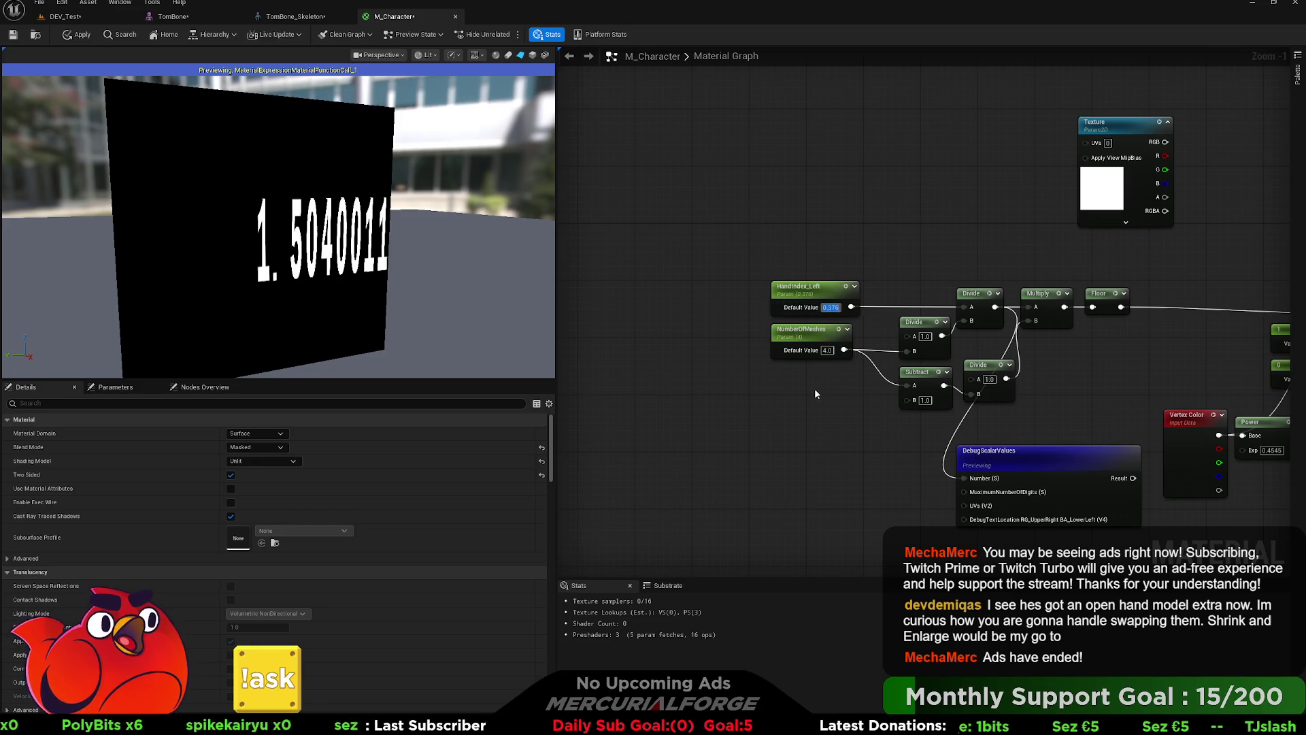
click(813, 394)
drag(821, 291, 706, 291)
drag(819, 336, 705, 336)
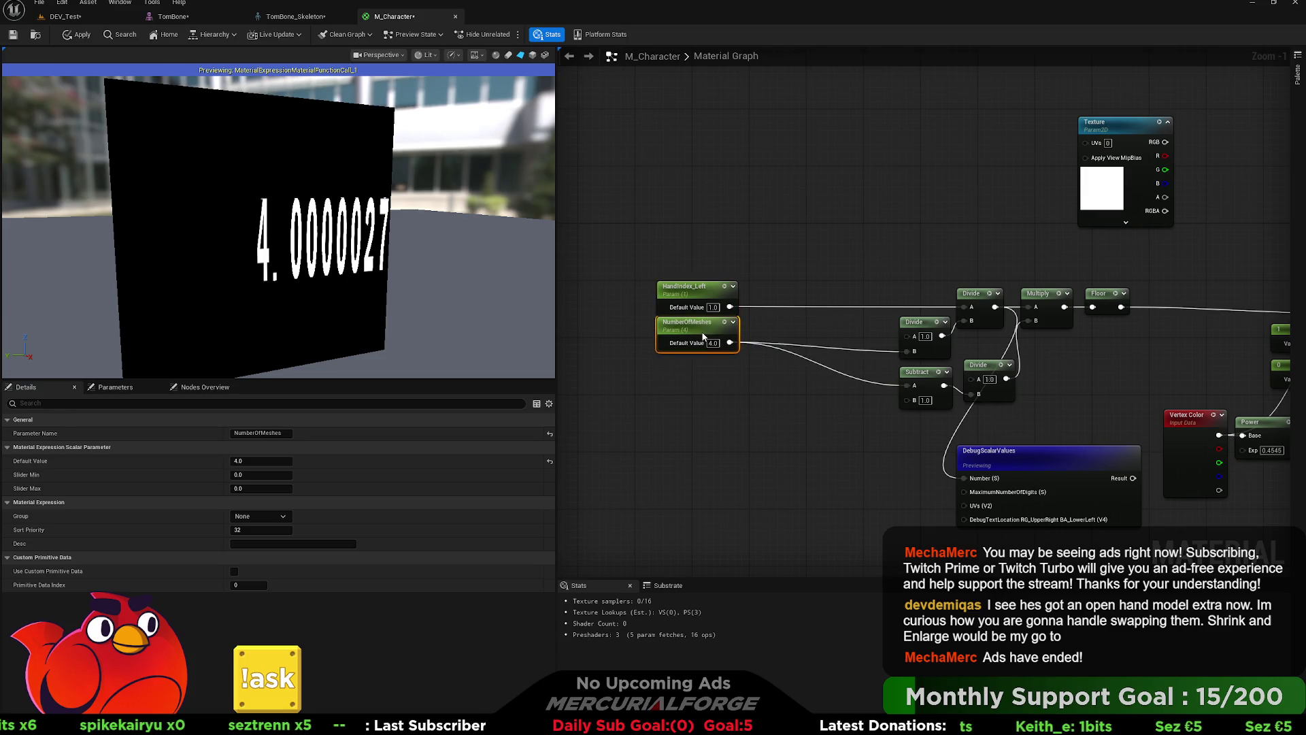
Step: Connect NumberOfMeshes to the second Divide's B, its output to the upper Divide's A, and set NumberOfMeshes 2
drag(915, 326, 809, 296)
mouse_move(729, 349)
mouse_down()
mouse_move(800, 322)
mouse_move(800, 307)
mouse_move(964, 311)
mouse_up()
drag(1075, 345, 836, 339)
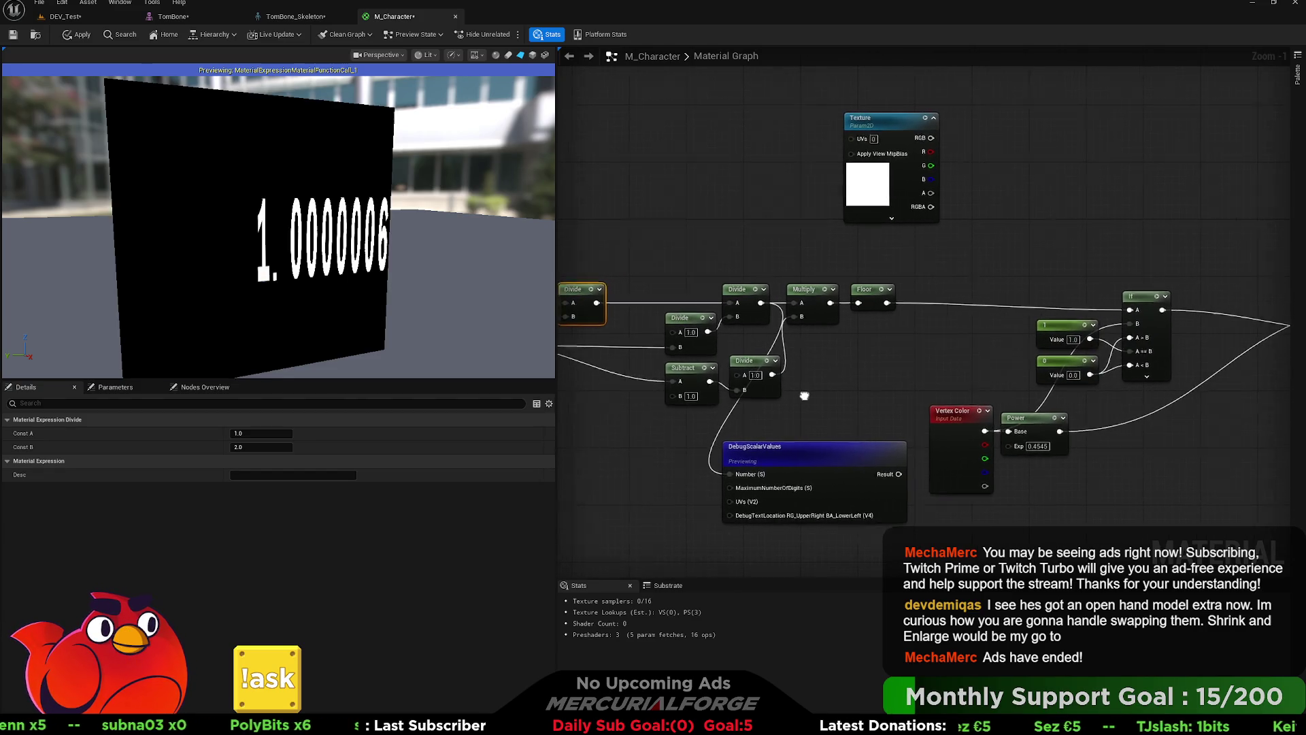
drag(802, 381, 950, 370)
text(2)
click(693, 394)
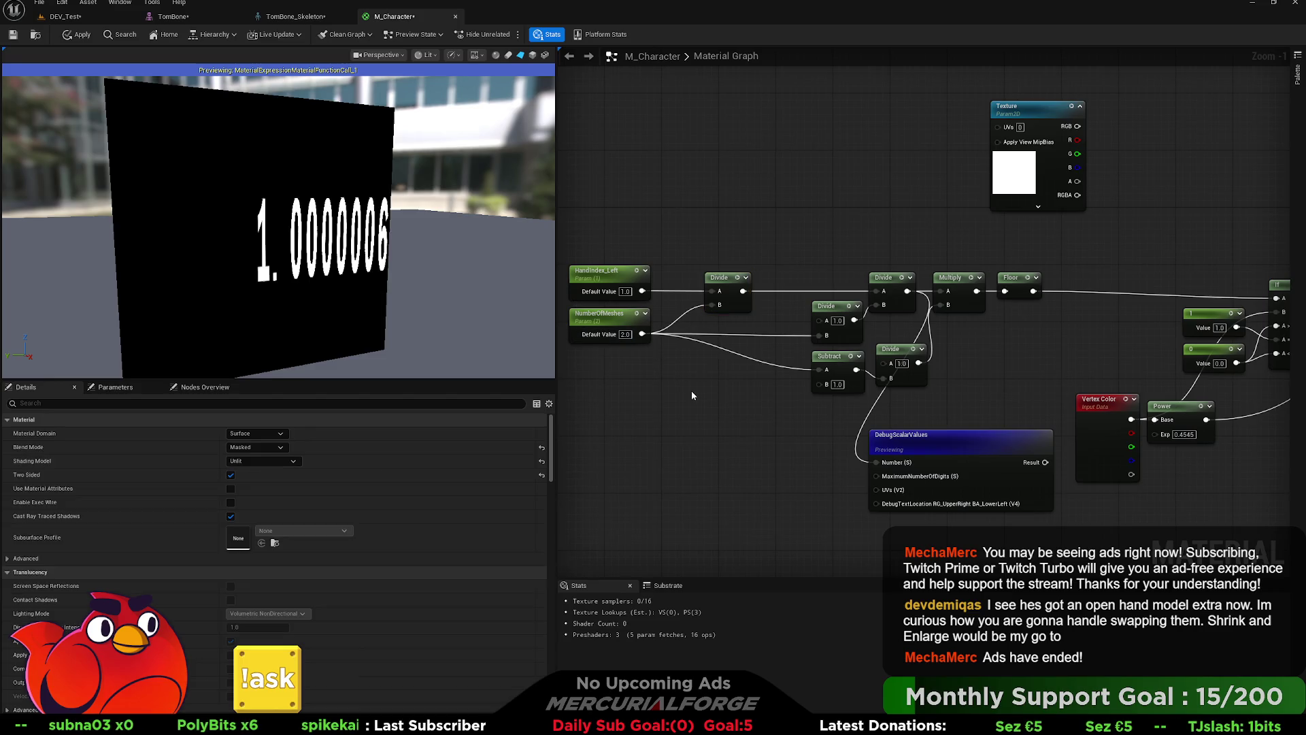
Step: Switch the preview back to the character mesh and stop previewing DebugScalarValues
drag(960, 416, 782, 431)
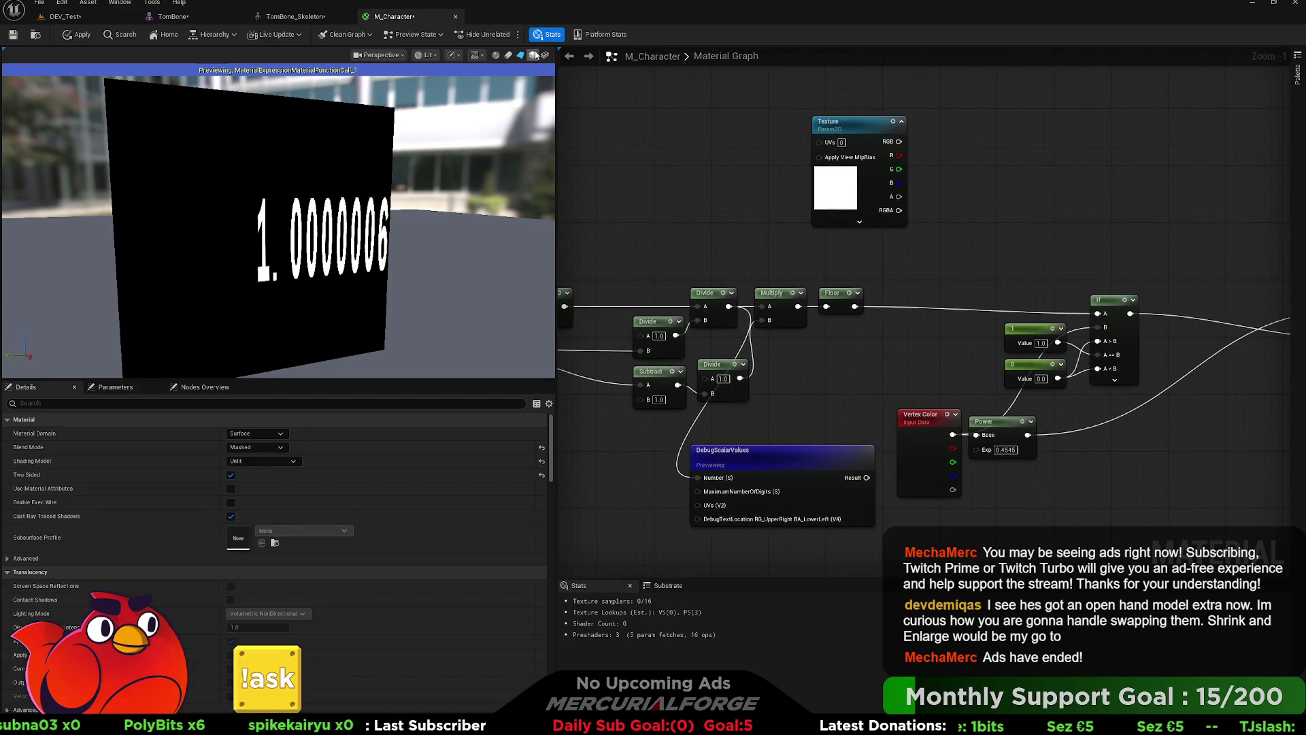
click(545, 54)
mouse_move(911, 286)
mouse_down()
mouse_move(755, 299)
mouse_move(746, 329)
mouse_move(822, 282)
mouse_up()
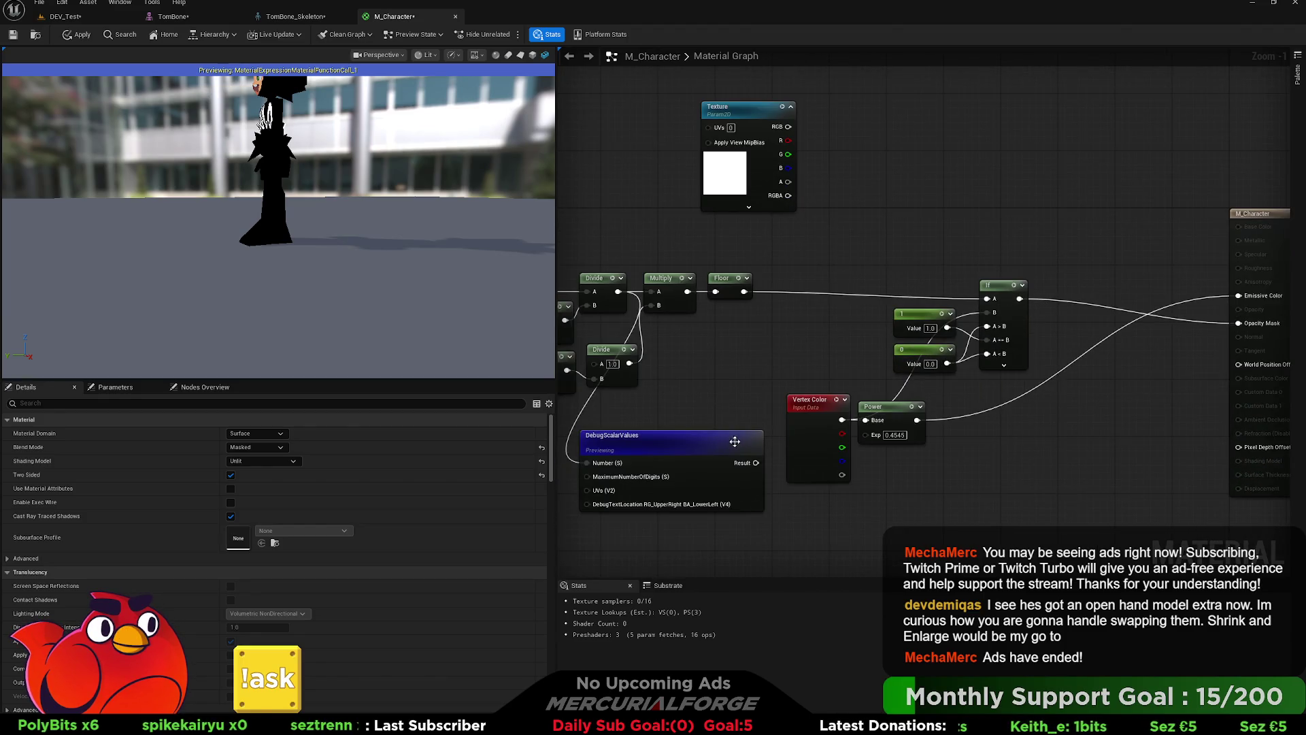
click(694, 447)
key(space)
drag(455, 248, 279, 163)
Step: Set HandIndex_Left to 0, then 1, then back to 0
mouse_move(625, 156)
mouse_down()
mouse_move(621, 195)
mouse_move(868, 268)
mouse_move(1000, 268)
mouse_move(1025, 212)
mouse_up()
click(734, 347)
text(0)
key(Return)
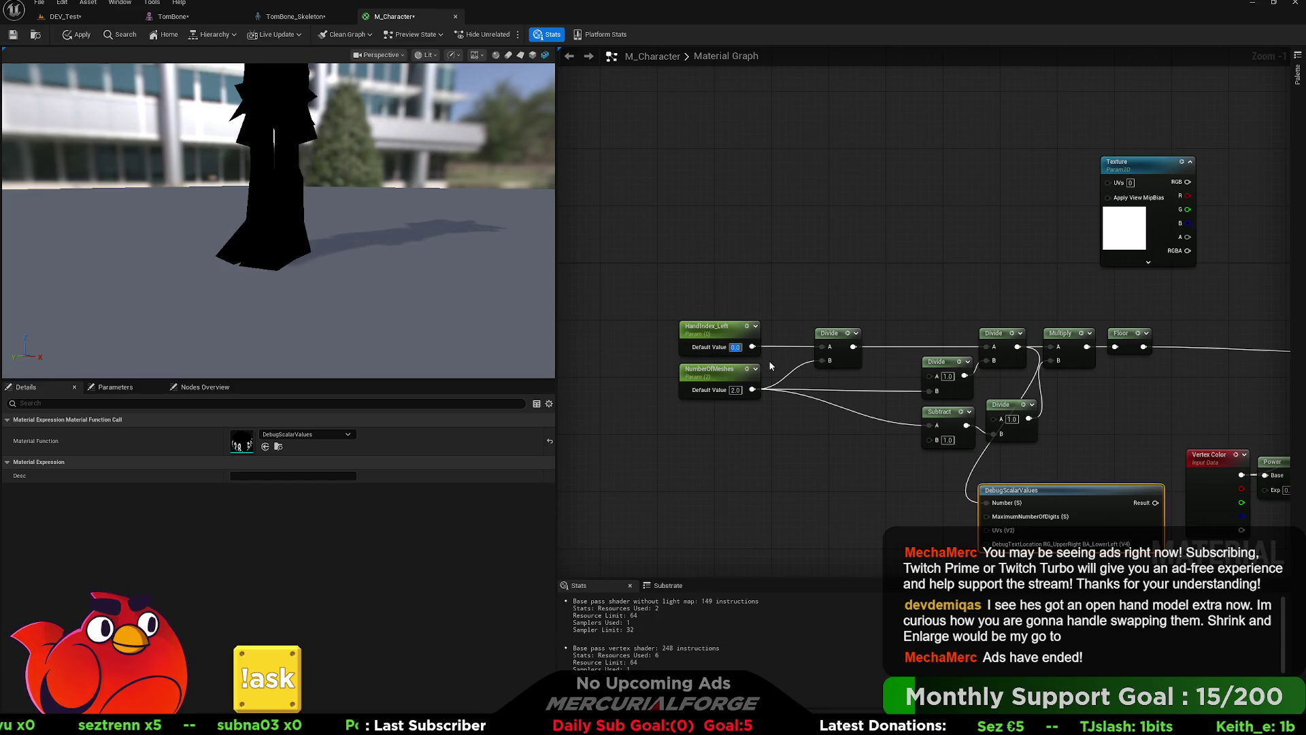
text(1)
key(Return)
text(0)
key(Return)
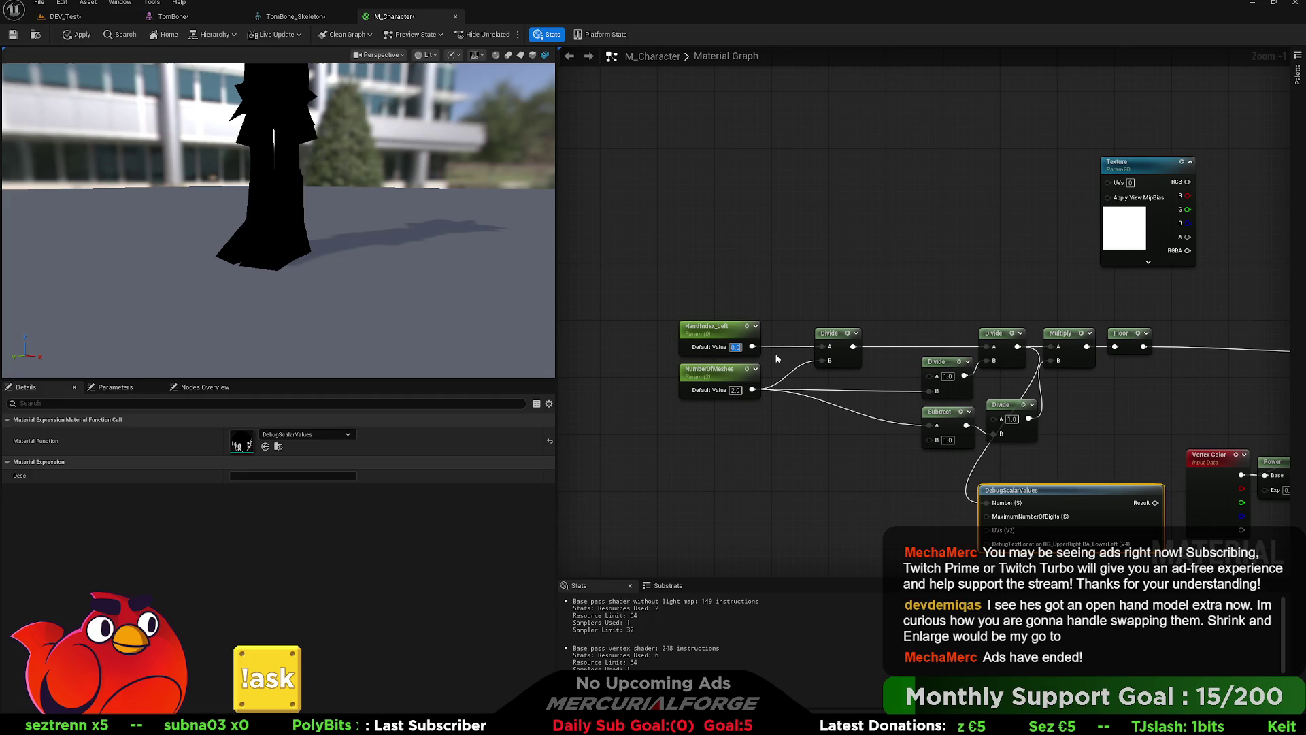
Step: Replace the Floor node with a Round node fed by the Multiply output
click(1102, 334)
mouse_move(1102, 334)
mouse_down()
mouse_move(874, 325)
mouse_move(927, 342)
mouse_move(1135, 341)
mouse_up()
key(Delete)
text(round)
key(Return)
mouse_move(895, 332)
mouse_down()
mouse_move(887, 325)
mouse_move(947, 301)
mouse_move(978, 306)
mouse_up()
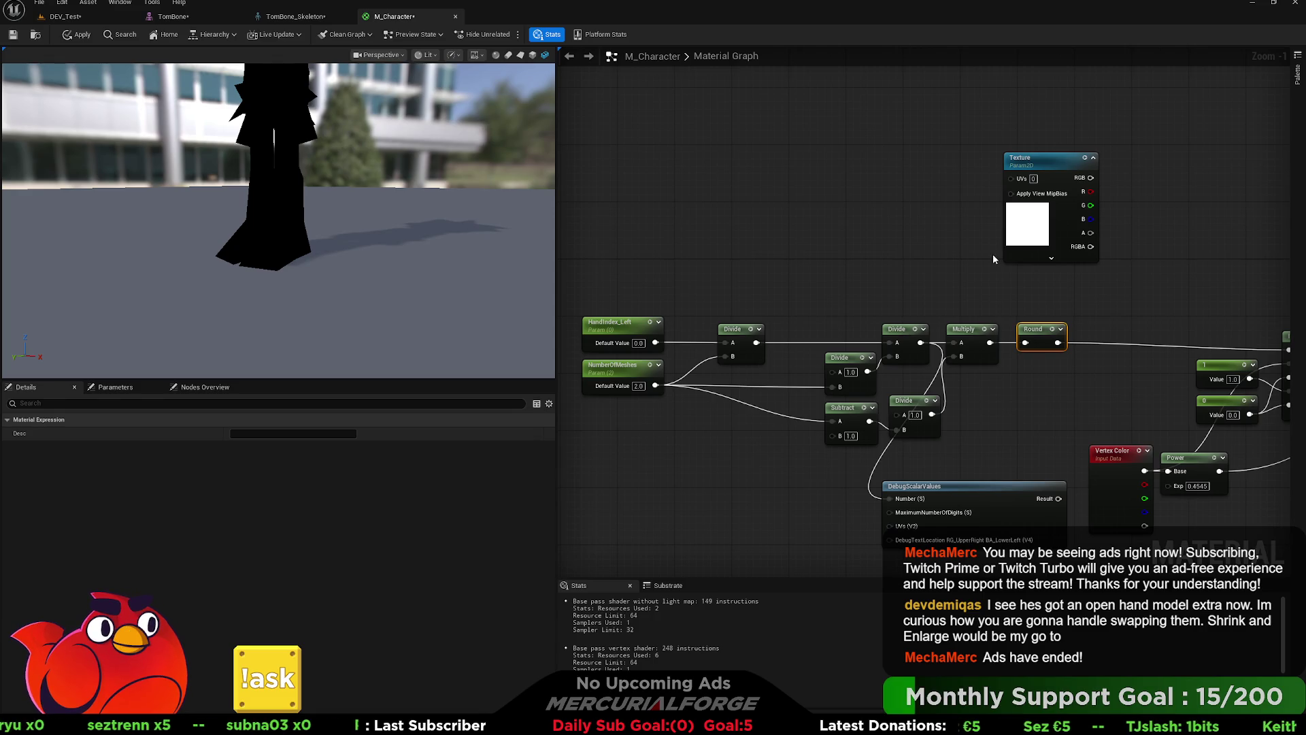
Step: Try HandIndex_Left at 1 and 0.55, returning it to 1
click(638, 343)
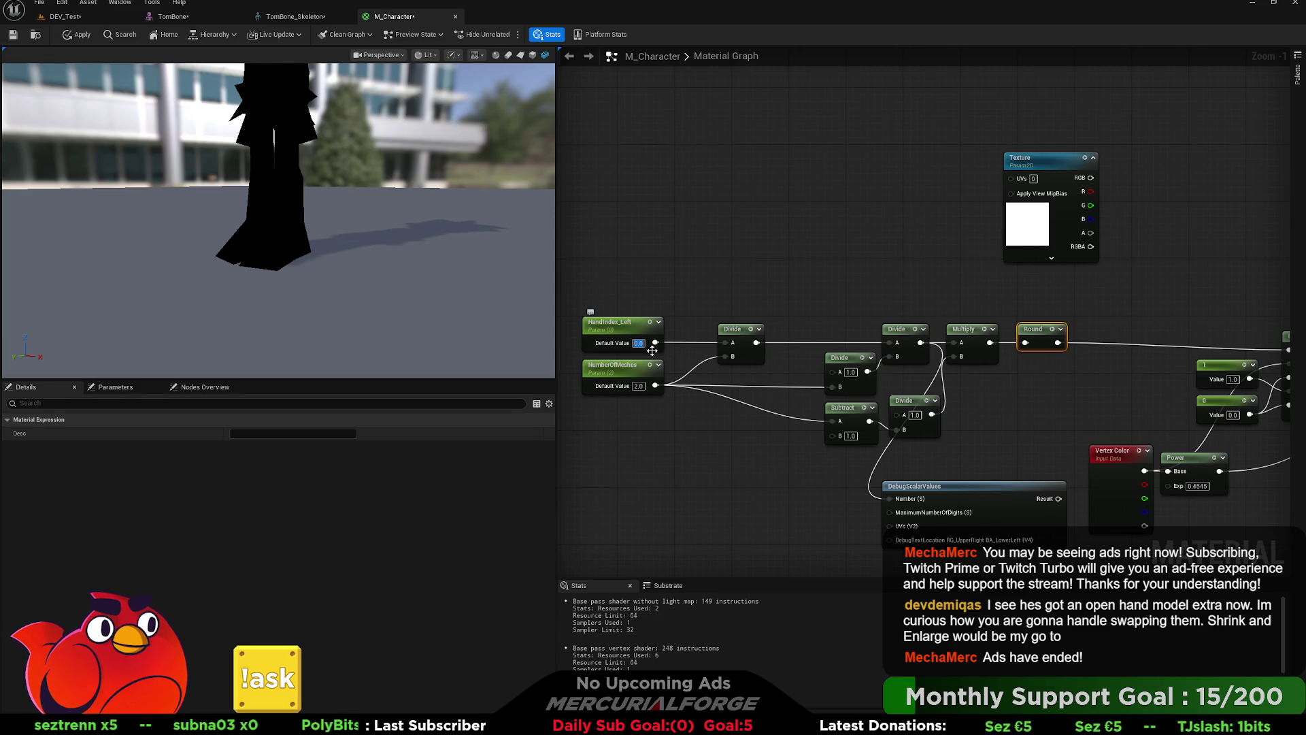
text(1)
key(Return)
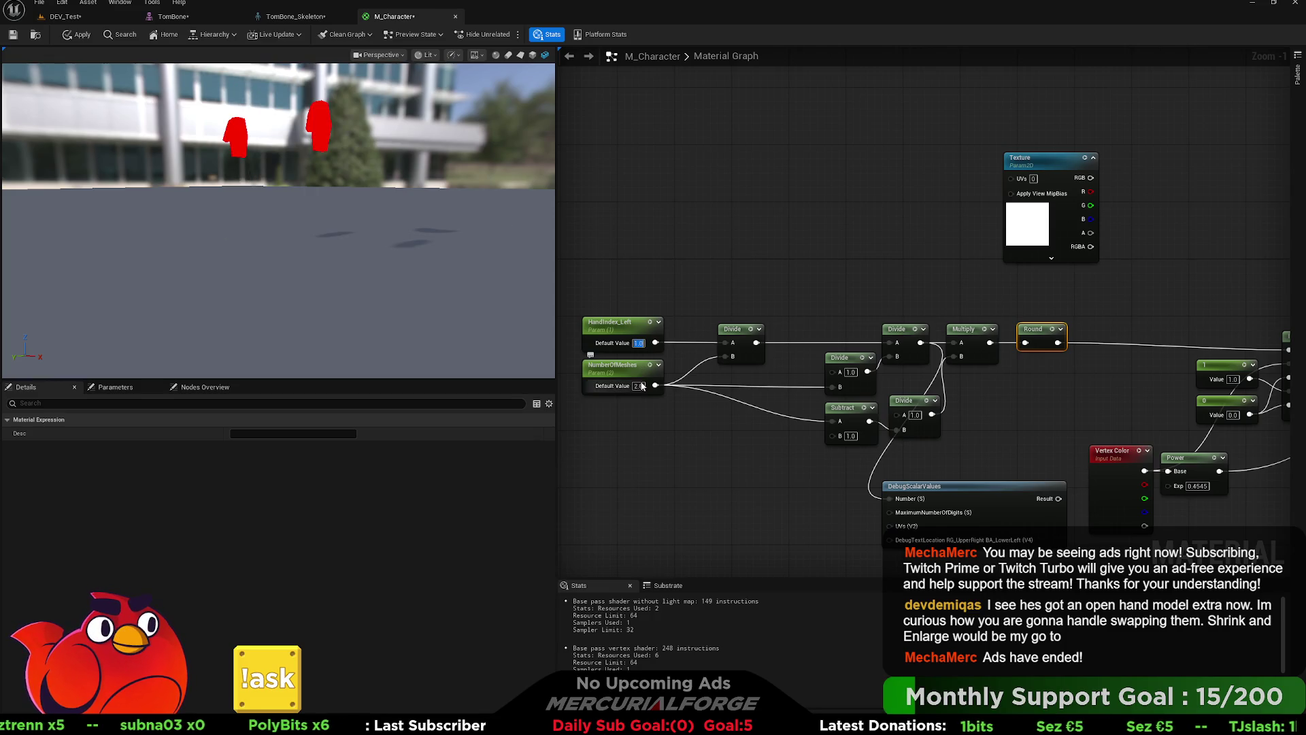
click(638, 342)
text(0.55)
key(Return)
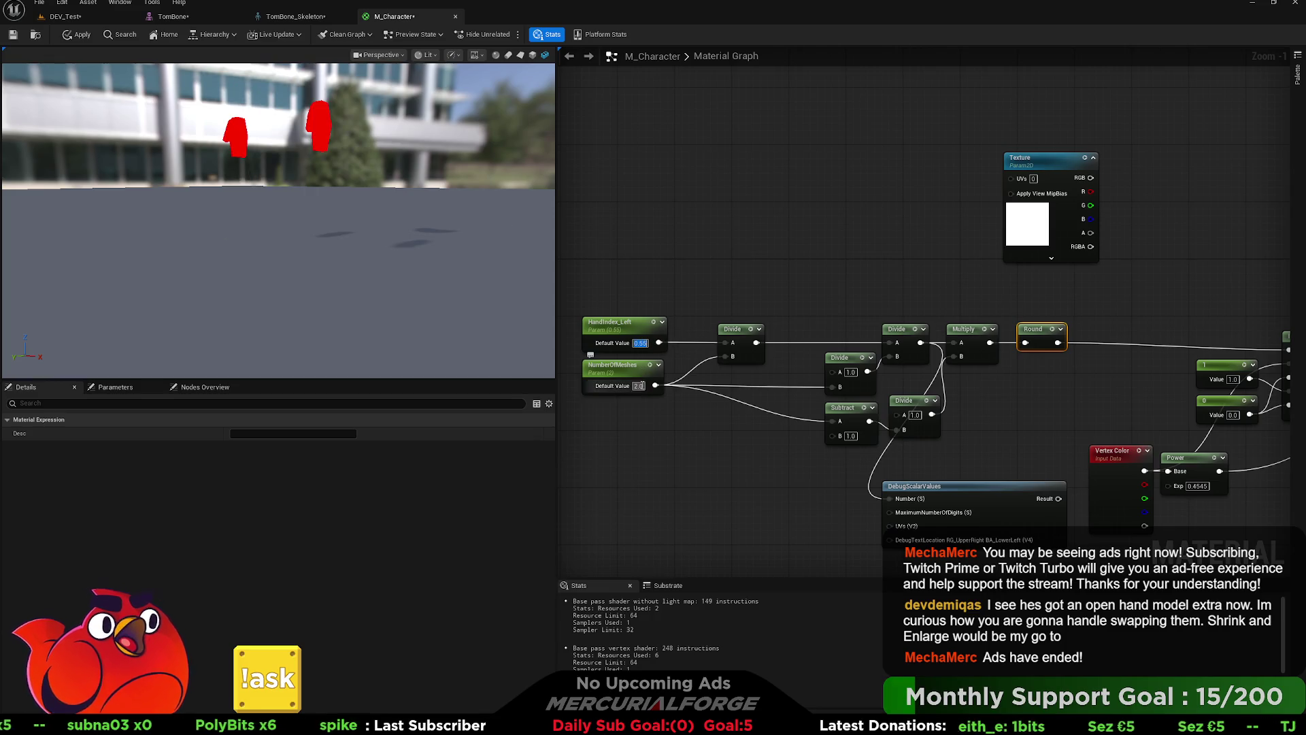
text(1)
key(Return)
Step: Set NumberOfMeshes to 3, then try HandIndex_Left at 3 before returning it to 1
click(638, 385)
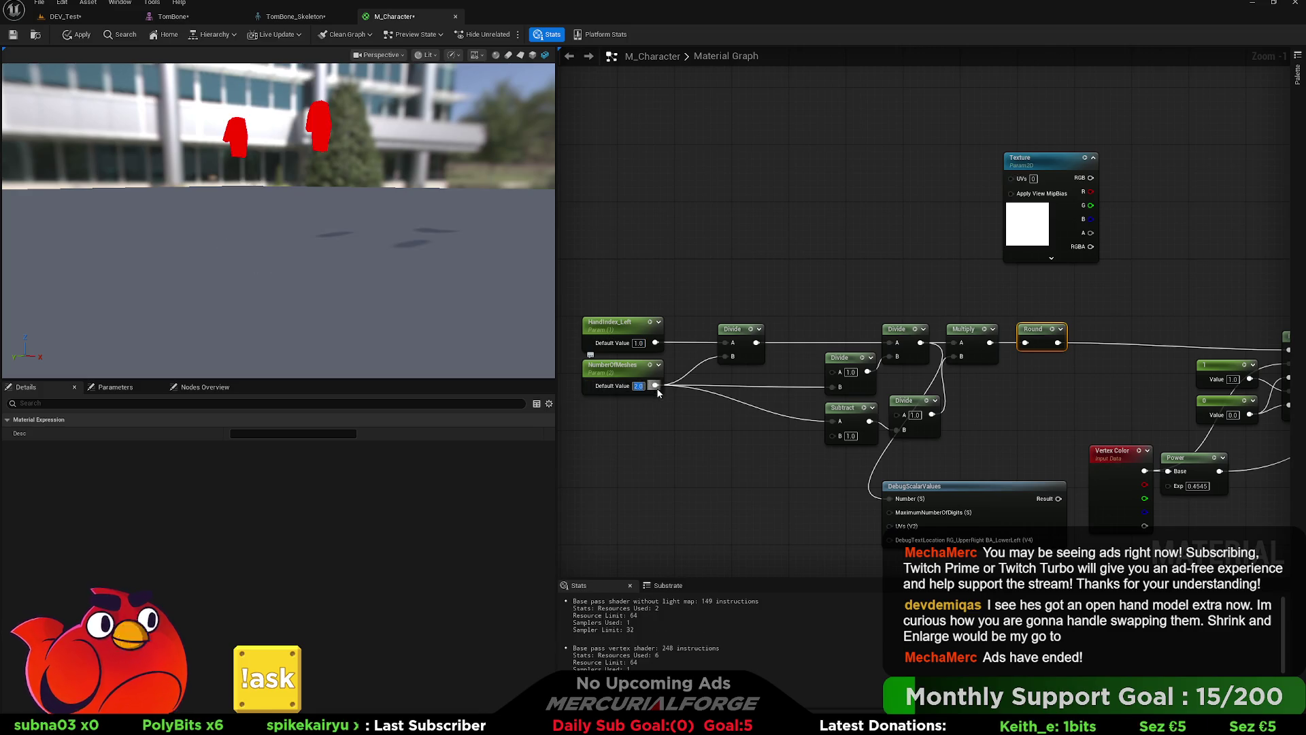
text(3)
key(Return)
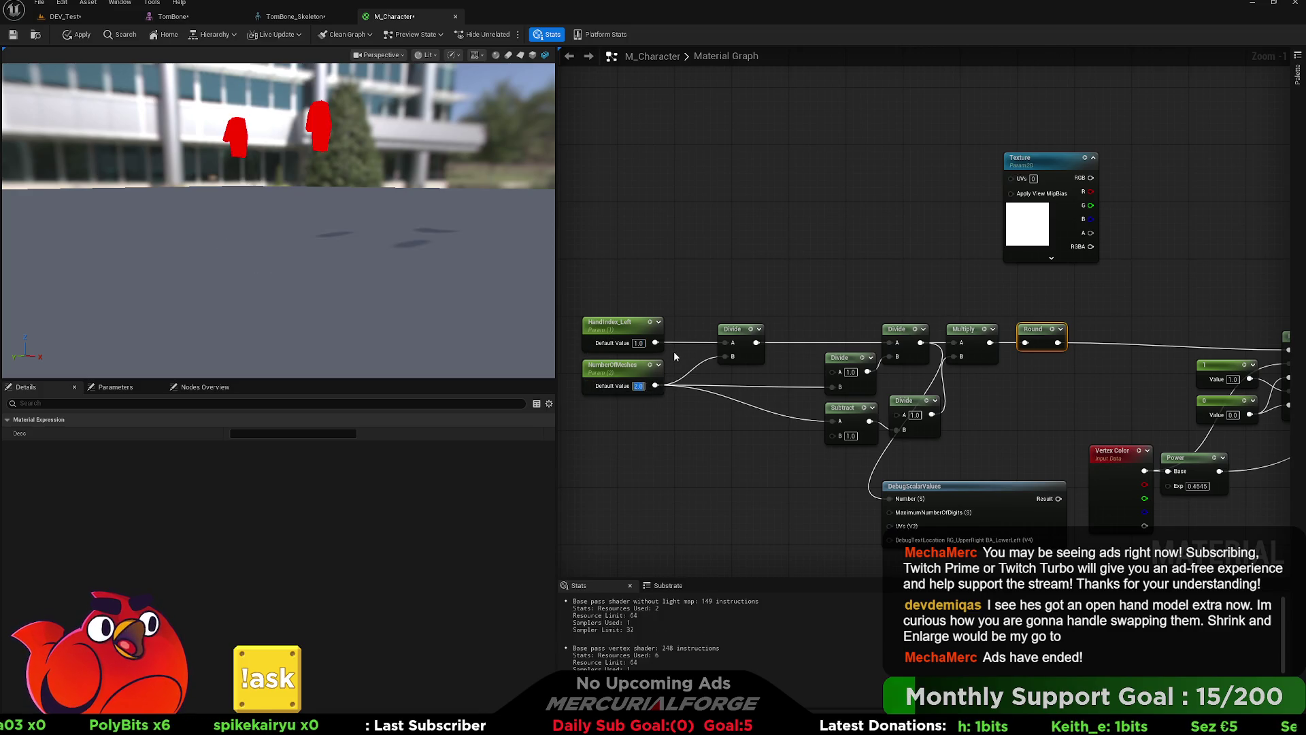
click(692, 312)
click(638, 343)
text(3)
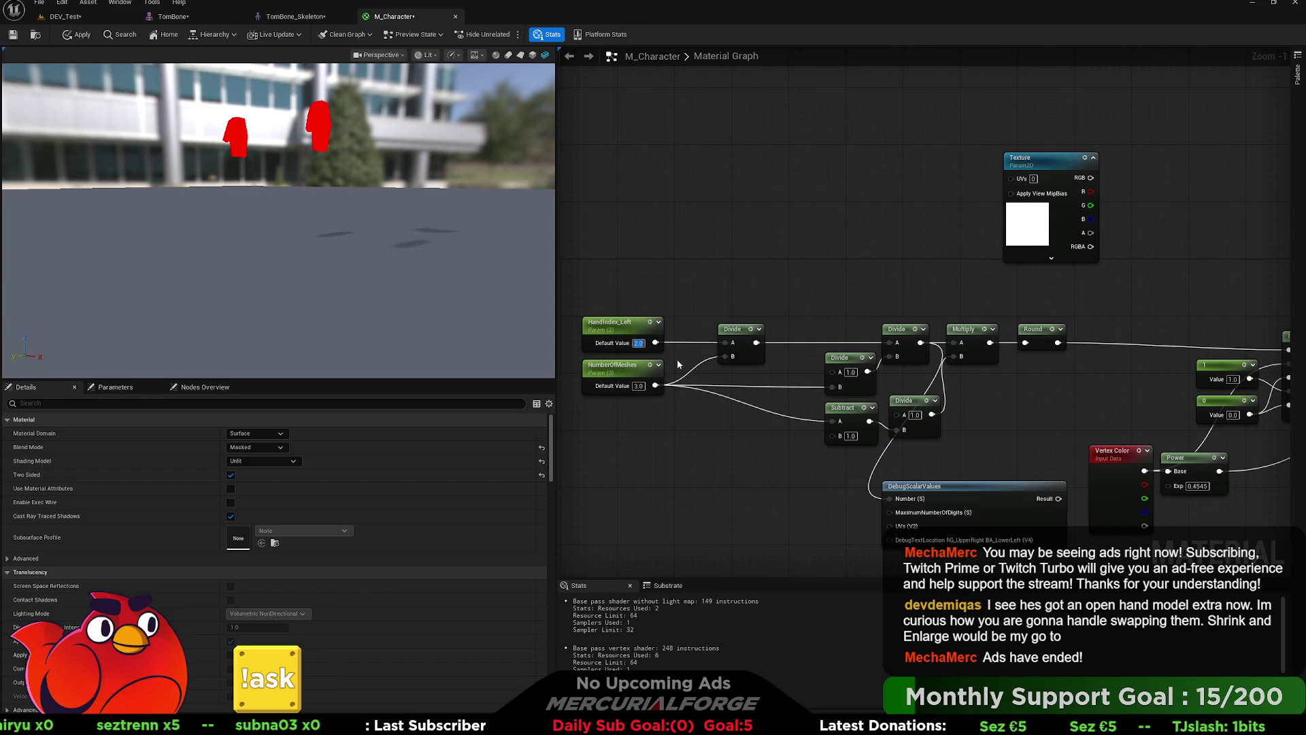
key(Return)
text(1)
key(Return)
Step: Wire Round's output into DebugScalarValues' Number and preview the debug node
drag(717, 287, 641, 243)
drag(985, 297, 818, 453)
click(906, 470)
key(space)
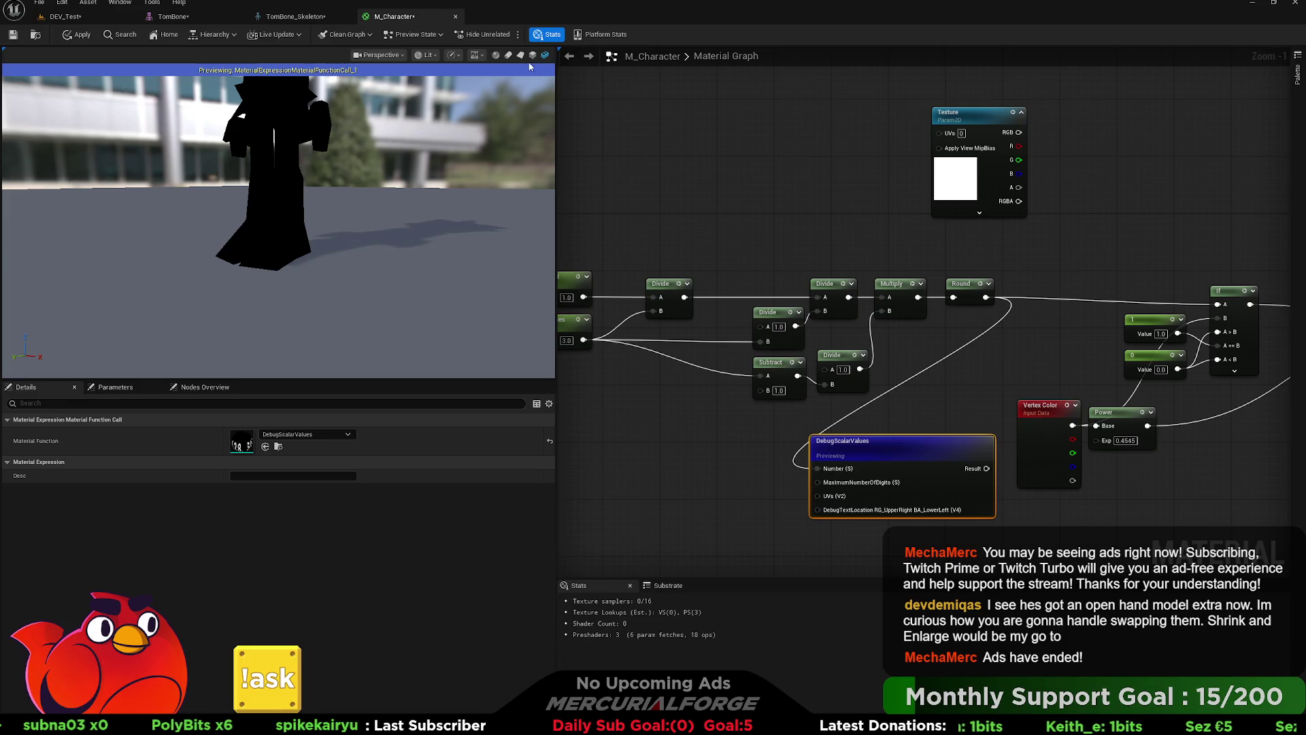
Step: Wire the first Divide into DebugScalarValues to read 0.3333, move Round above the chain, and apply
drag(627, 196, 733, 218)
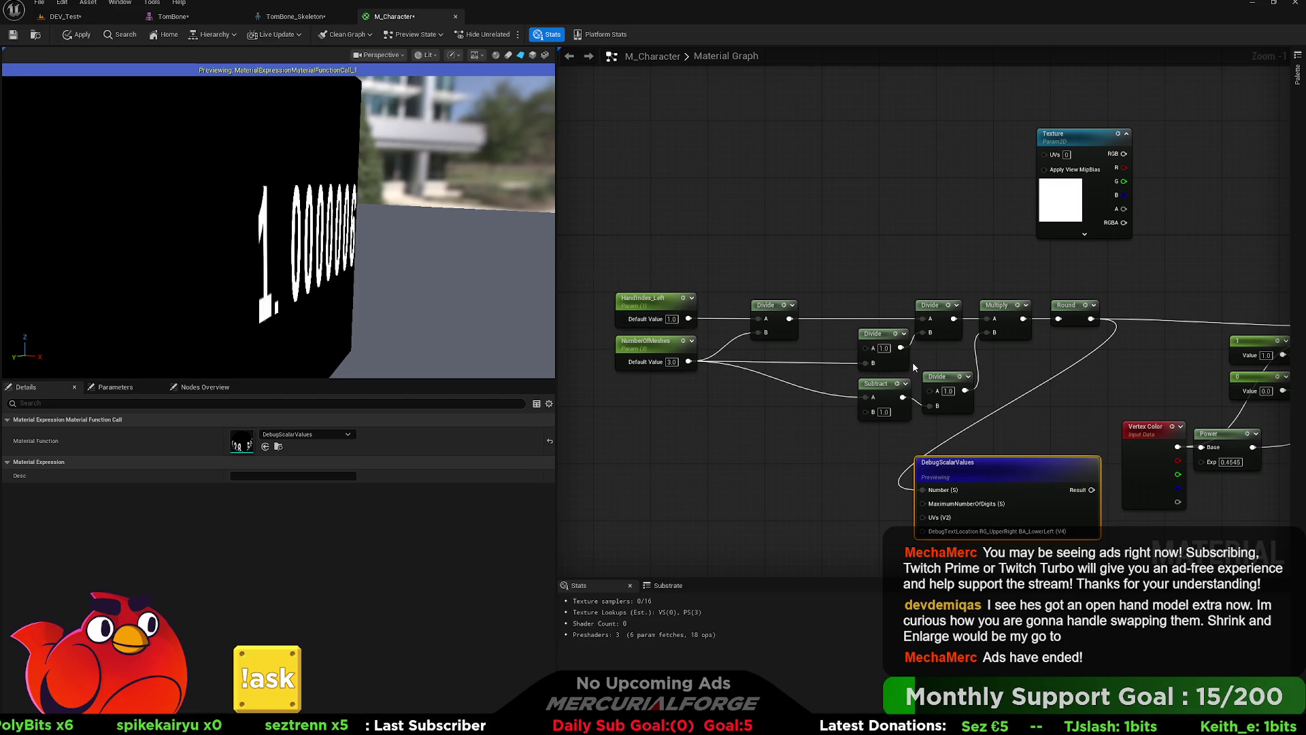
drag(789, 319, 921, 490)
drag(793, 255, 674, 249)
scroll(675, 248, down, 2)
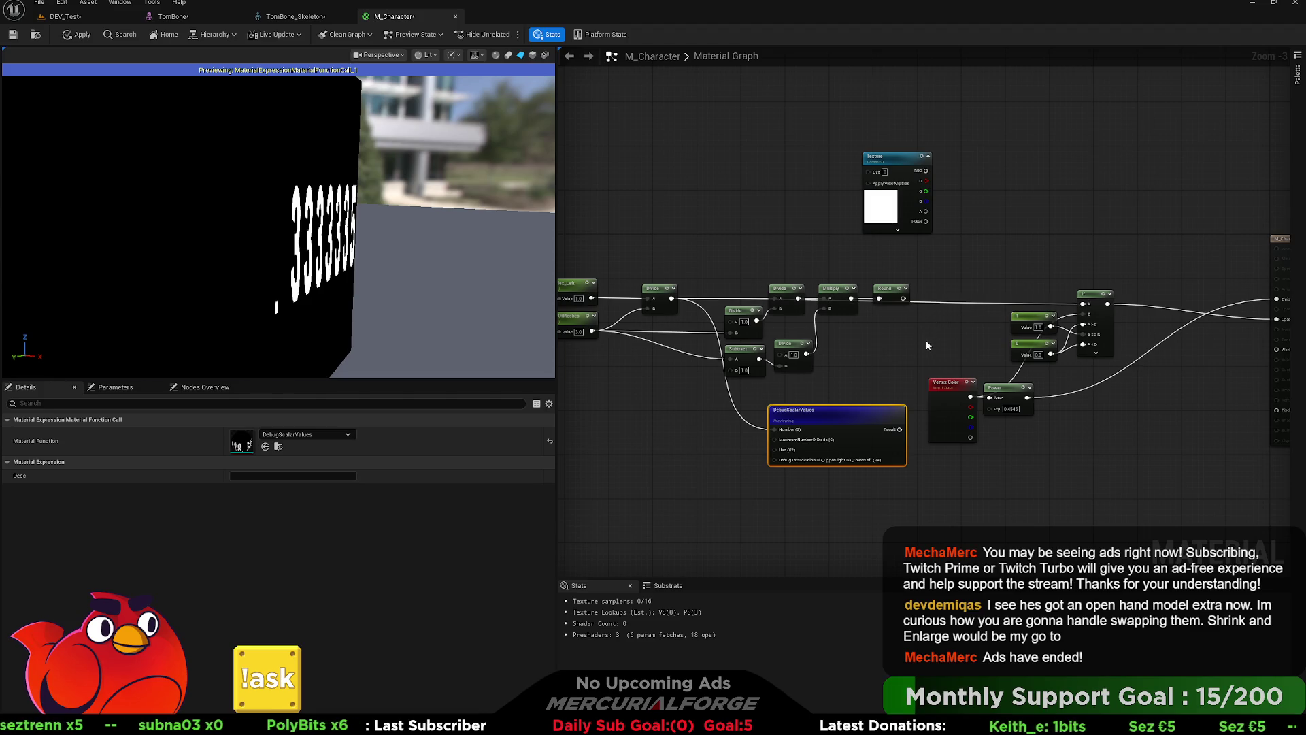
mouse_move(881, 300)
mouse_down()
mouse_move(792, 252)
mouse_move(1082, 304)
mouse_up()
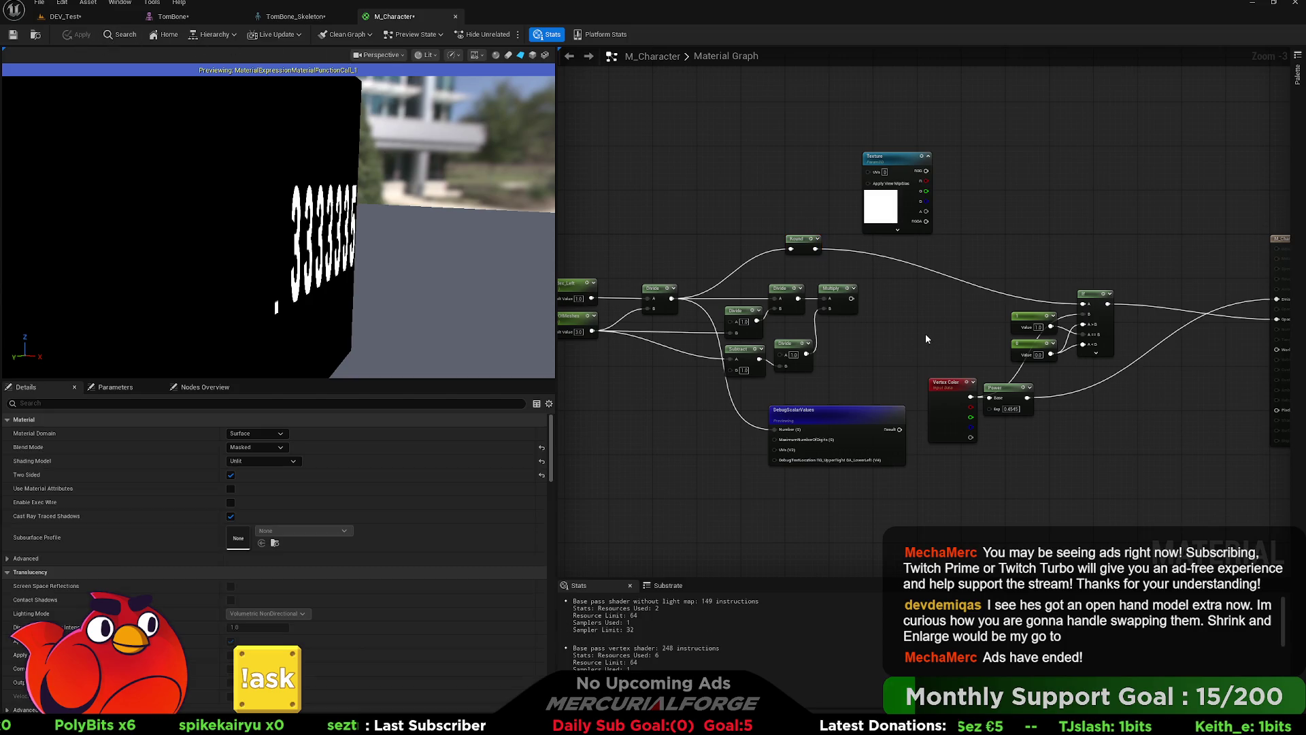
click(835, 419)
Step: Stop the debug preview and try HandIndex_Left values 2, 0 and 1, ending at 0
key(space)
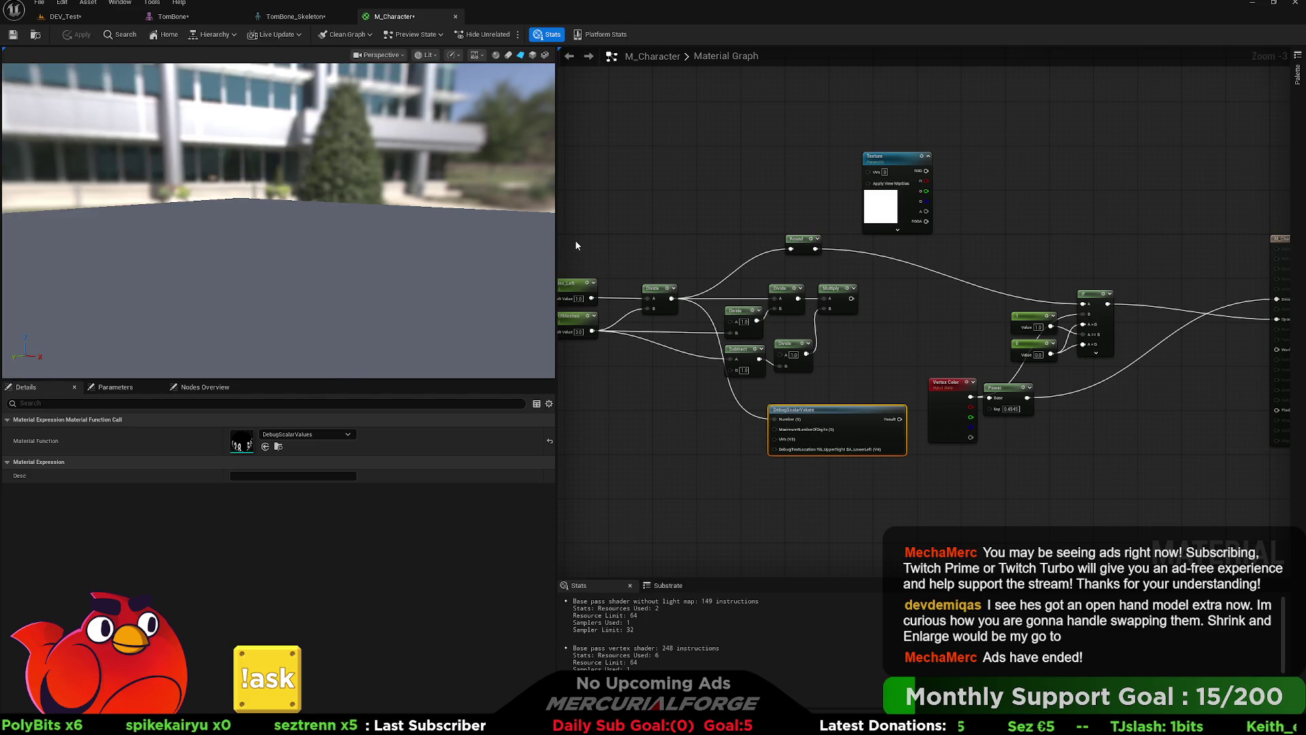
drag(729, 260, 802, 264)
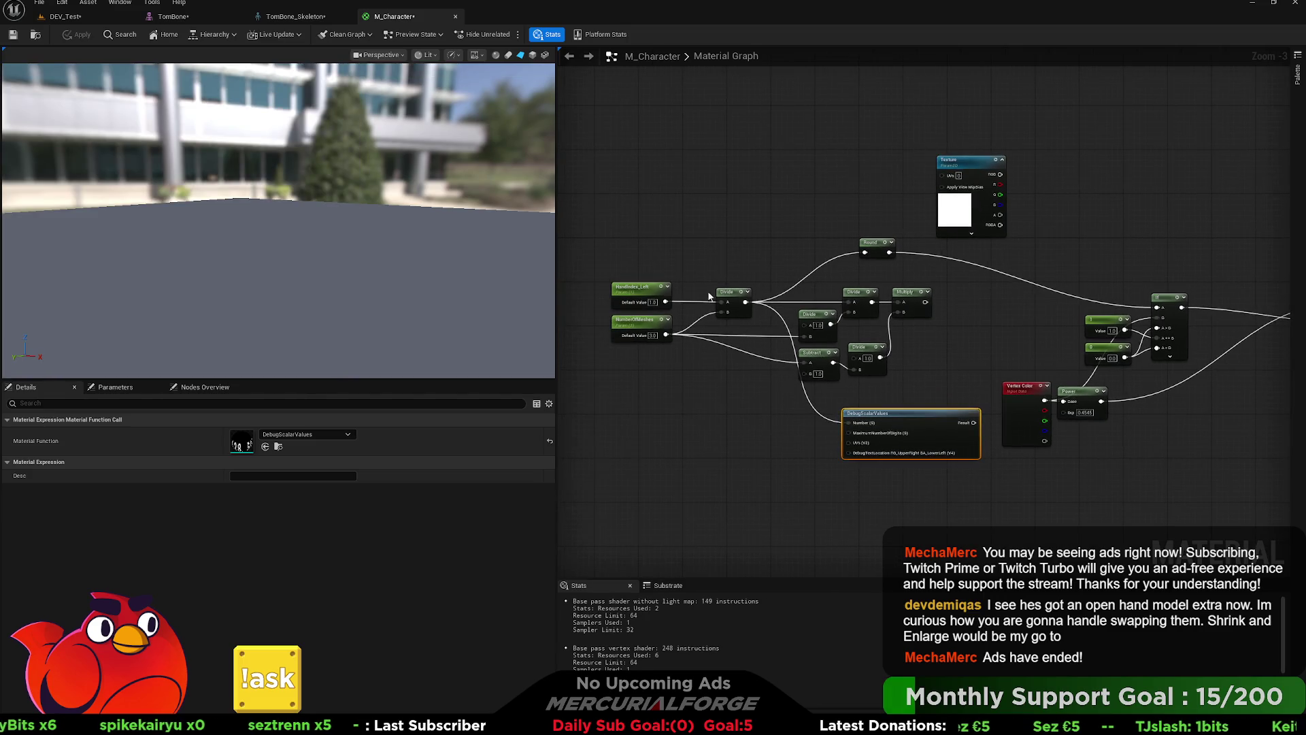
double_click(651, 301)
text(2)
key(Return)
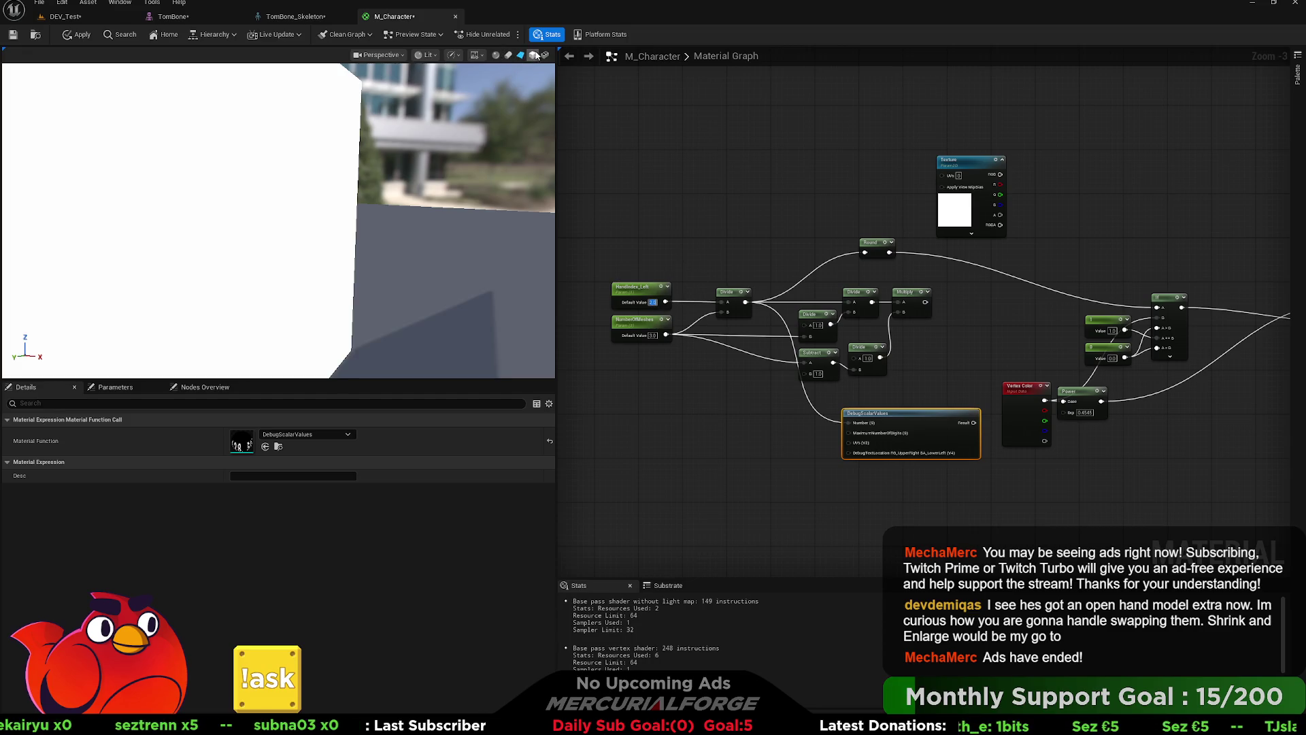
double_click(652, 302)
text(0)
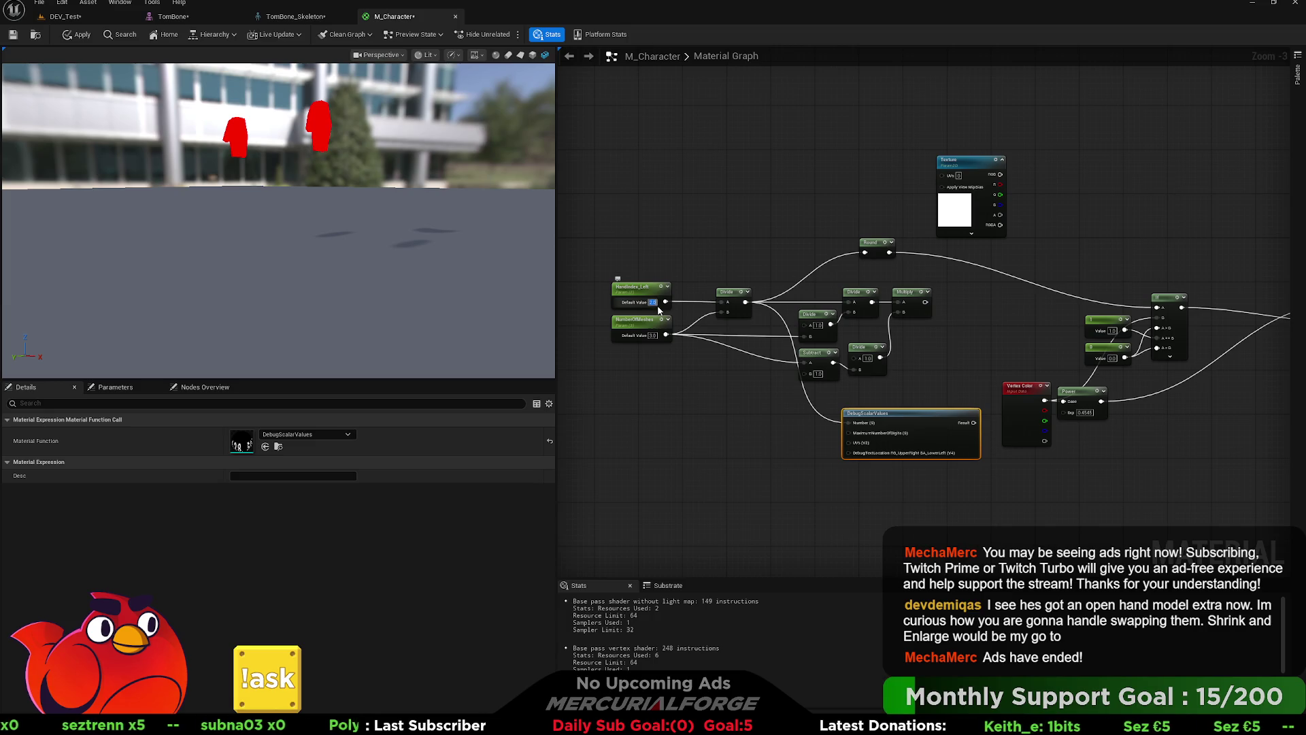
key(Return)
text(1)
key(Return)
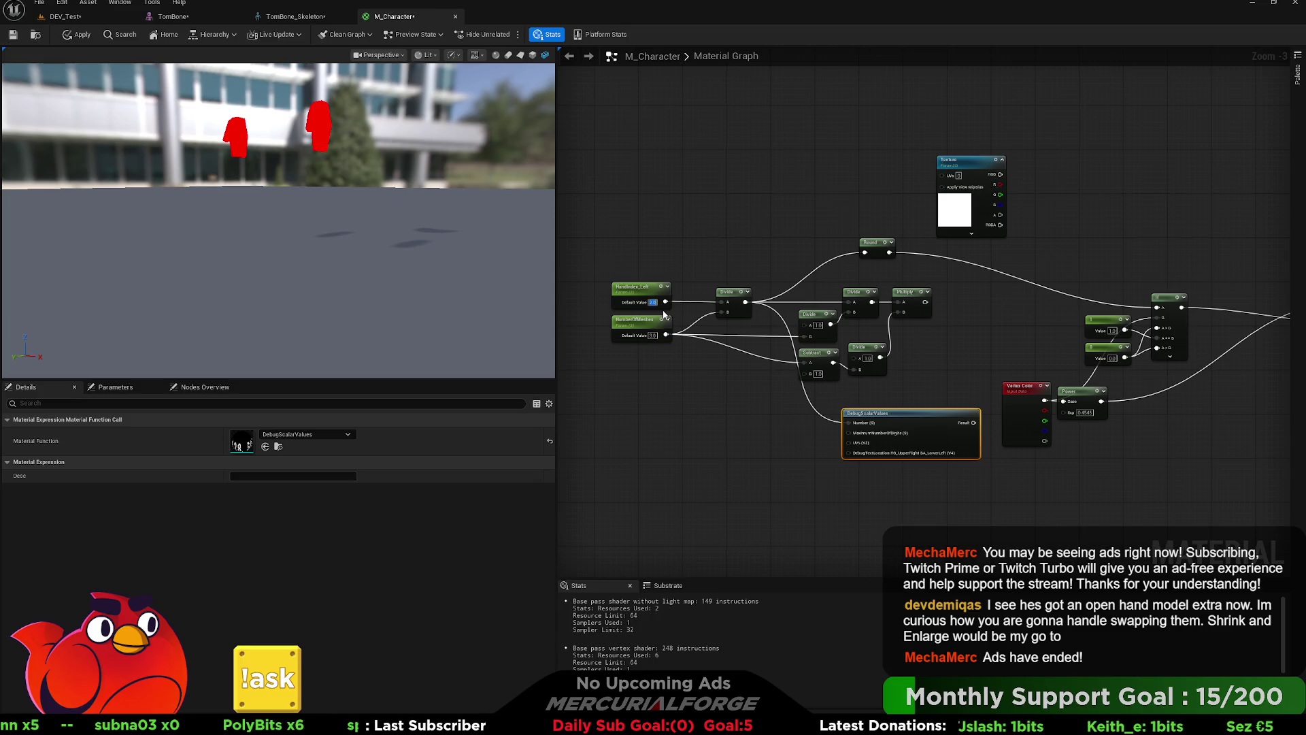
text(0)
key(Return)
click(690, 255)
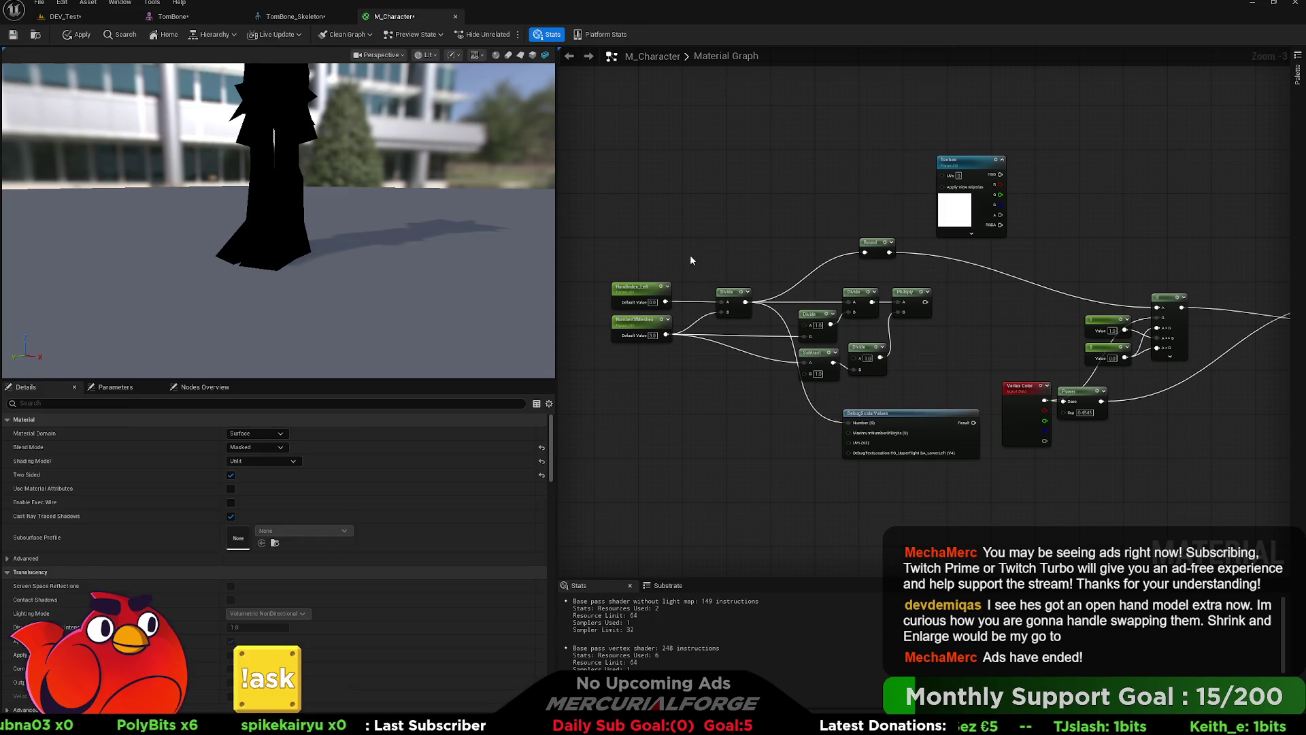
Step: Wire Multiply into DebugScalarValues' Number and preview it on the box preview mesh
scroll(690, 254, up, 1)
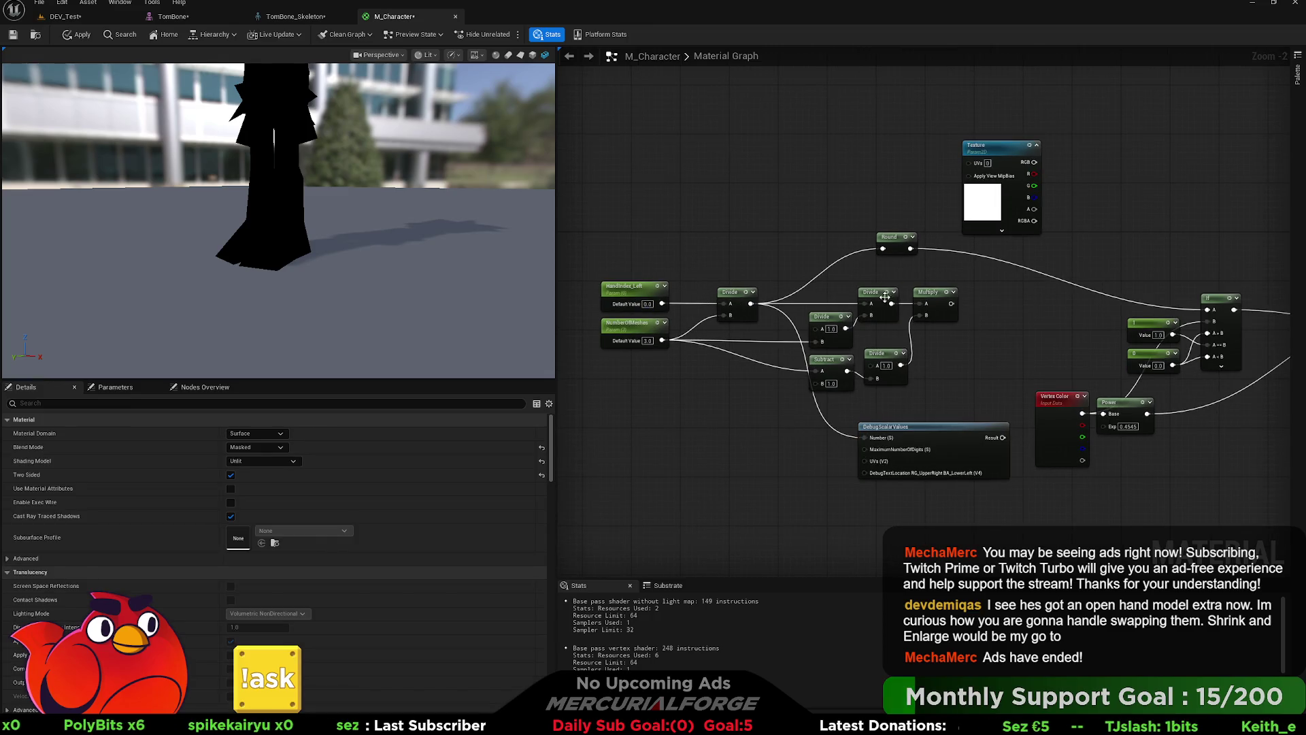
mouse_move(950, 303)
mouse_down()
mouse_move(884, 261)
mouse_move(908, 253)
mouse_move(867, 437)
mouse_up()
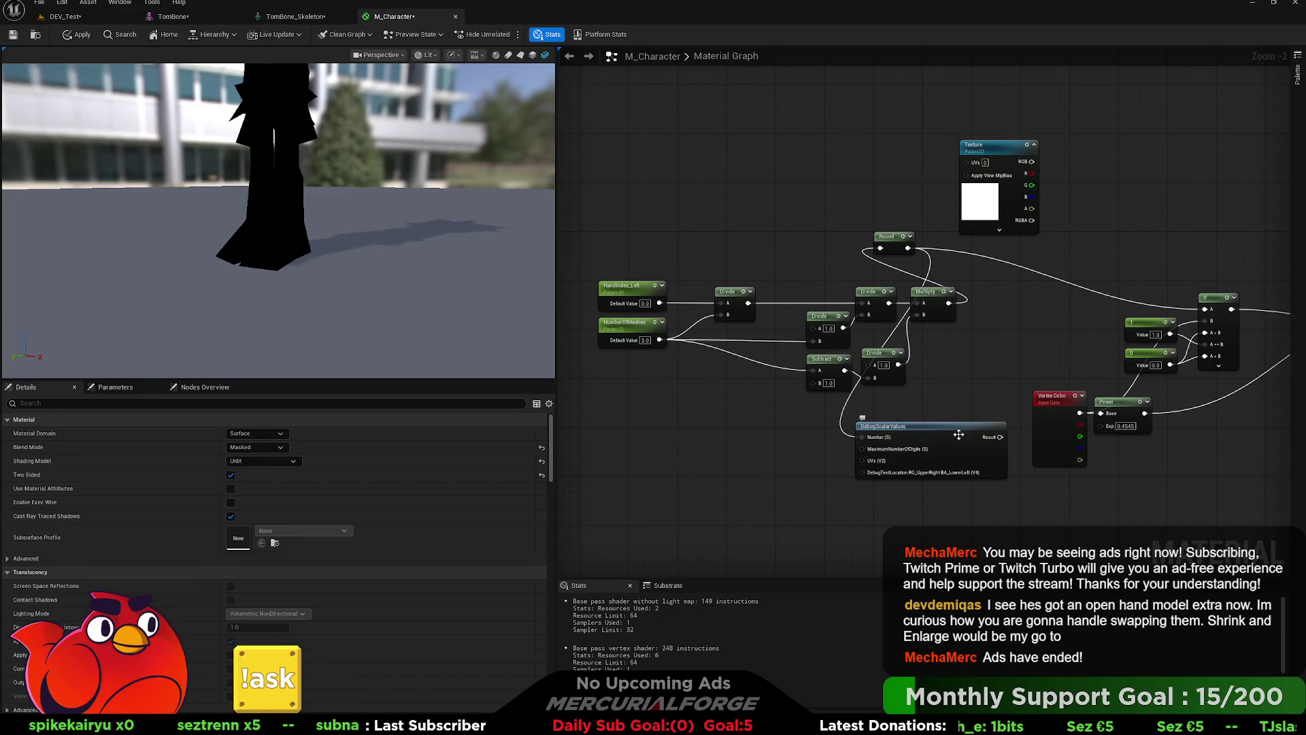
click(969, 452)
key(space)
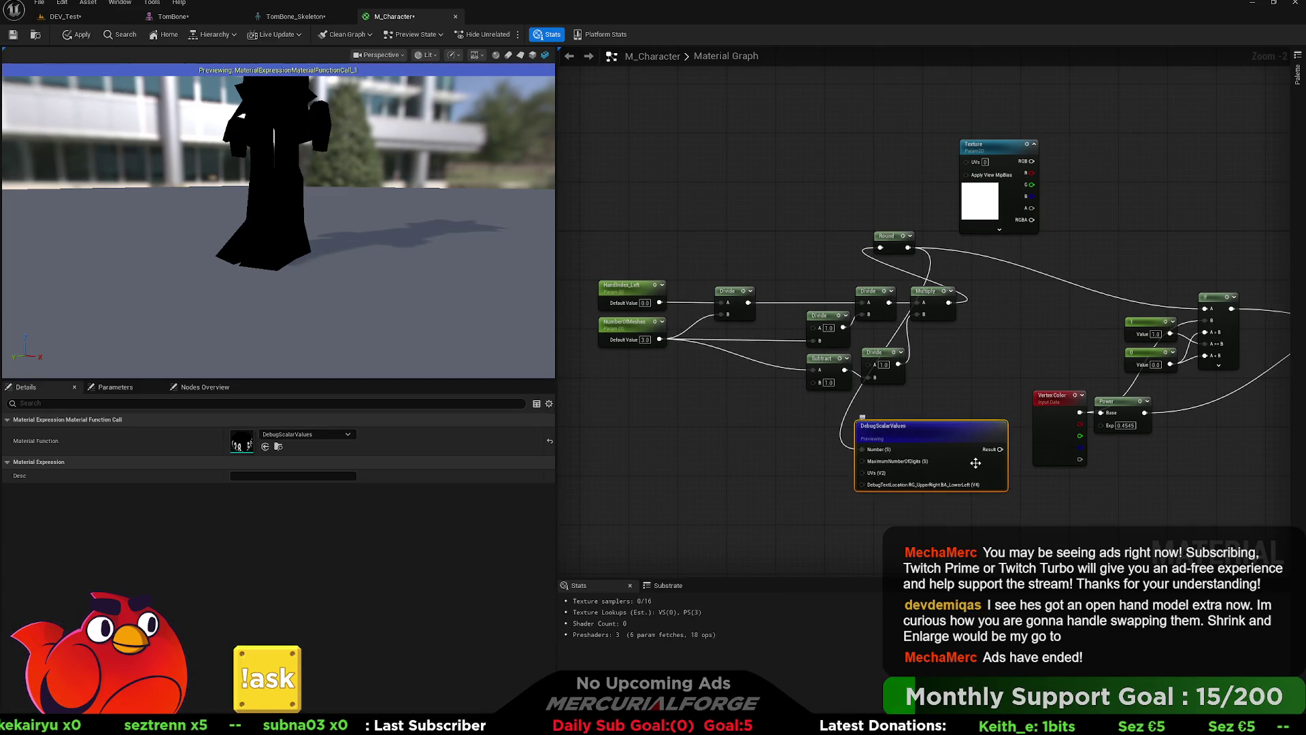
click(521, 55)
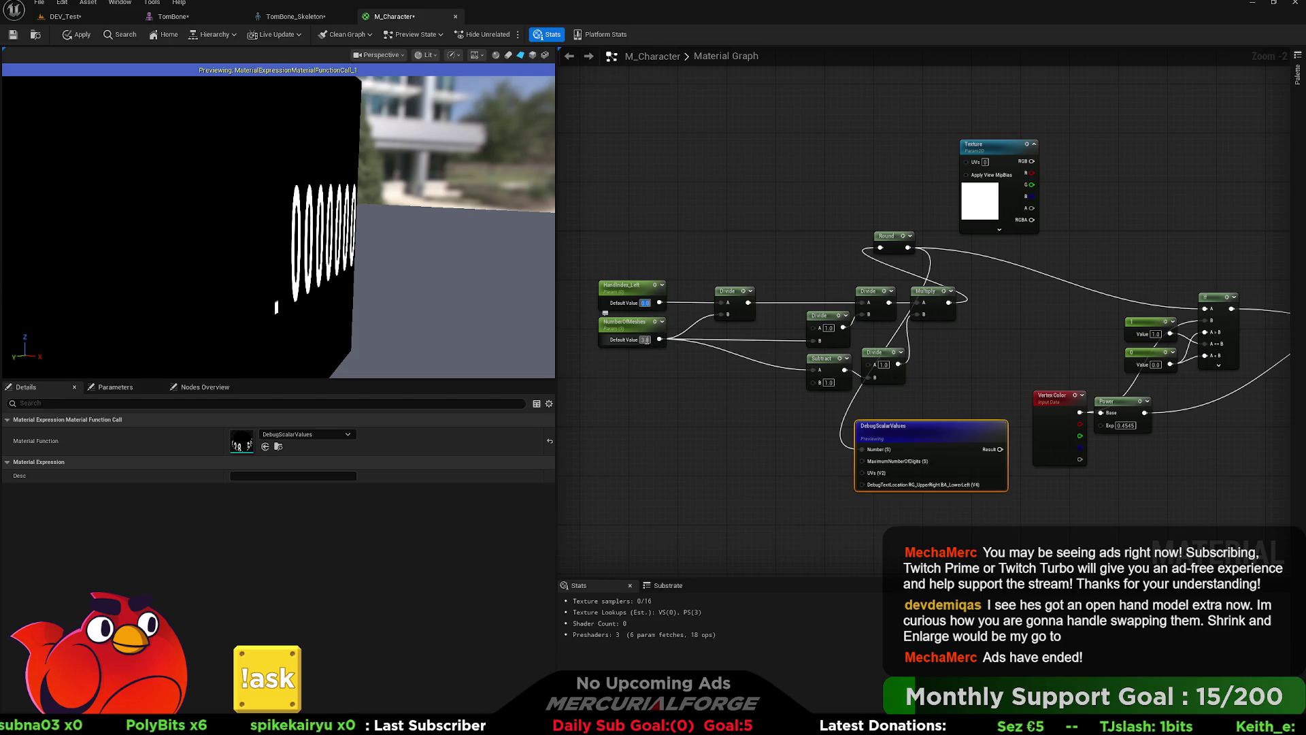
Step: Set HandIndex_Left to 1 and NumberOfMeshes to 2 so the debug value reads 1.0000
text(1)
key(Return)
click(645, 339)
text(2)
key(Return)
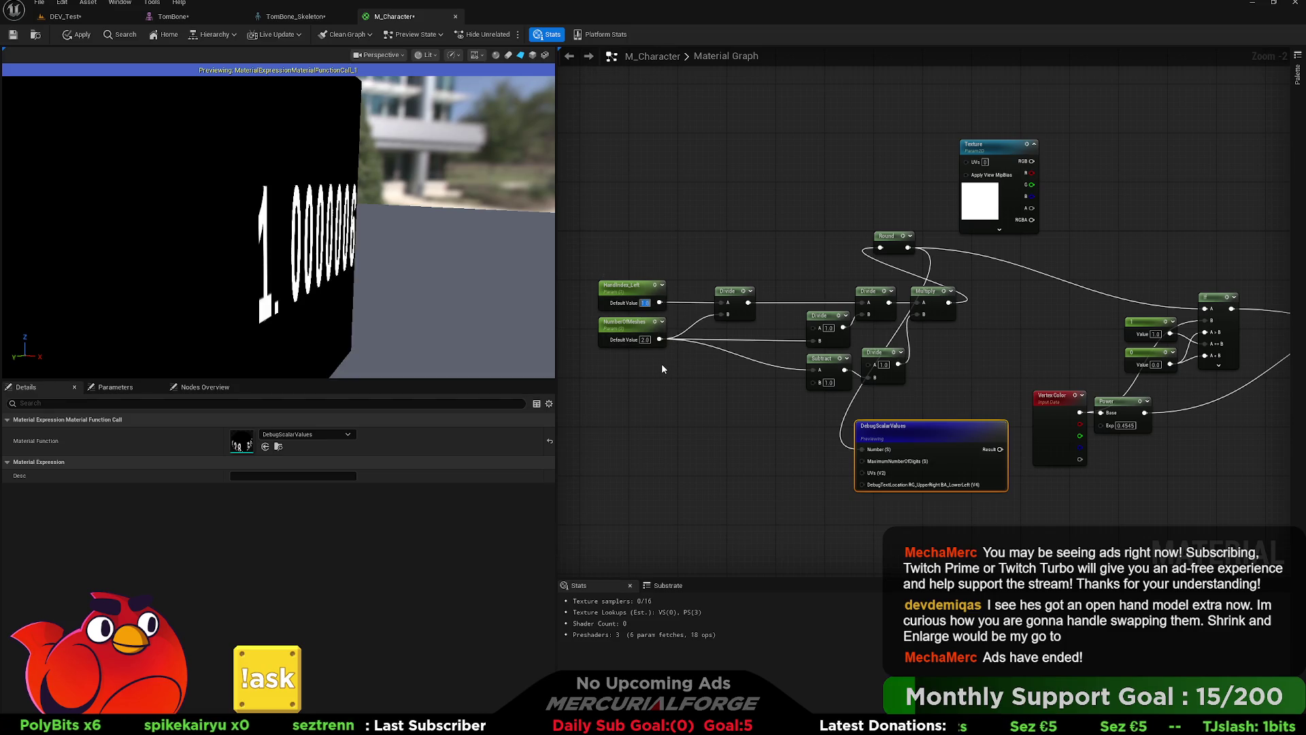
click(660, 363)
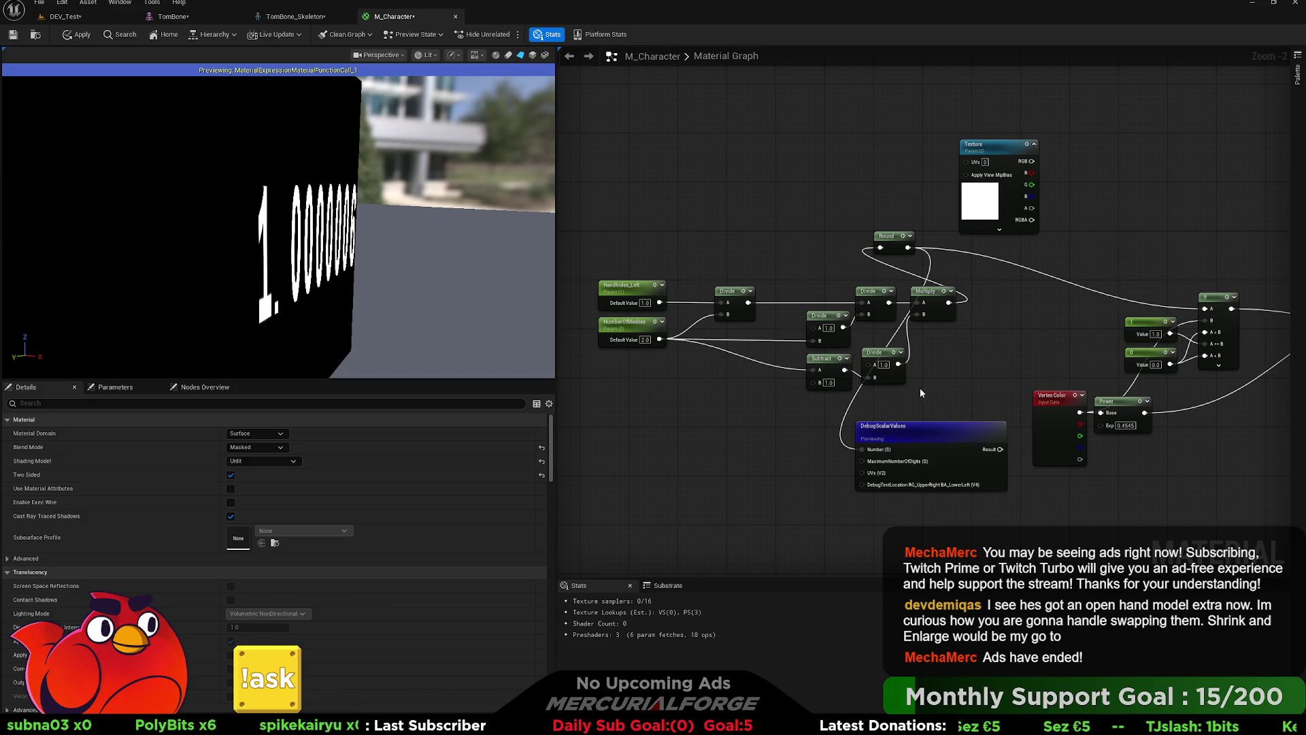
Step: Nudge the NumberOfMeshes node down and select the Divide, Multiply and Subtract nodes
drag(966, 371, 942, 375)
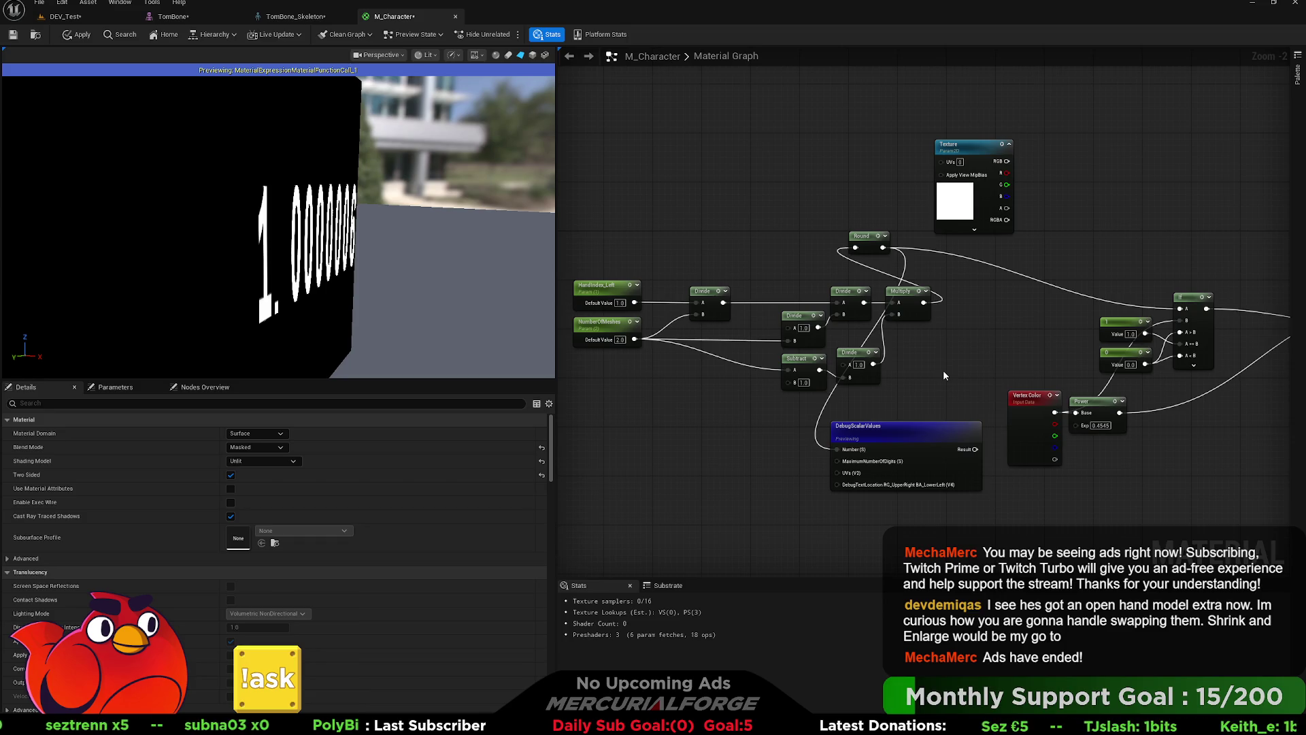
drag(602, 323, 604, 348)
drag(968, 387, 761, 276)
Step: Delete the old Divide, Multiply and Subtract nodes, then add two Step nodes and a Subtract
key(Delete)
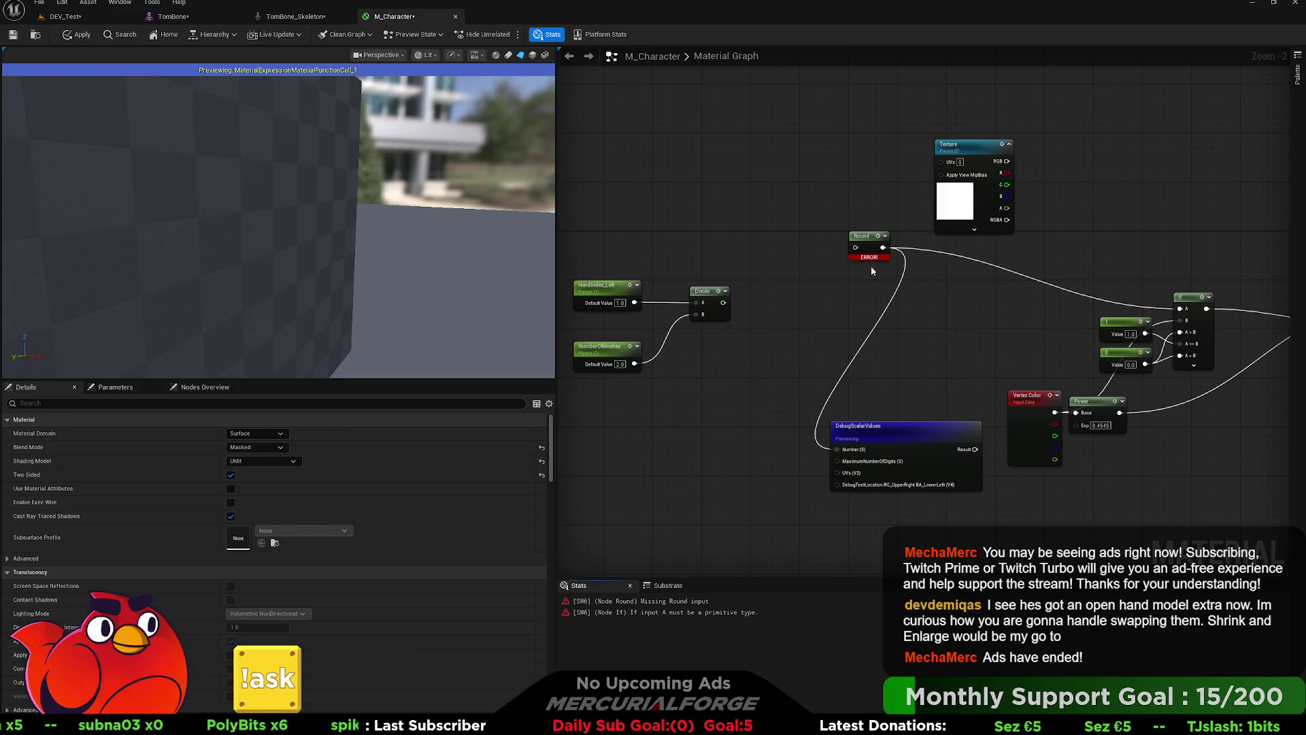
mouse_move(870, 238)
mouse_down()
mouse_move(799, 281)
mouse_move(965, 279)
mouse_up()
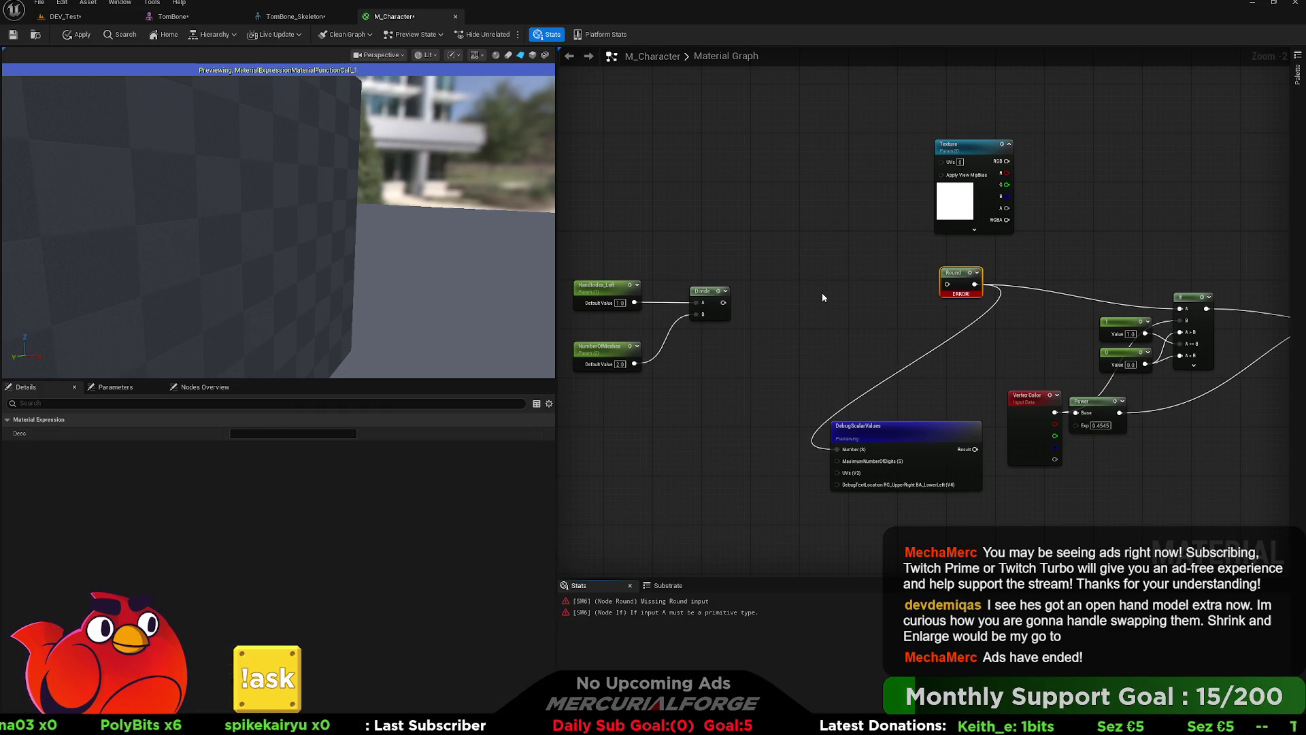
click(822, 294)
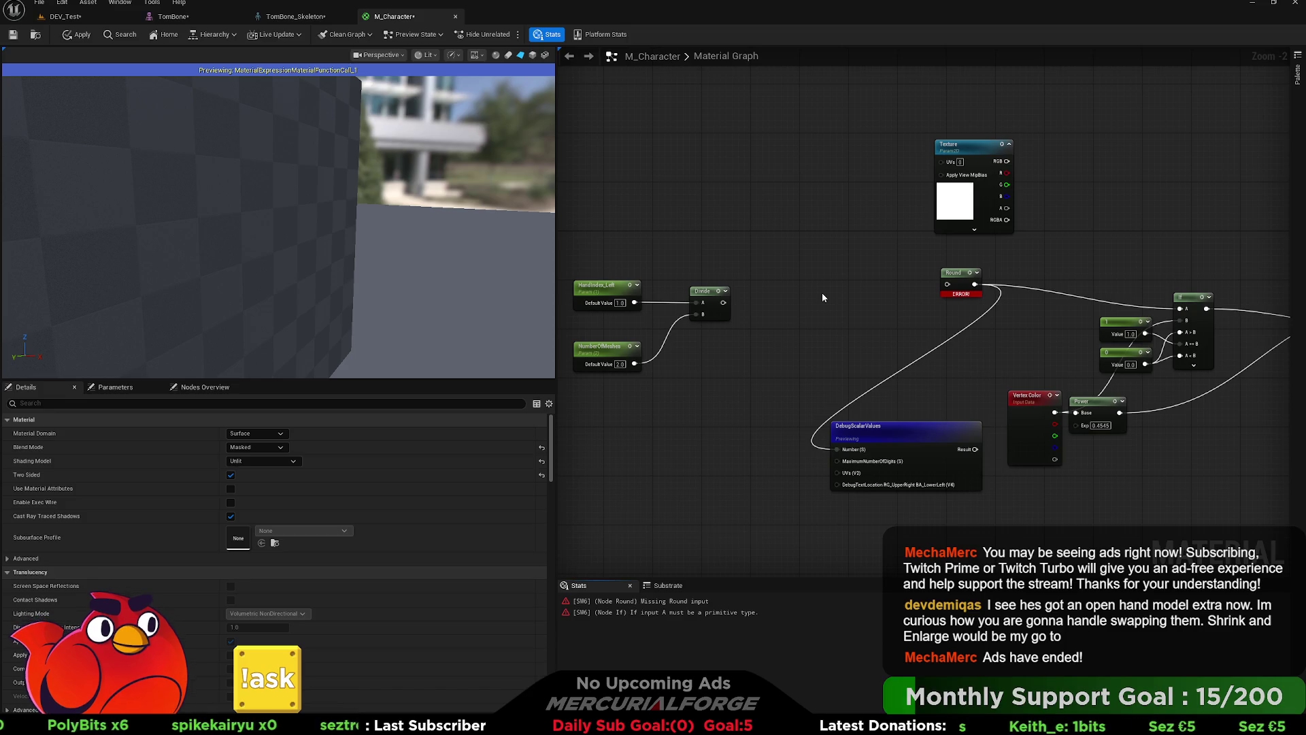
click(822, 292)
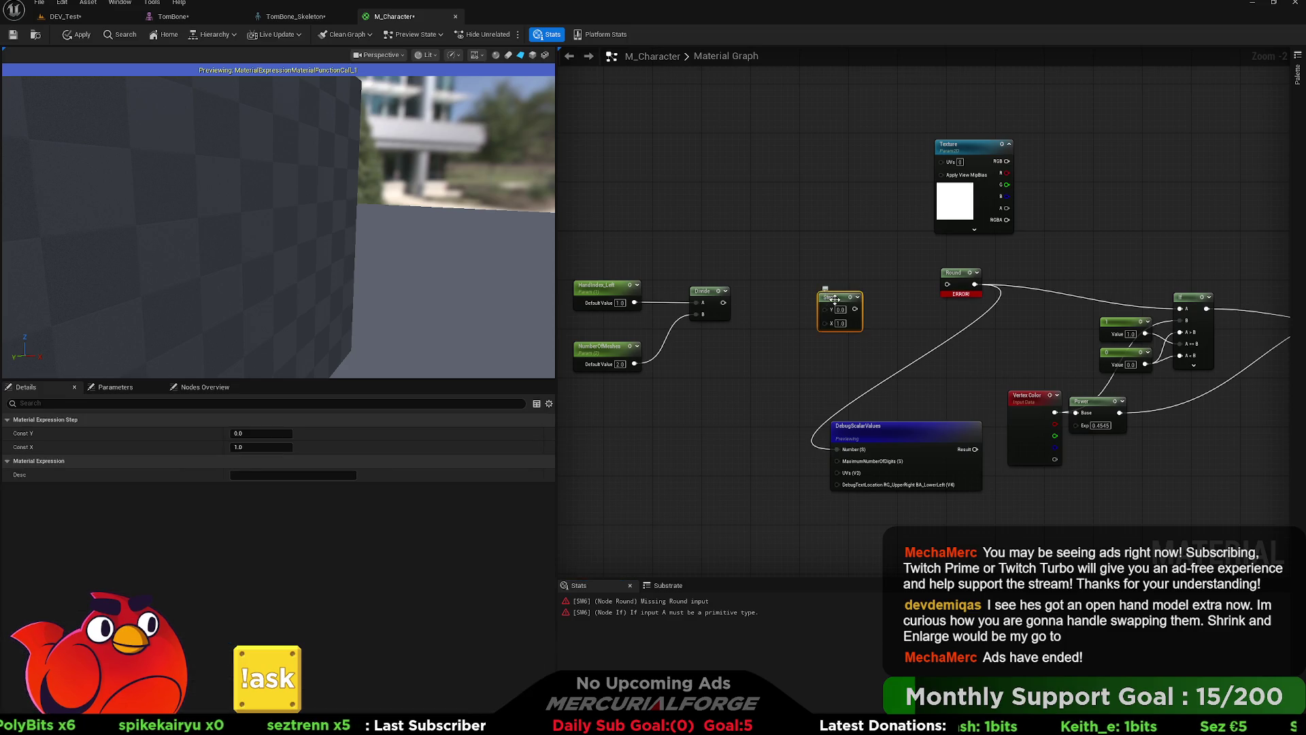
drag(823, 292, 816, 280)
key(ctrl+d)
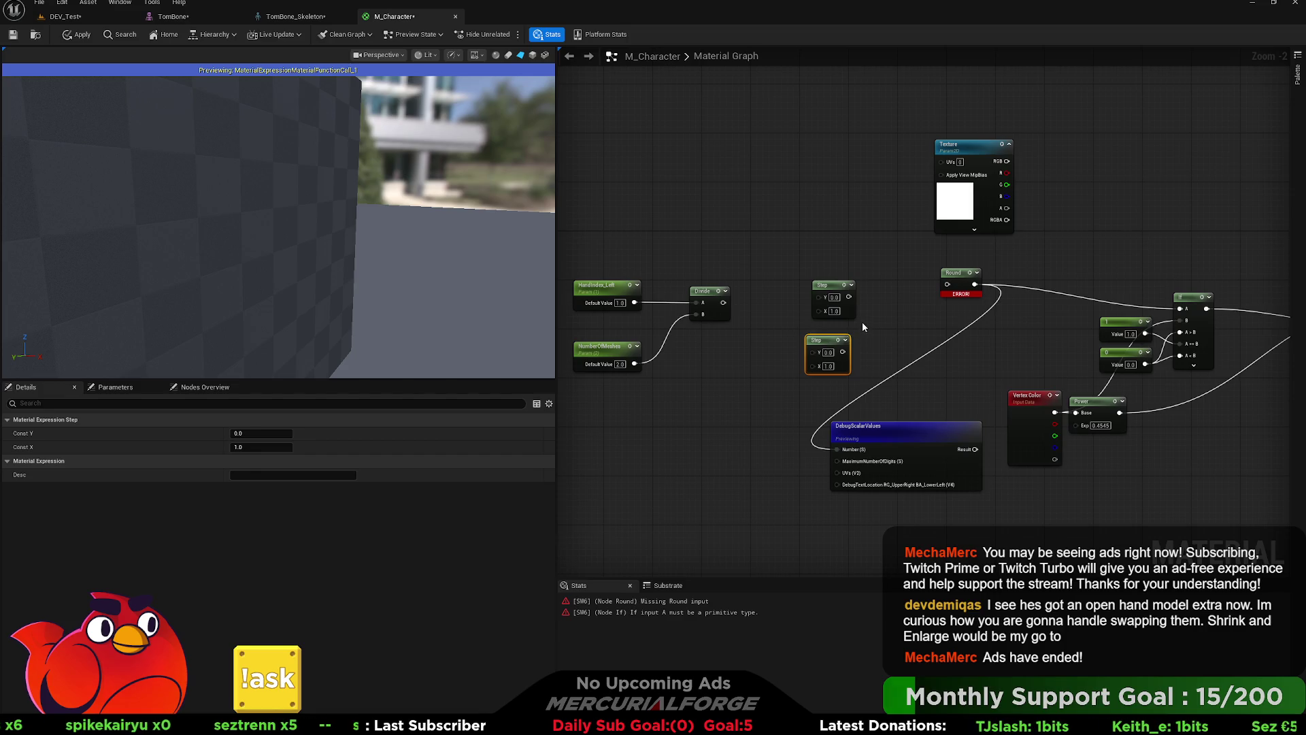
click(862, 321)
key(Delete)
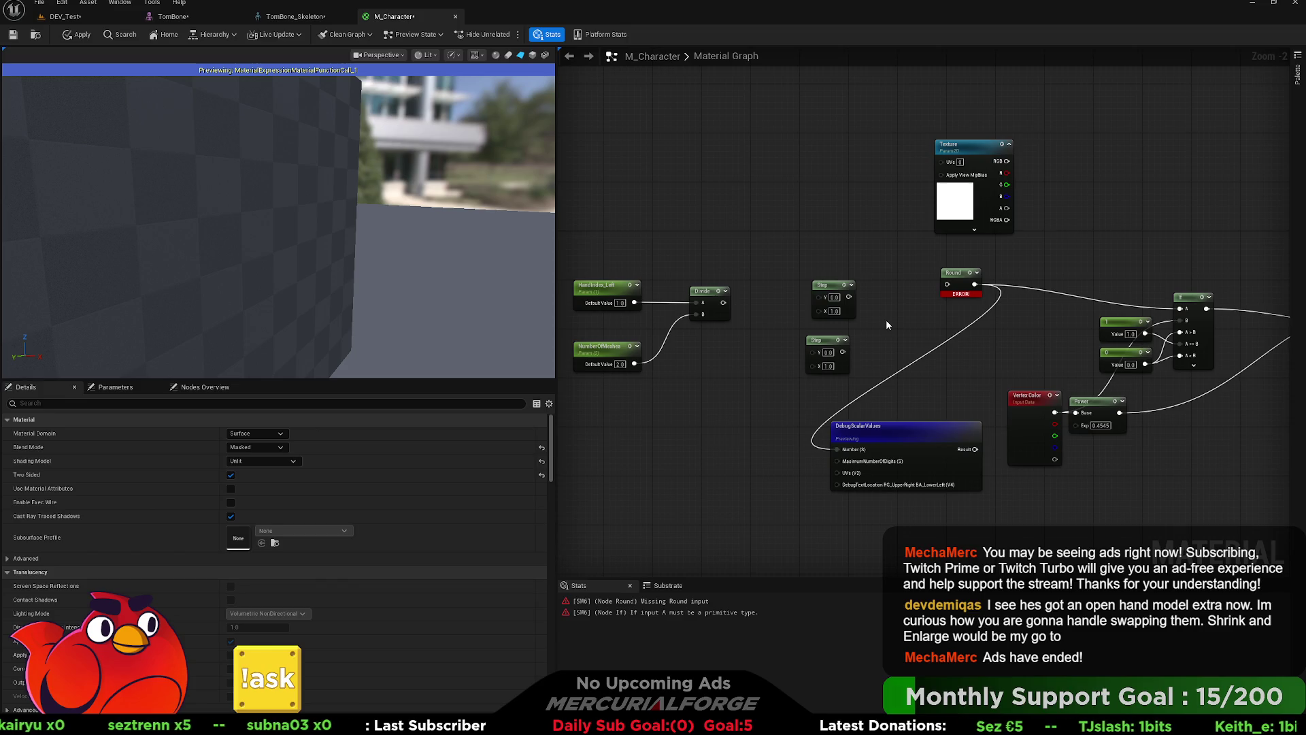
click(885, 320)
Step: Wire the Step outputs into Subtract, Subtract into Opacity Mask, and Power into both Steps' Y
mouse_move(849, 297)
mouse_down()
mouse_move(892, 333)
mouse_move(891, 348)
mouse_move(789, 346)
mouse_up()
drag(749, 331, 1233, 325)
mouse_move(854, 348)
mouse_down()
mouse_move(964, 362)
mouse_move(1024, 411)
mouse_move(624, 422)
mouse_up()
mouse_move(746, 433)
mouse_down()
mouse_move(808, 433)
mouse_move(772, 423)
mouse_move(813, 354)
mouse_up()
drag(768, 427, 816, 299)
drag(760, 332, 932, 348)
scroll(835, 337, up, 2)
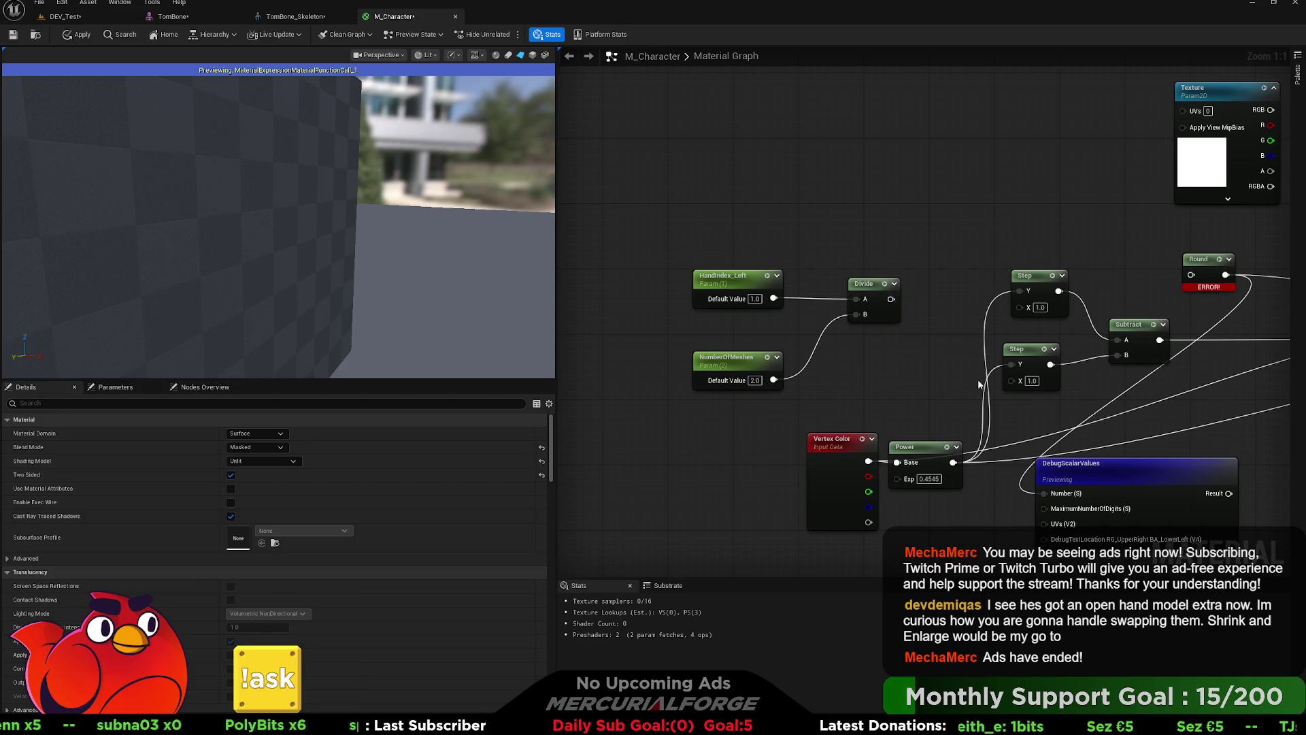
click(1130, 325)
Step: Paste a second Subtract of HandIndex_Left minus NumberOfMeshes and feed it into the Step chain
key(ctrl+c)
key(ctrl+v)
drag(773, 379, 865, 396)
mouse_move(773, 298)
mouse_down()
mouse_move(865, 381)
mouse_move(1012, 381)
mouse_up()
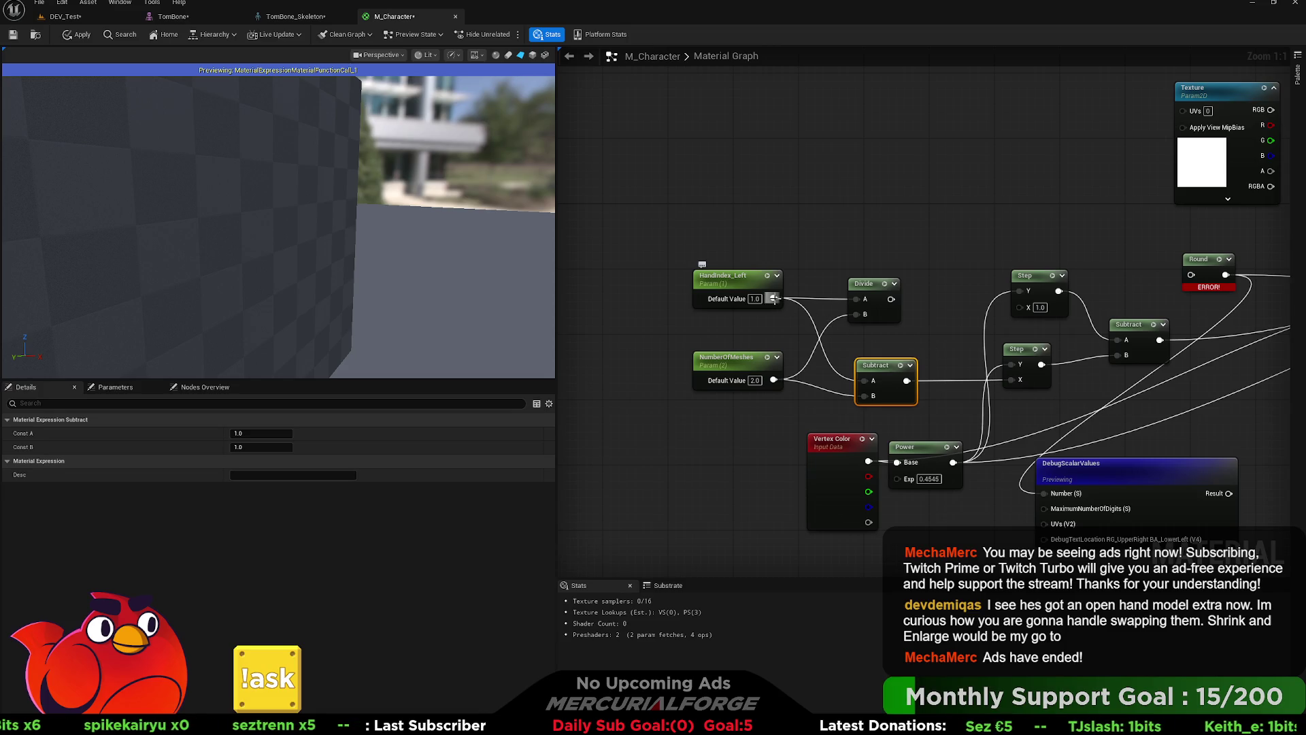
mouse_move(773, 298)
mouse_down()
mouse_move(997, 381)
mouse_move(903, 340)
mouse_move(891, 299)
mouse_move(1043, 324)
mouse_up()
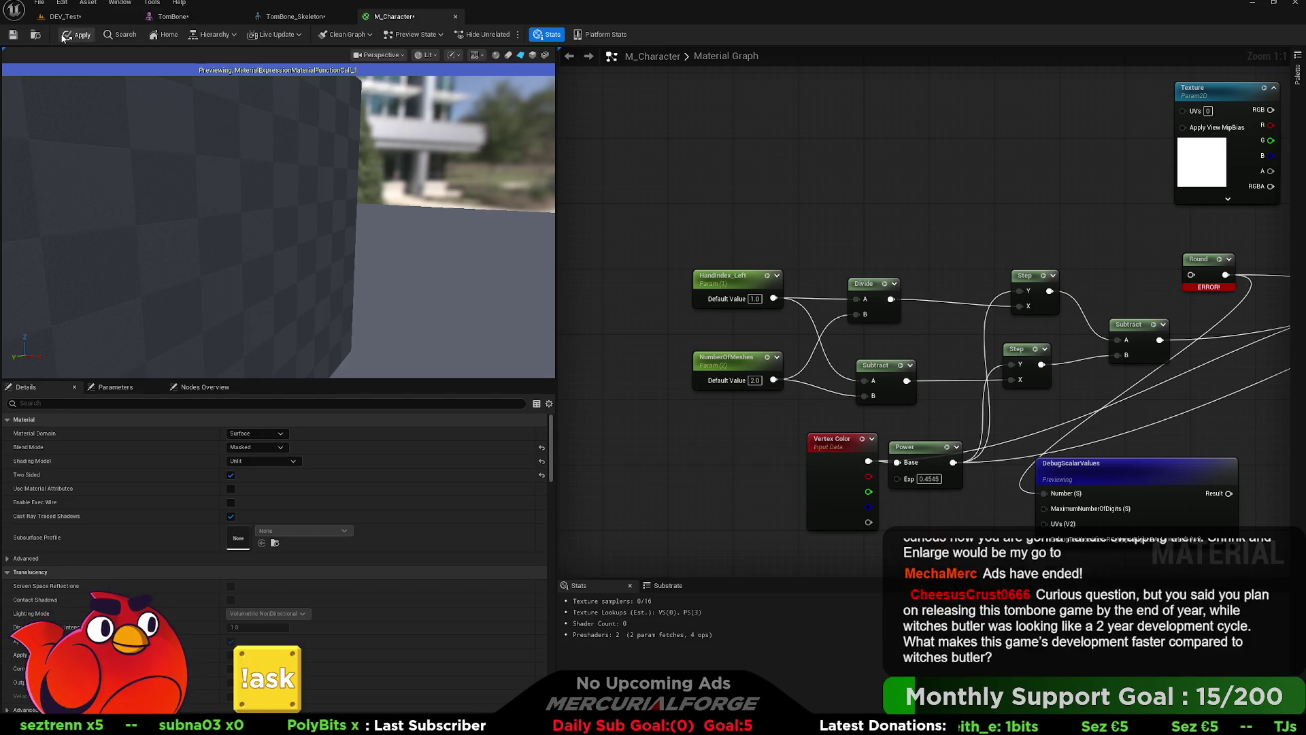
Step: Apply the material and stop the DebugScalarValues preview
click(1107, 470)
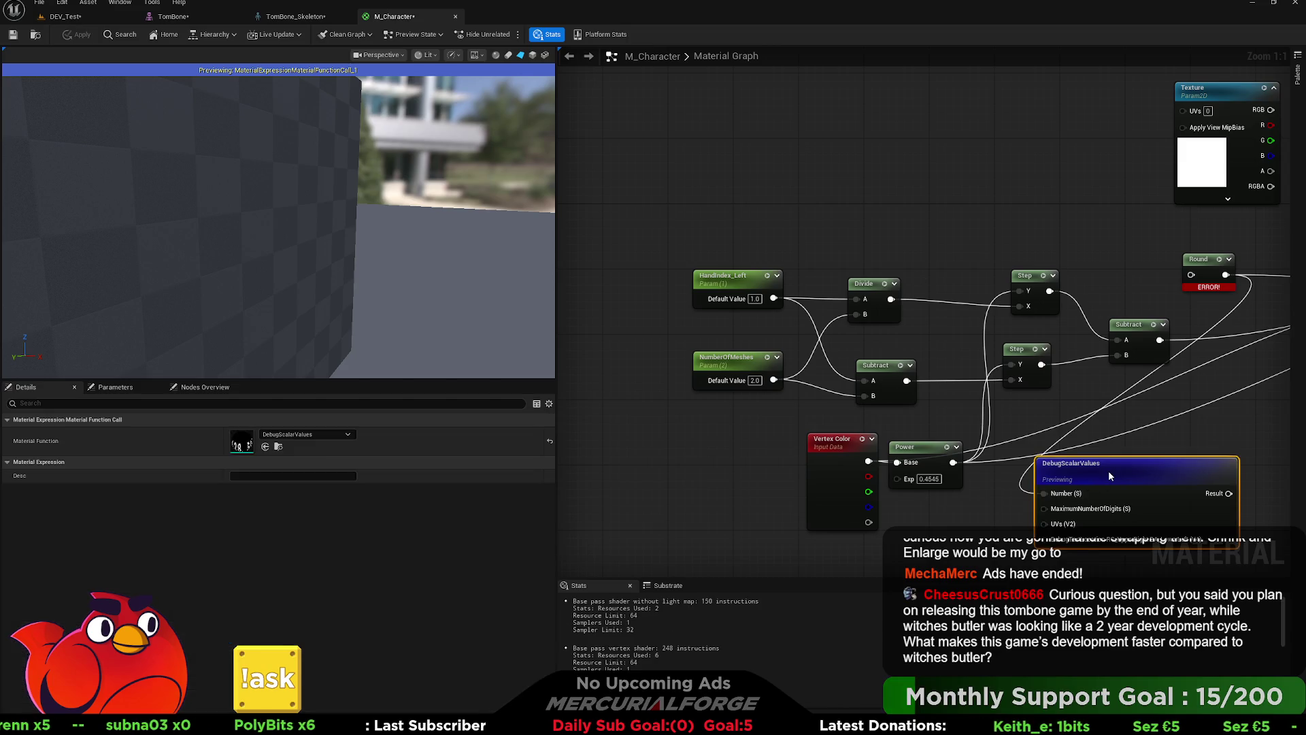
key(space)
drag(712, 241, 499, 289)
Step: Try HandIndex_Left values 2, 1 and then 2 again
scroll(714, 240, down, 2)
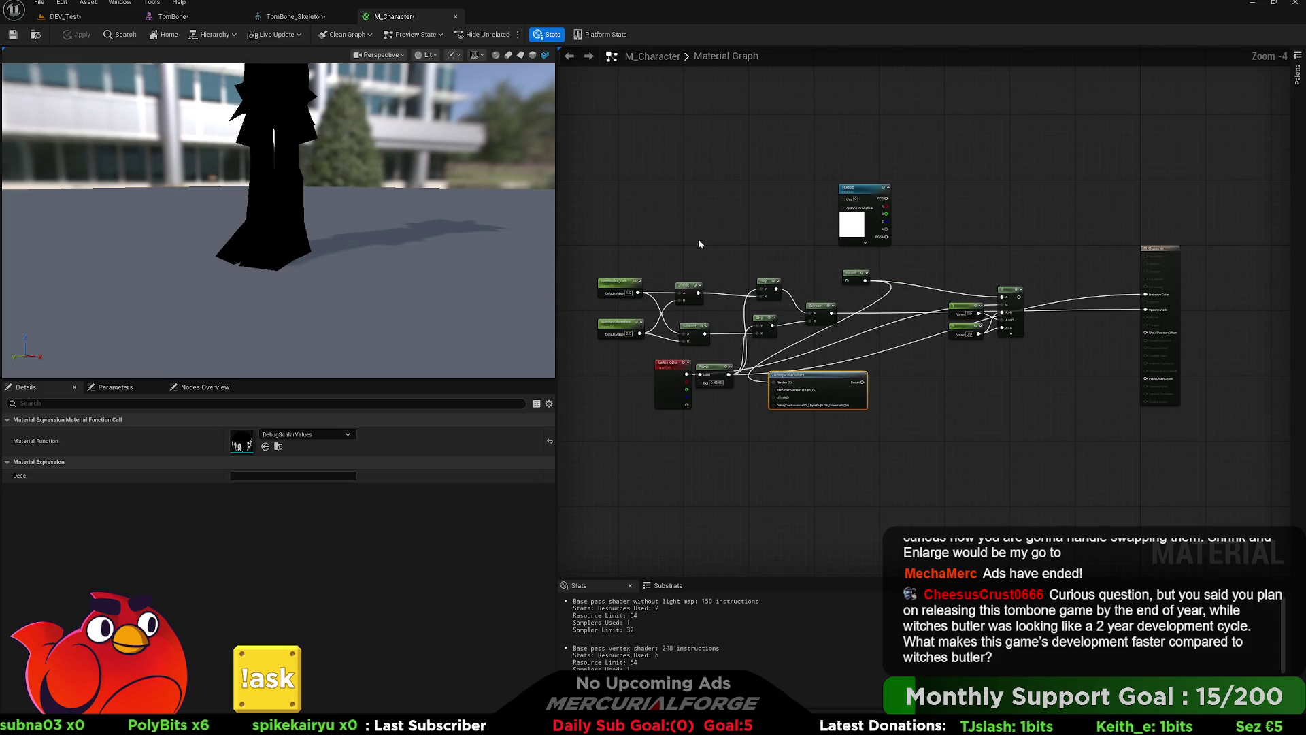
scroll(699, 248, down, 2)
scroll(651, 294, up, 2)
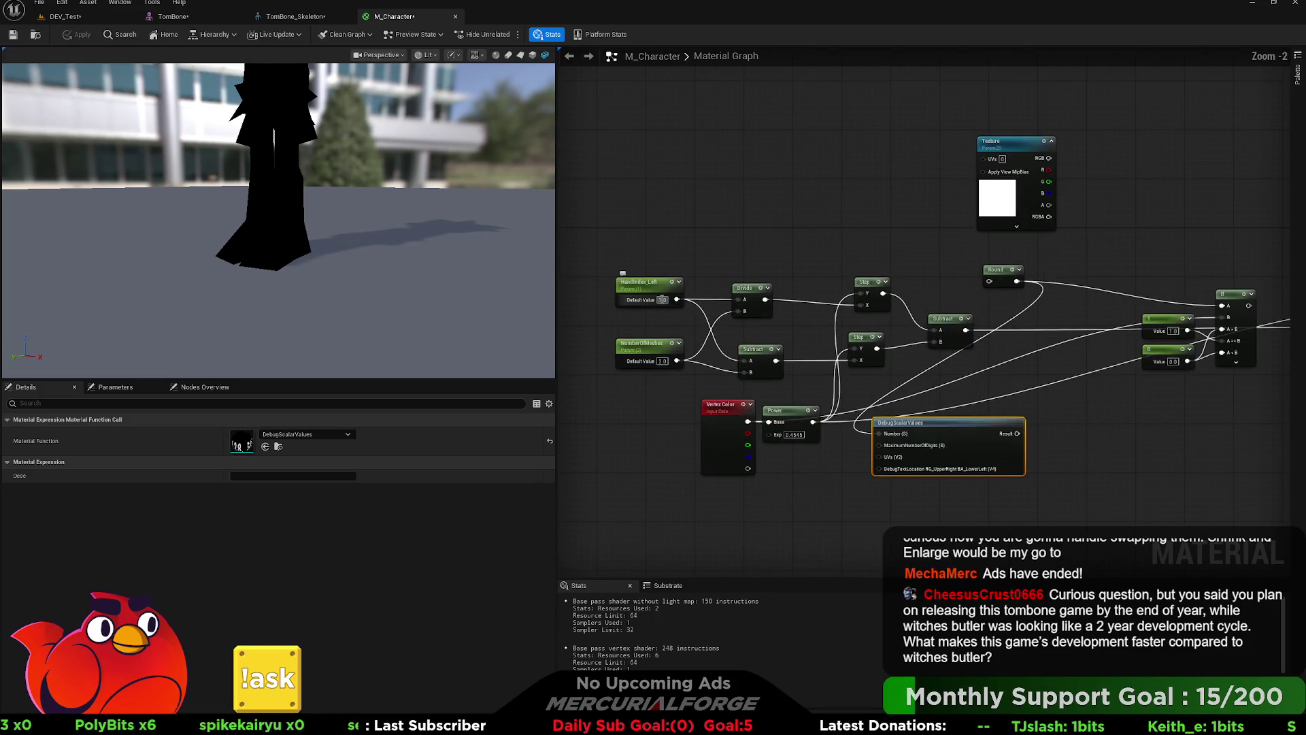
text(2)
key(Return)
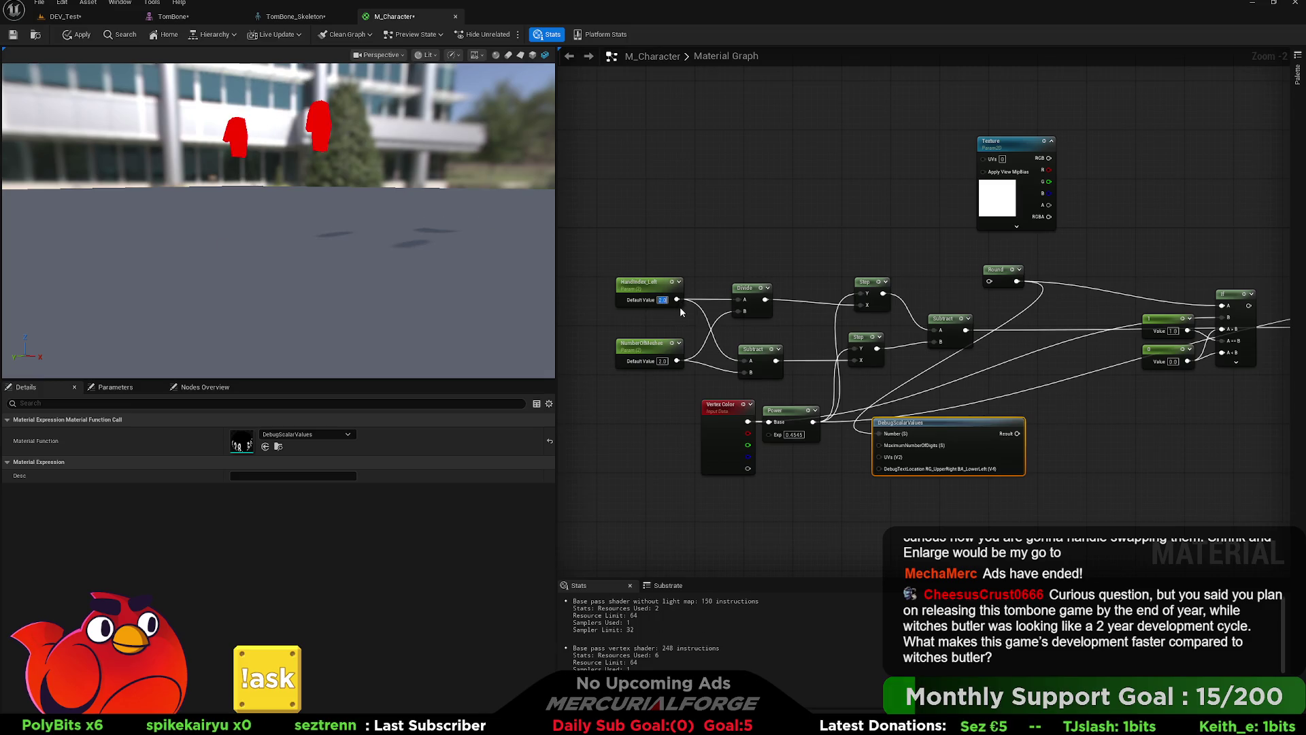
text(1)
key(Return)
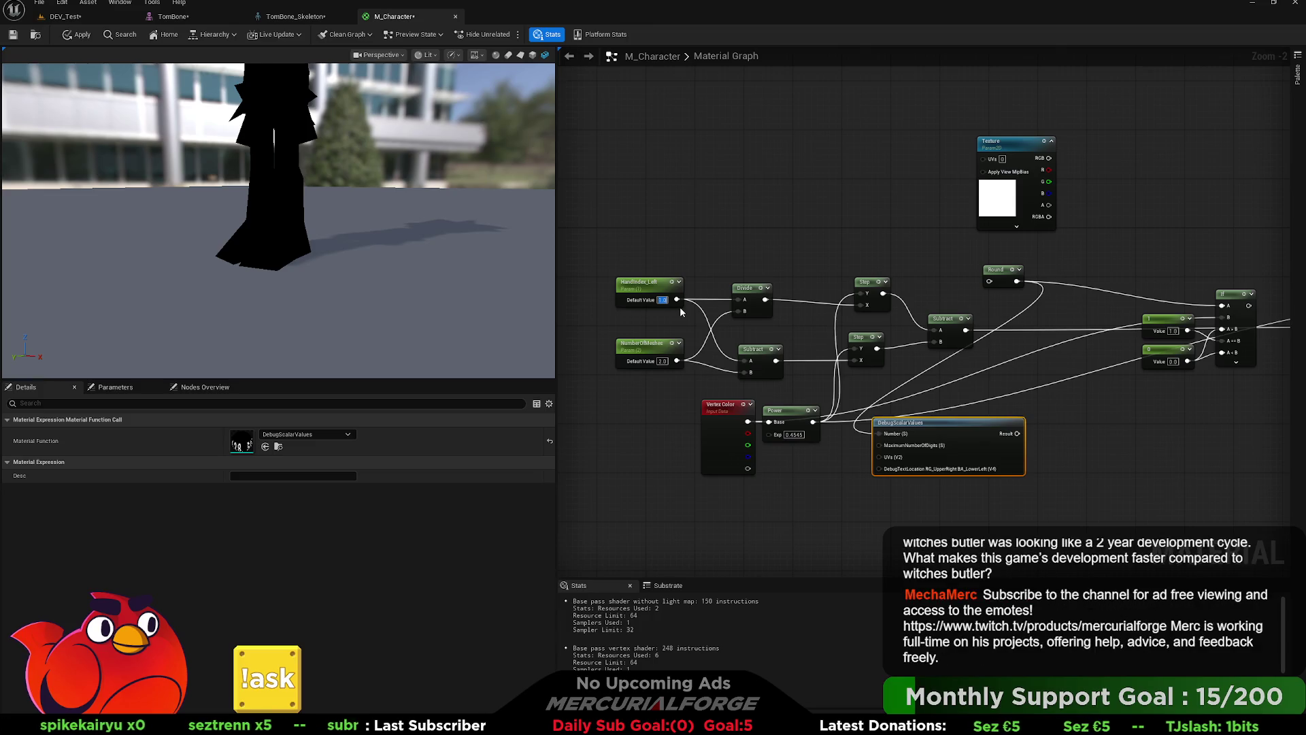
text(2)
key(Return)
Step: Try NumberOfMeshes values 0, 2 and finally 3
click(662, 360)
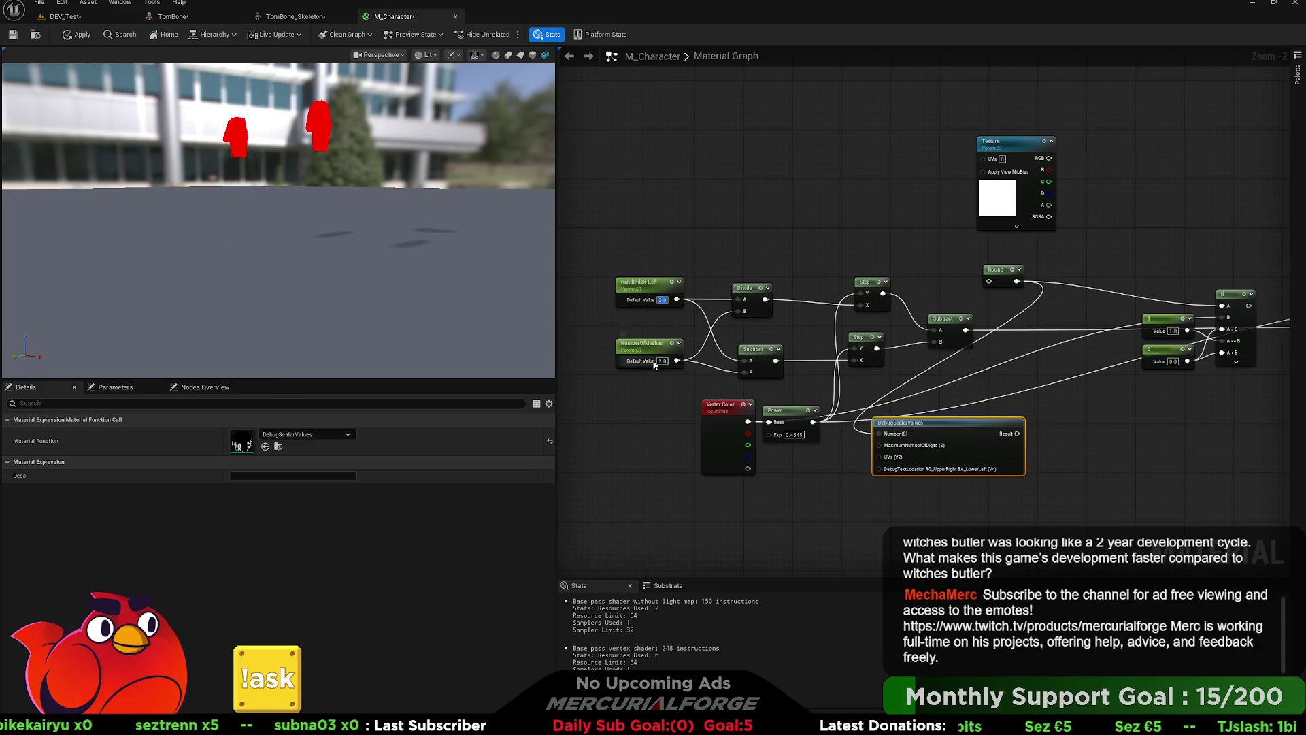
text(0)
key(Return)
text(2)
key(Return)
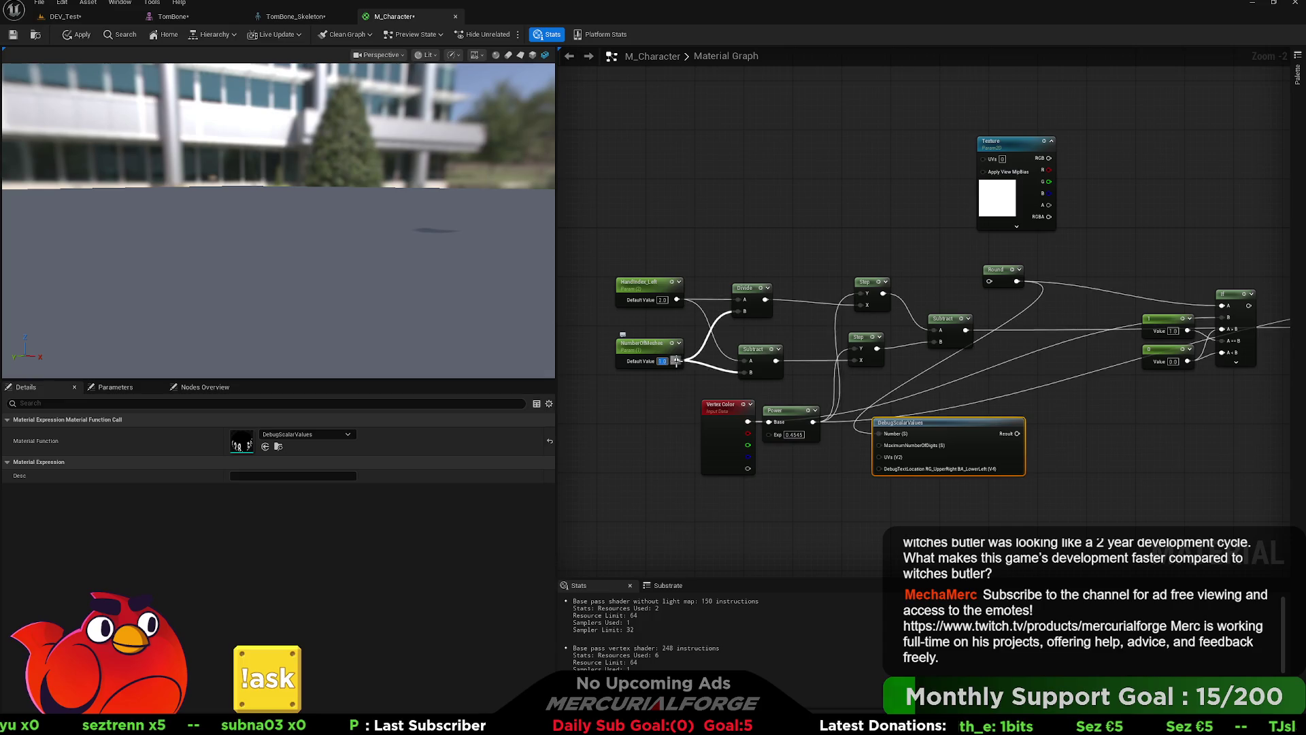
text(3)
key(Return)
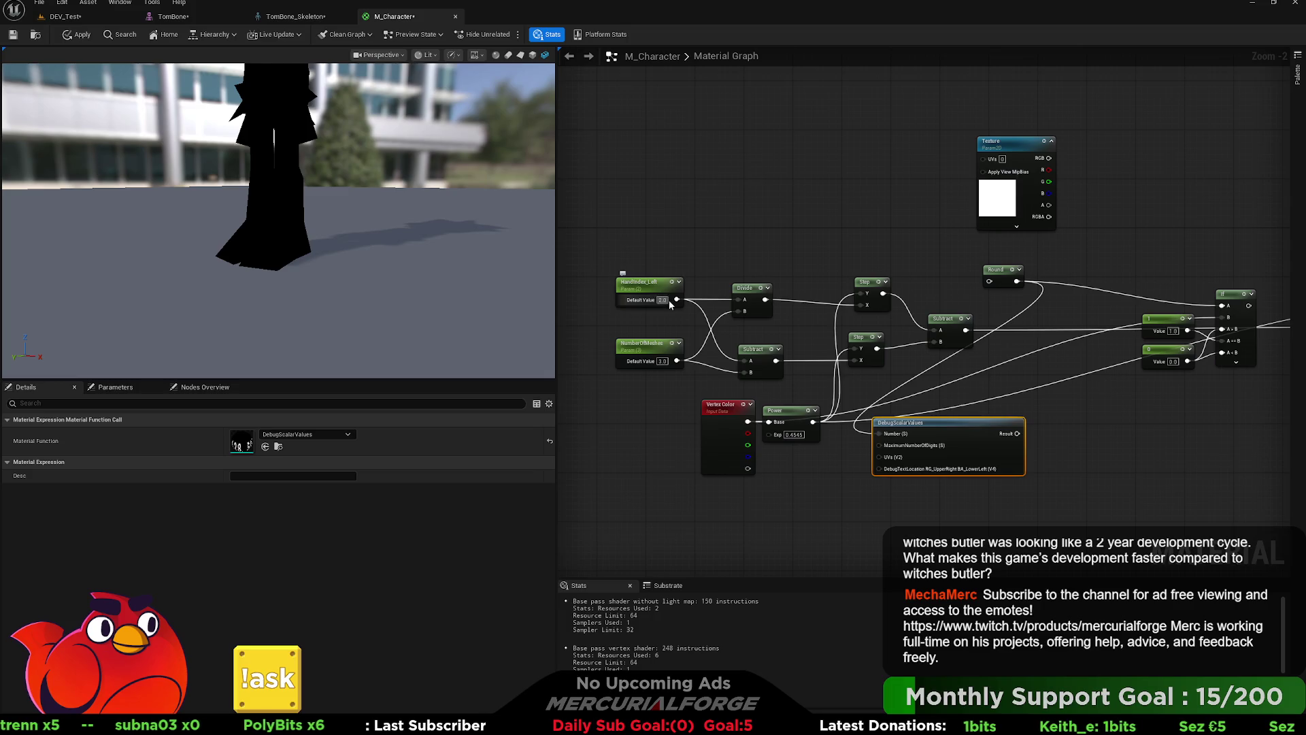
Step: Set HandIndex_Left to 2, then 3, and clear the selection
text(2)
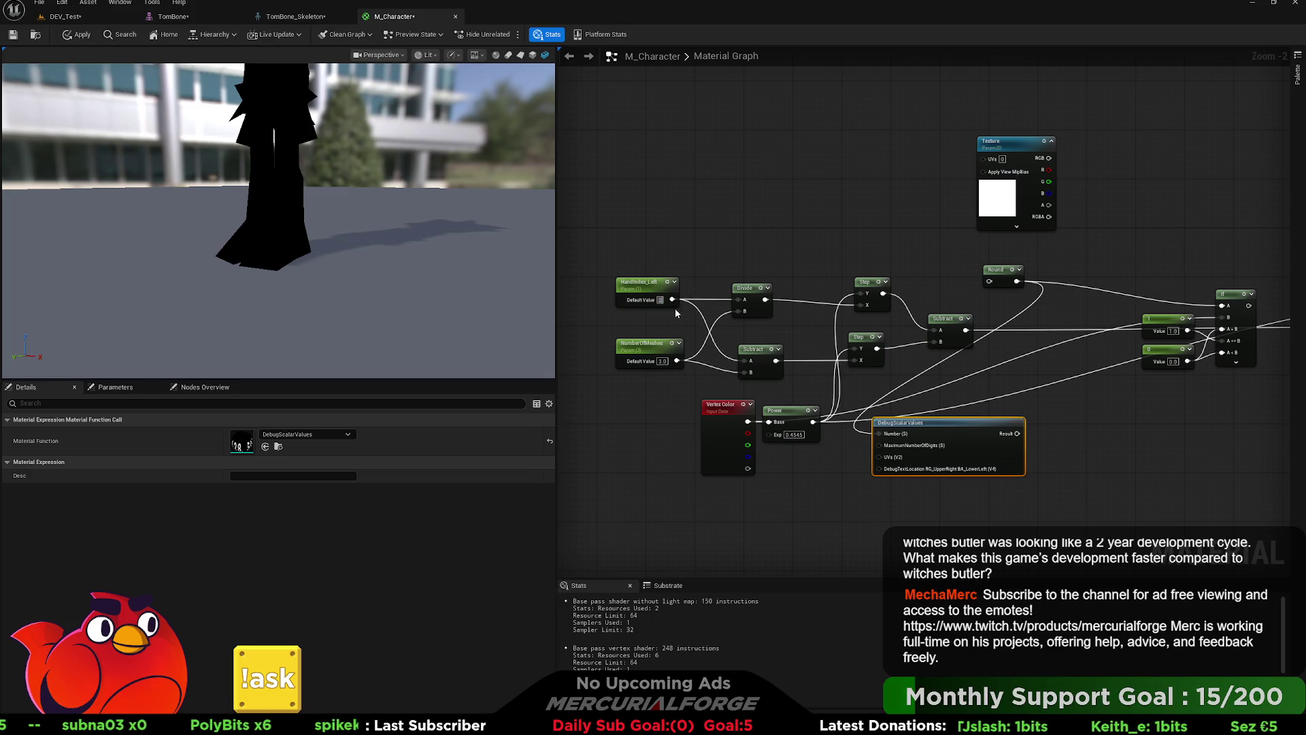
key(Return)
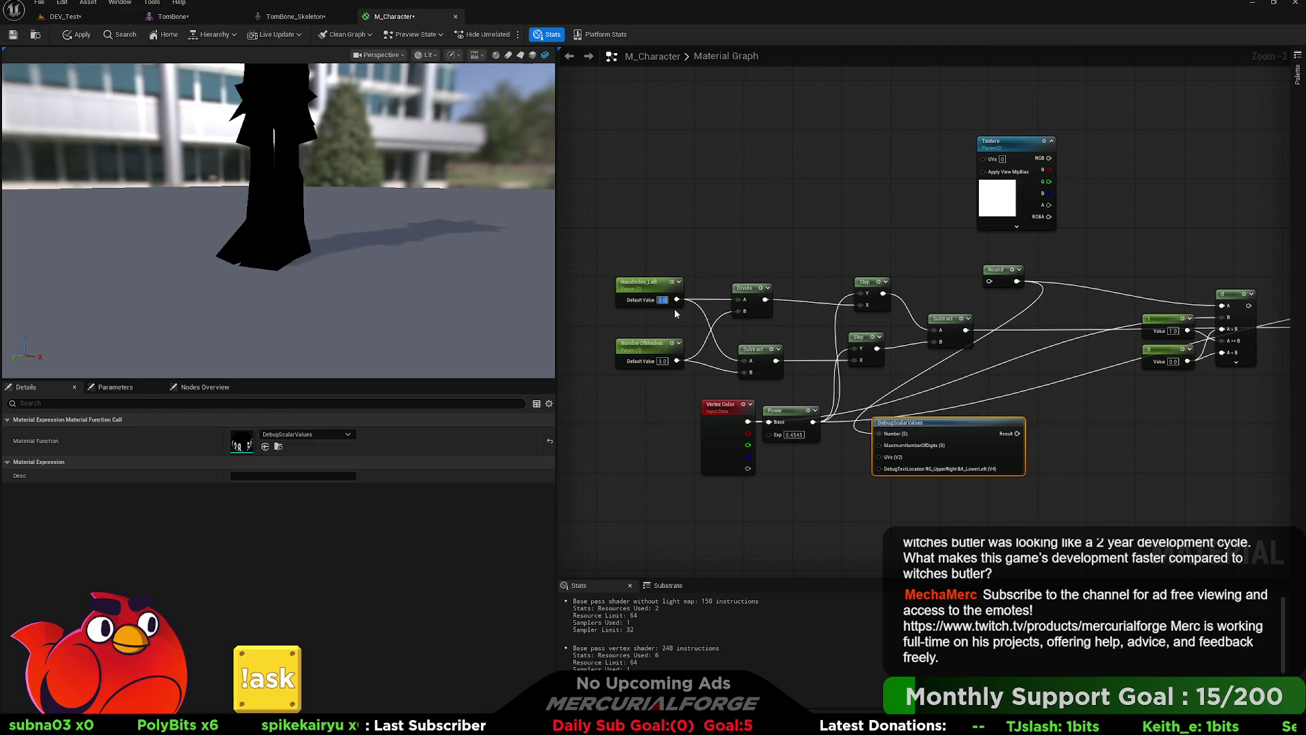
text(3)
key(Return)
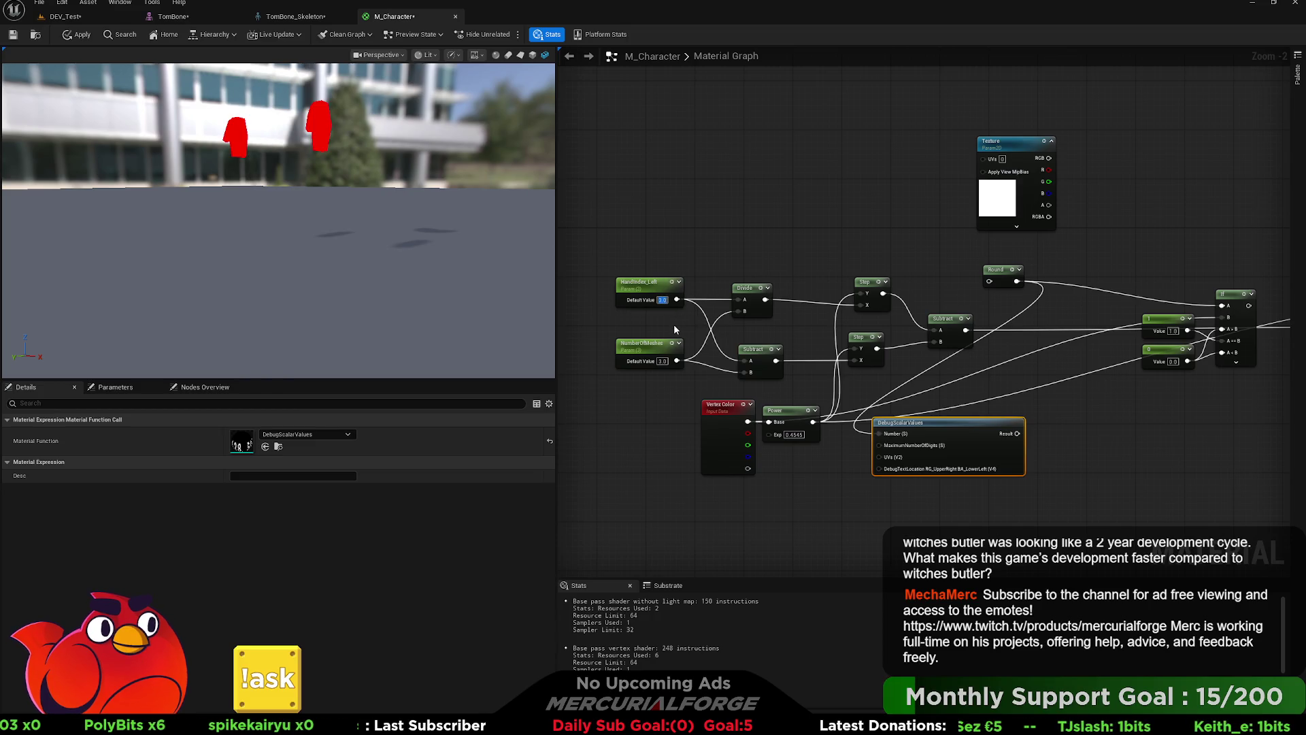
click(674, 329)
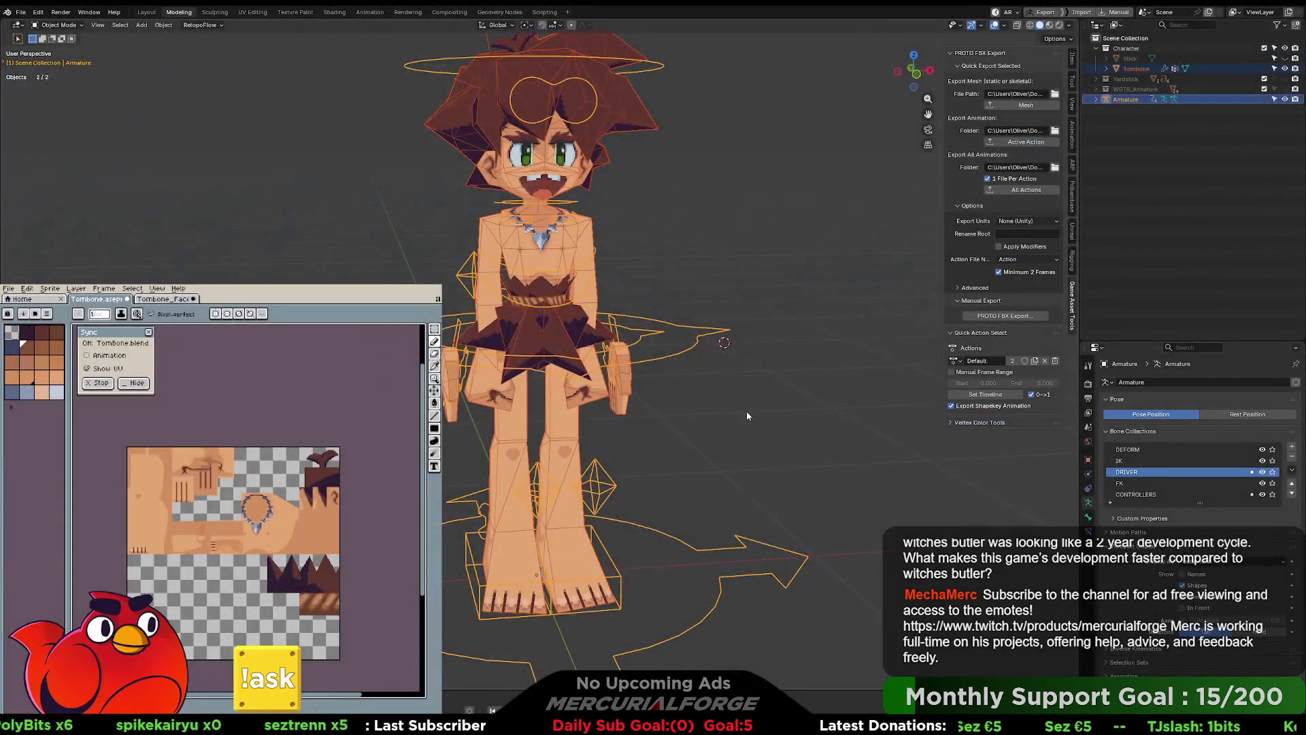
click(746, 411)
Step: Add a cube scaled to 0.1 and place it beside the character's hand
mouse_move(746, 411)
mouse_down()
mouse_move(699, 370)
mouse_move(651, 379)
mouse_up()
key(shift+a)
text(s.1)
key(Return)
scroll(664, 337, up, 3)
scroll(664, 338, up, 3)
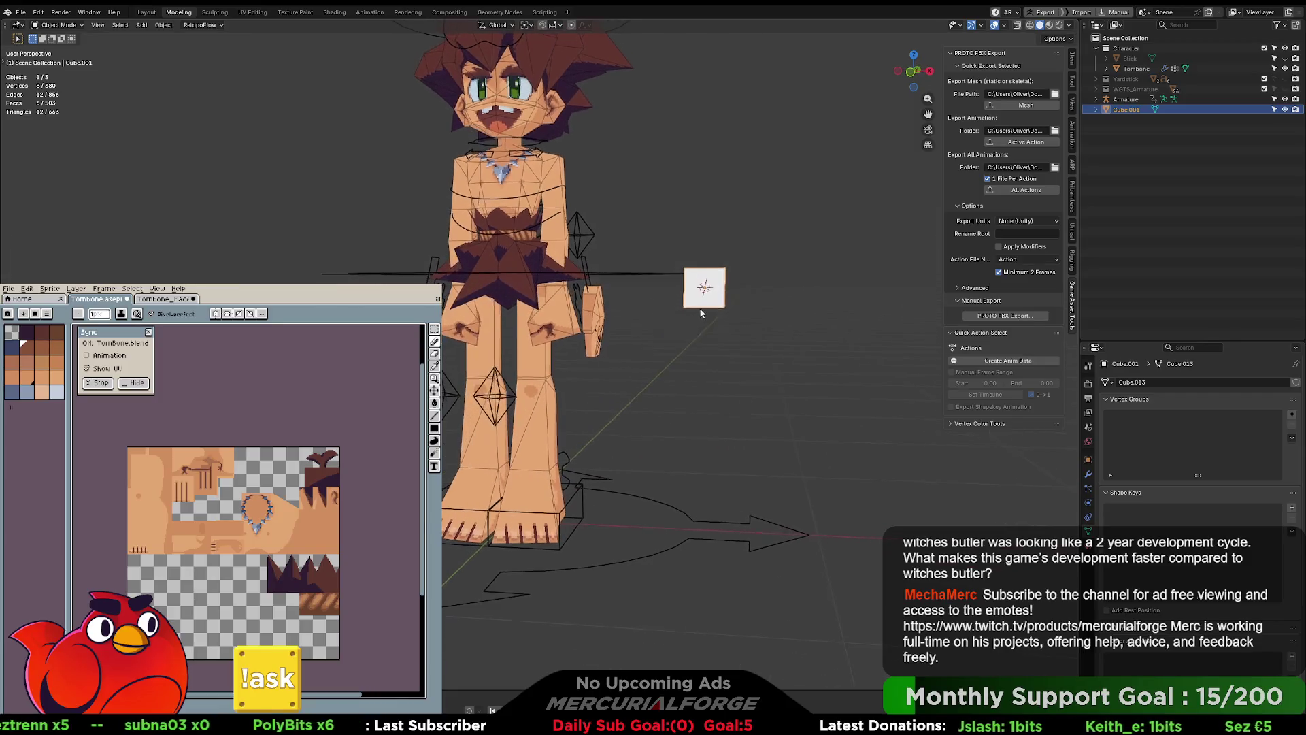
key(g)
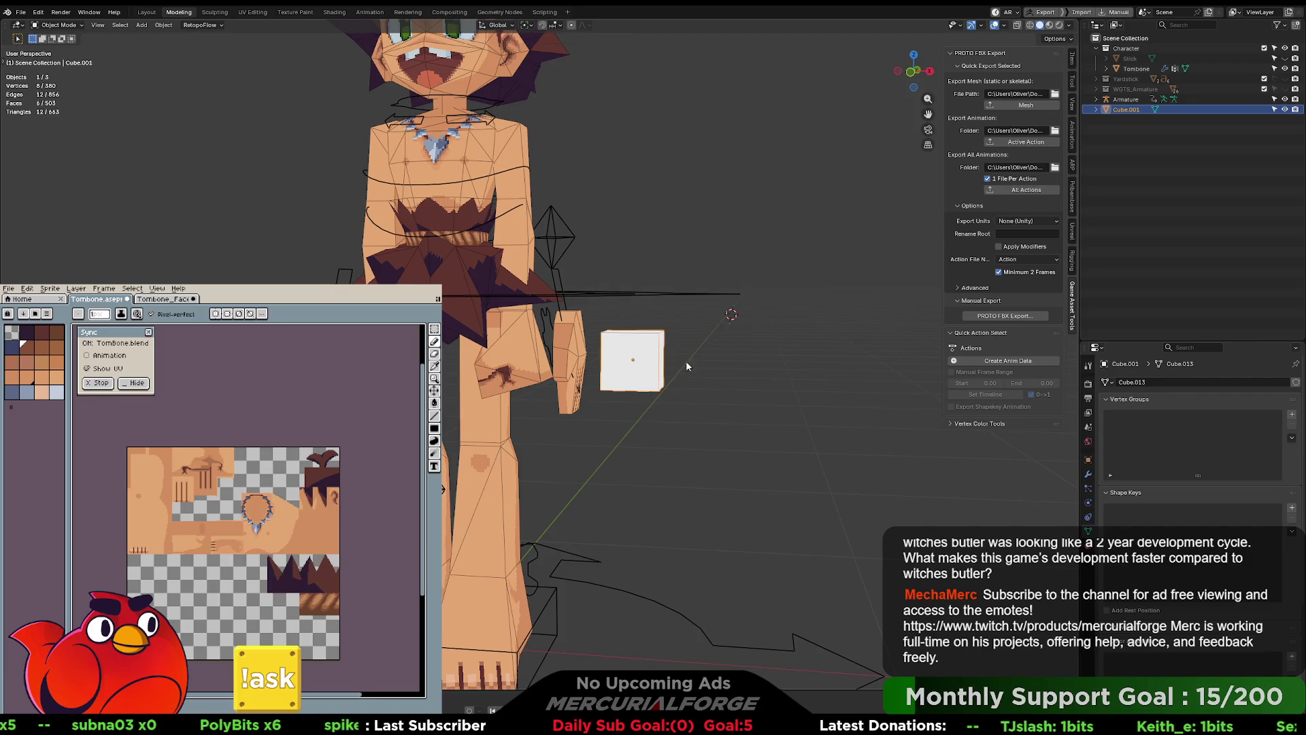
key(KP_6)
key(KP_6)
key(KP_6)
click(608, 364)
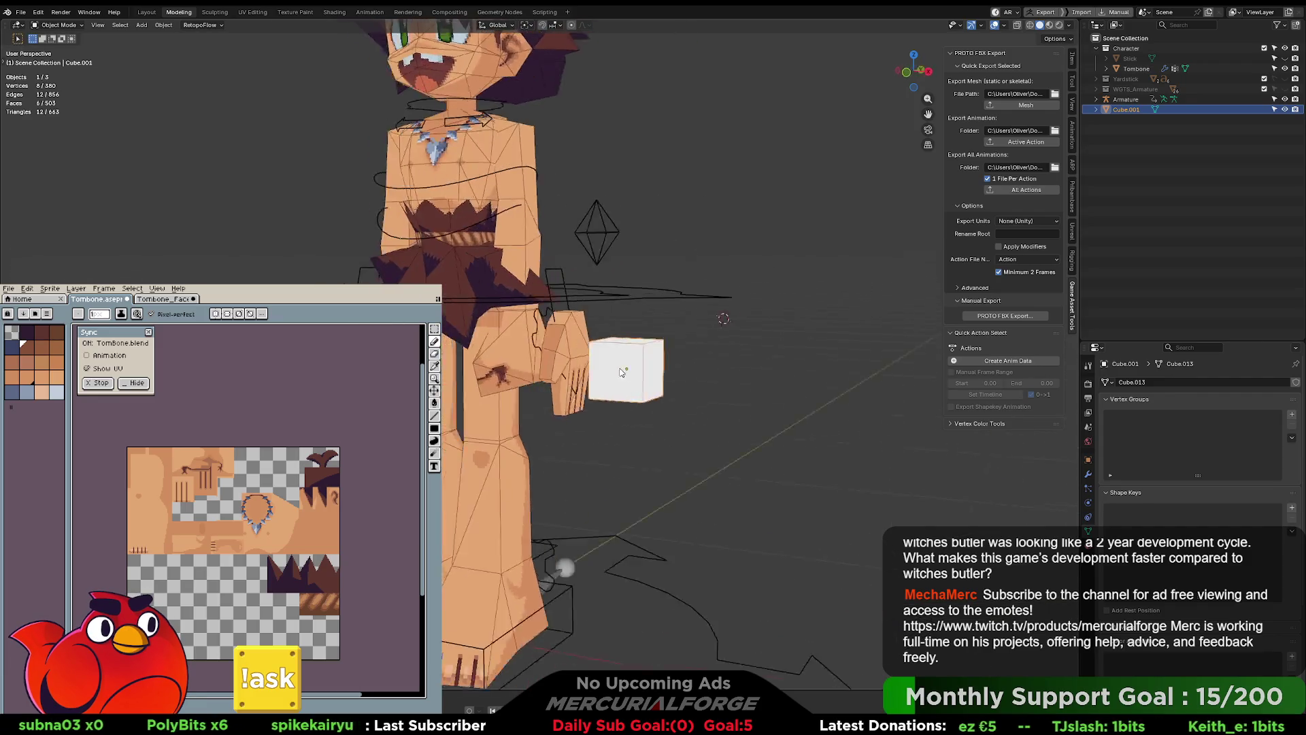
key(KP_4)
key(KP_4)
key(KP_4)
scroll(635, 374, up, 4)
scroll(636, 378, up, 1)
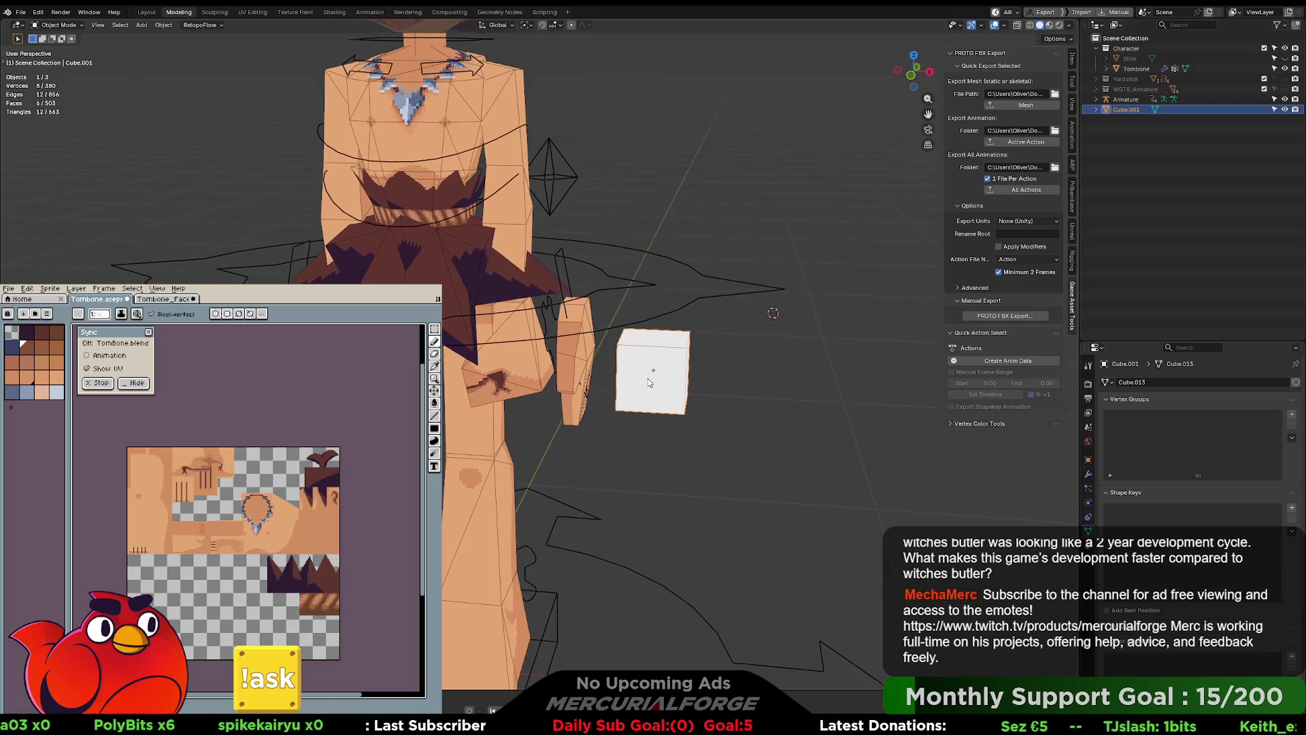
key(KP_8)
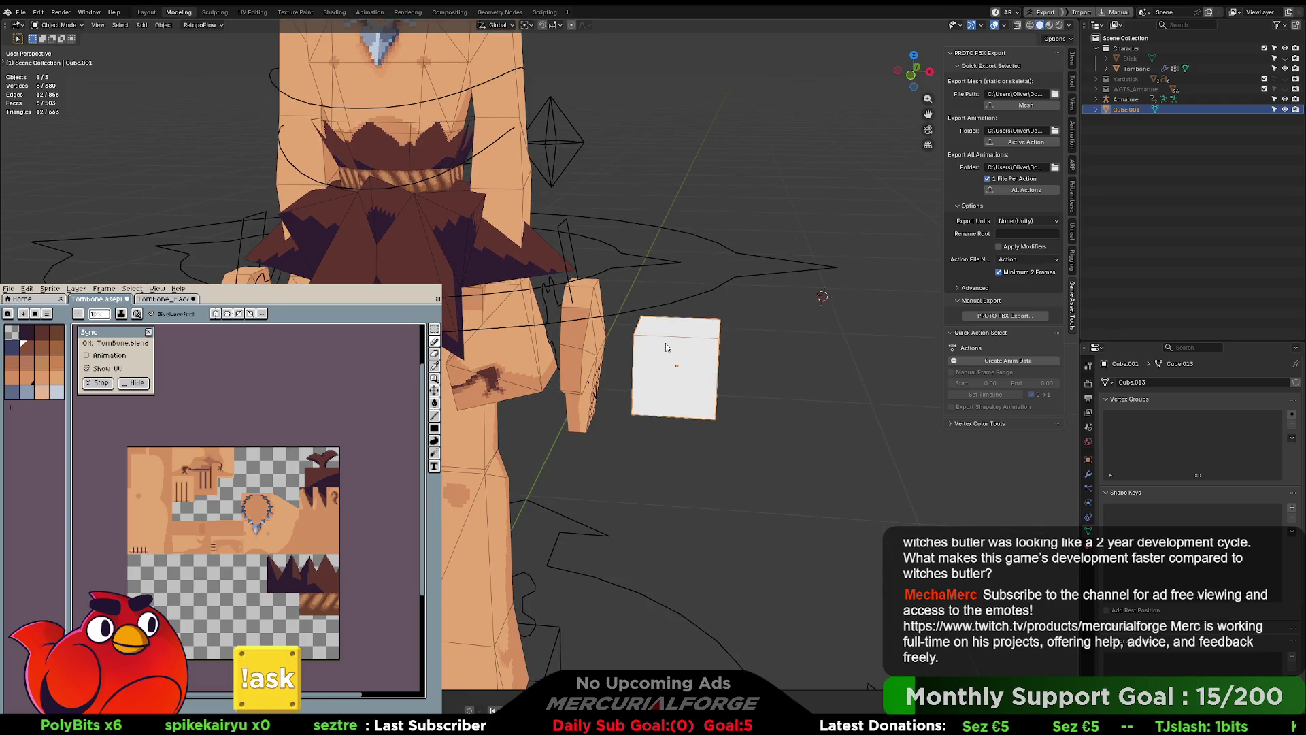
Step: Join the cube into the Tombone mesh with Ctrl+J and enter Edit Mode
click(657, 352)
shift+click(683, 354)
shift+click(573, 352)
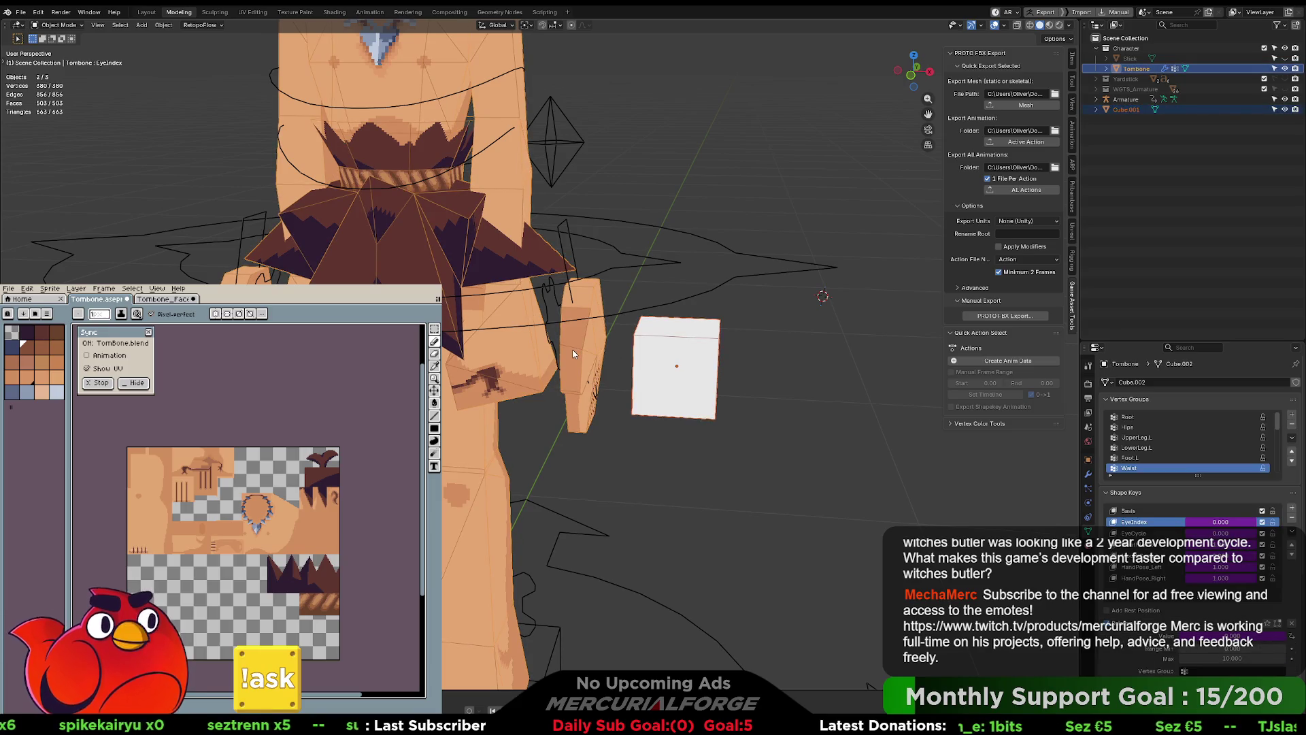
key(ctrl+j)
click(712, 427)
click(684, 347)
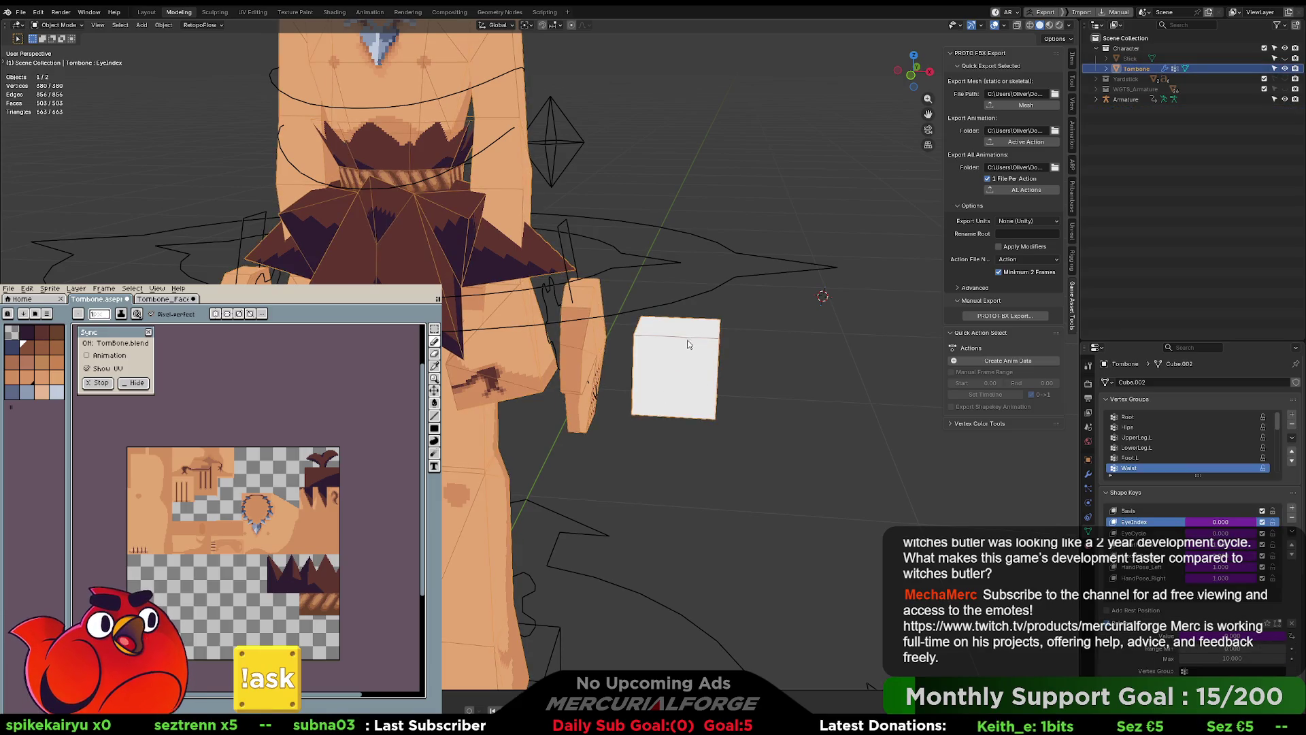
key(Tab)
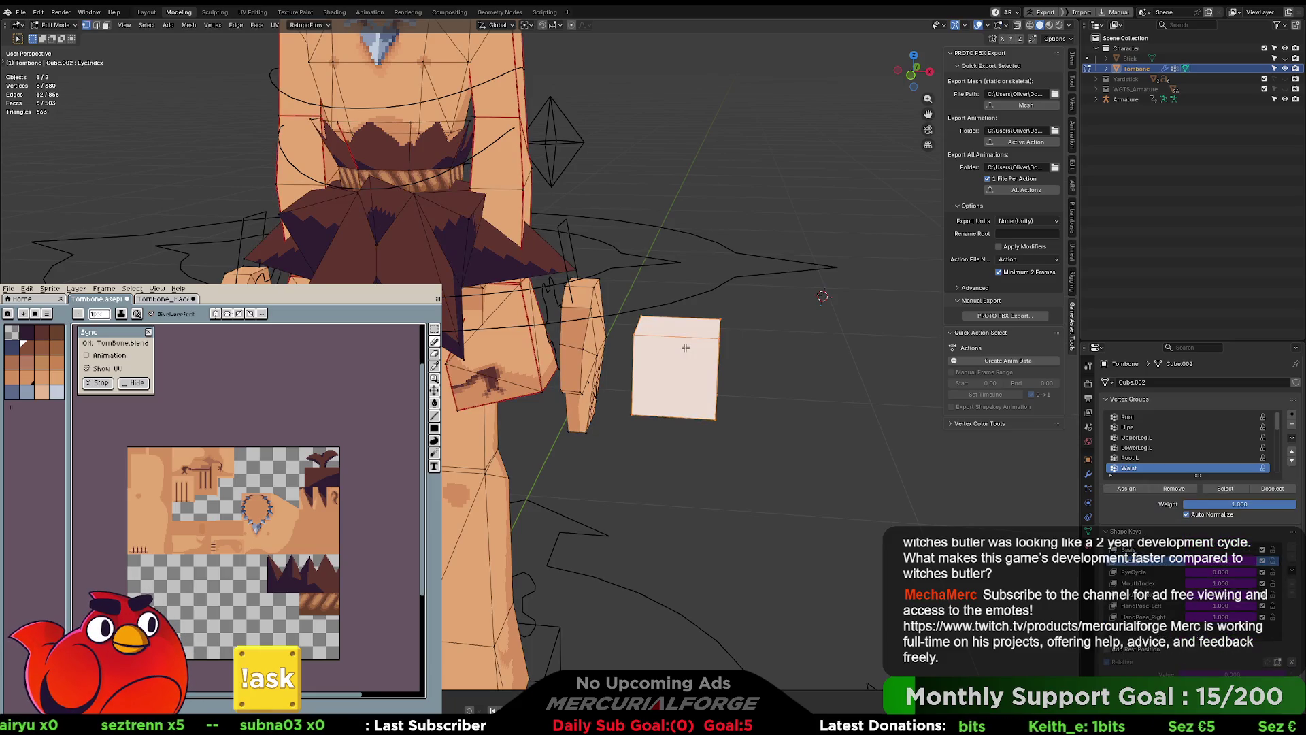
Step: Paint the merged cube red in Vertex Paint mode
key(ctrl+Tab)
click(674, 274)
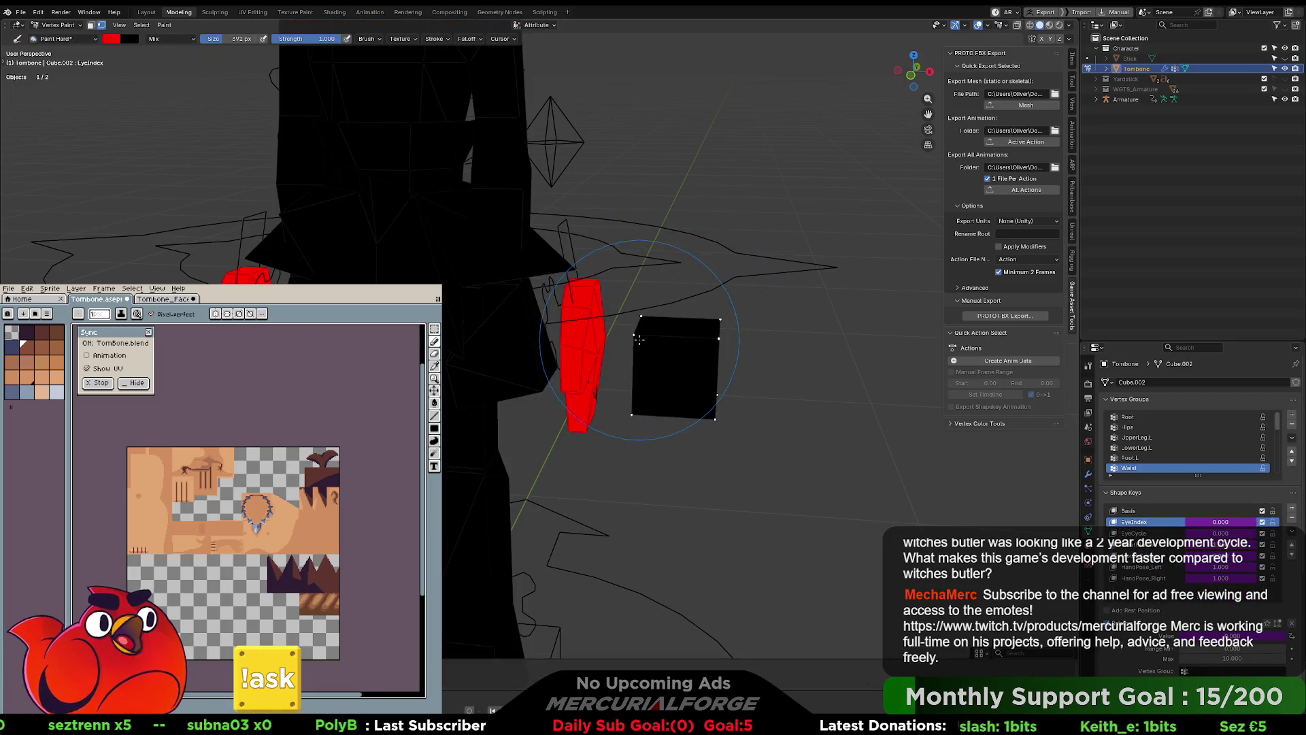
click(677, 344)
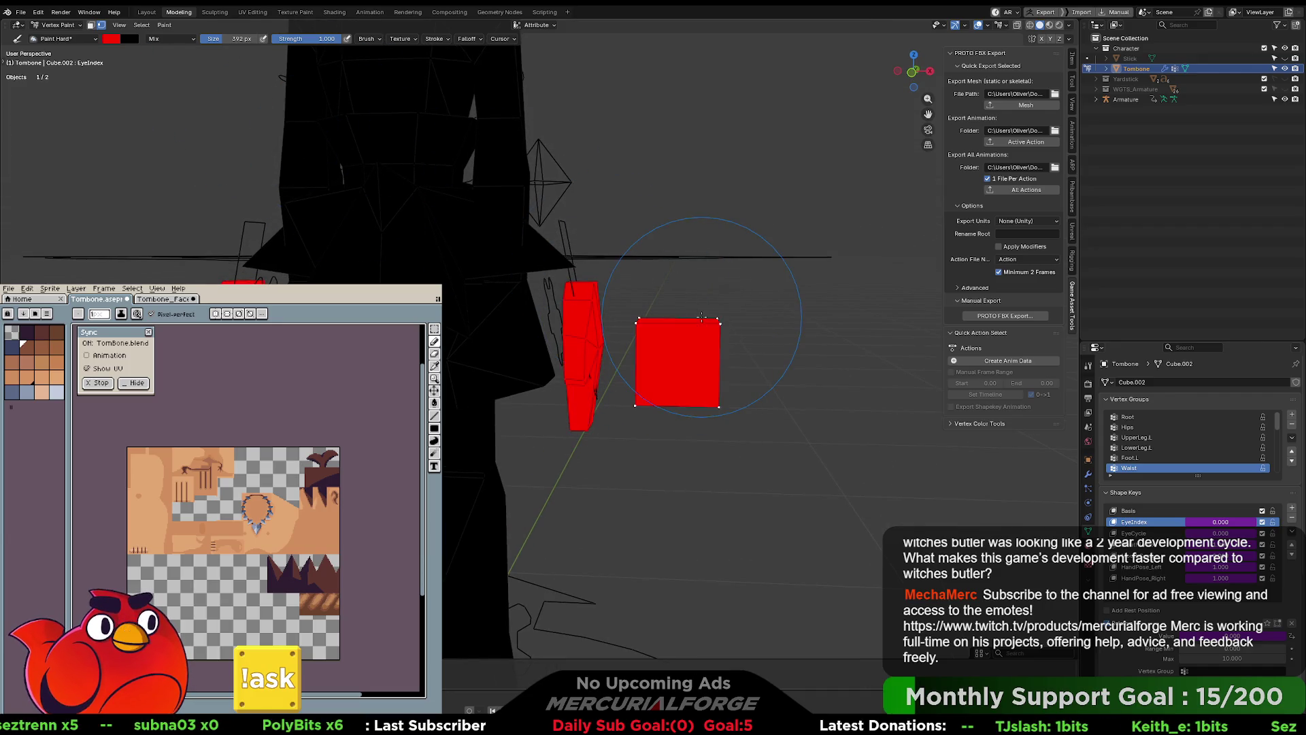
key(Tab)
Step: Select the linked forearm piece and fill it with a dark red of red value 0.5
click(586, 320)
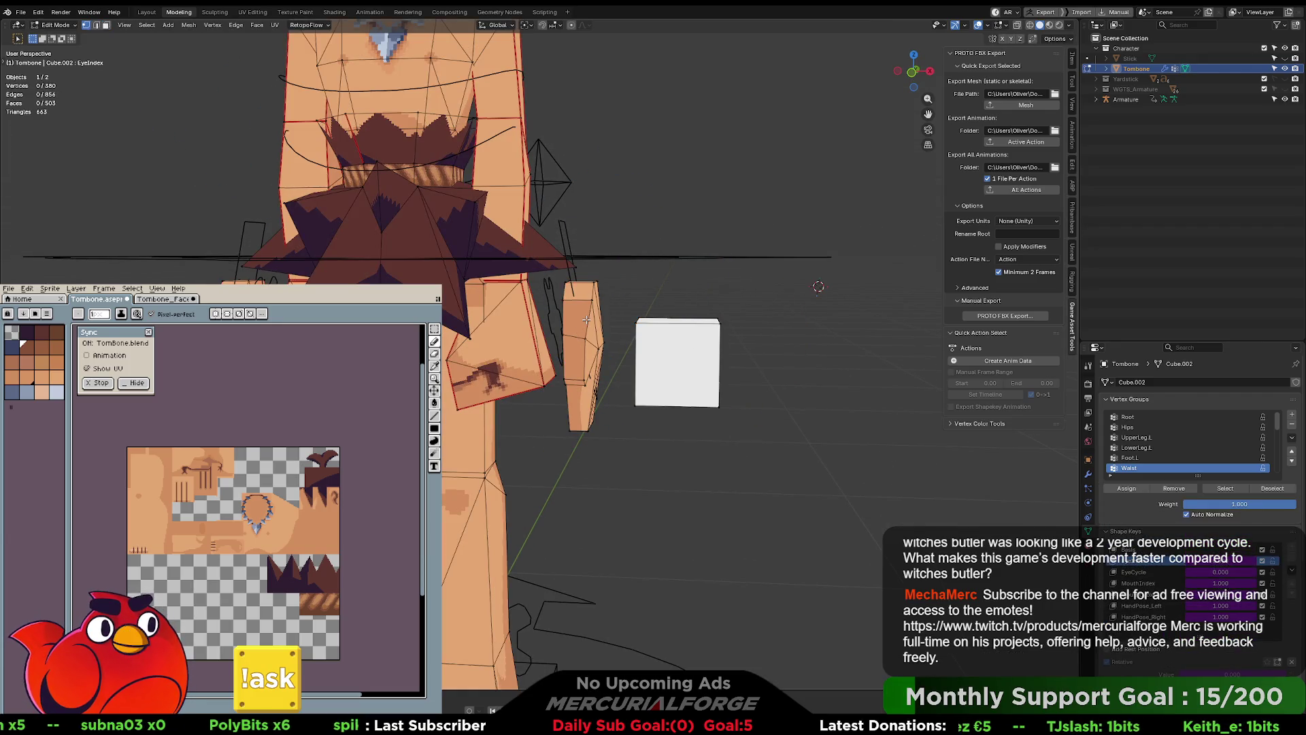
key(ctrl+l)
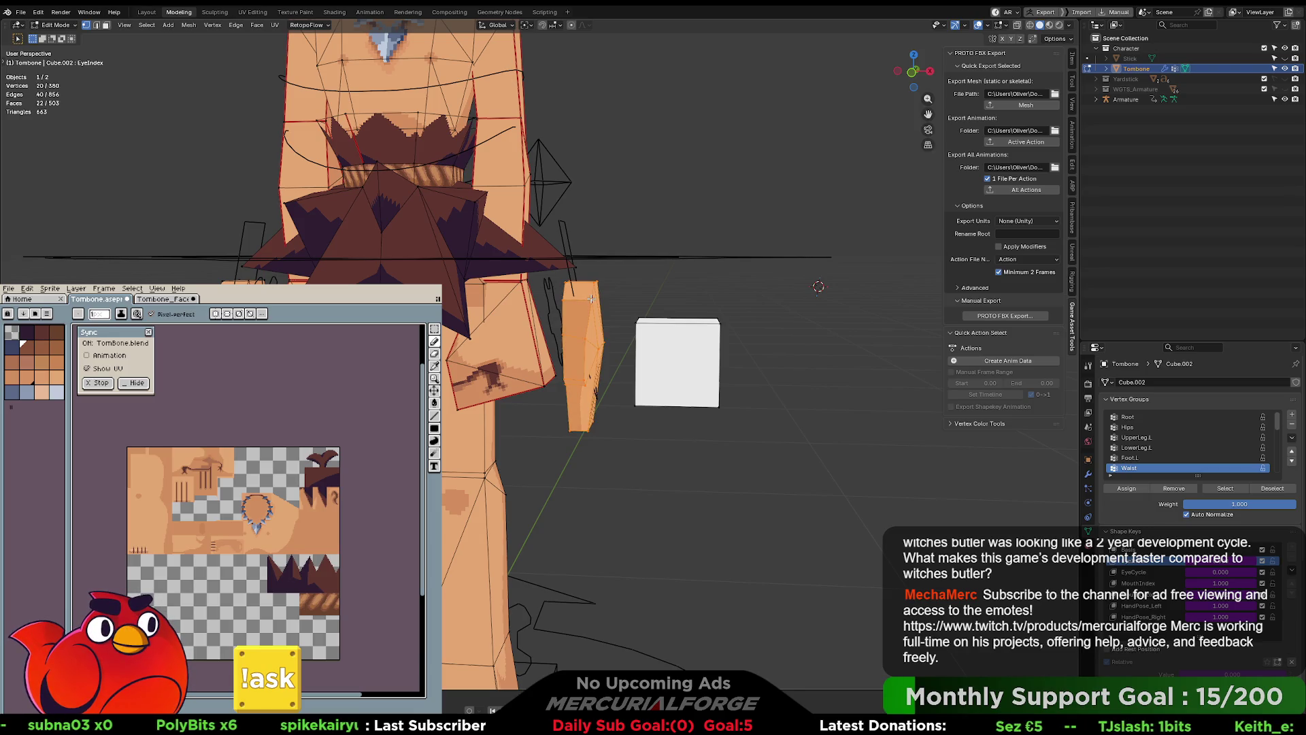
key(Tab)
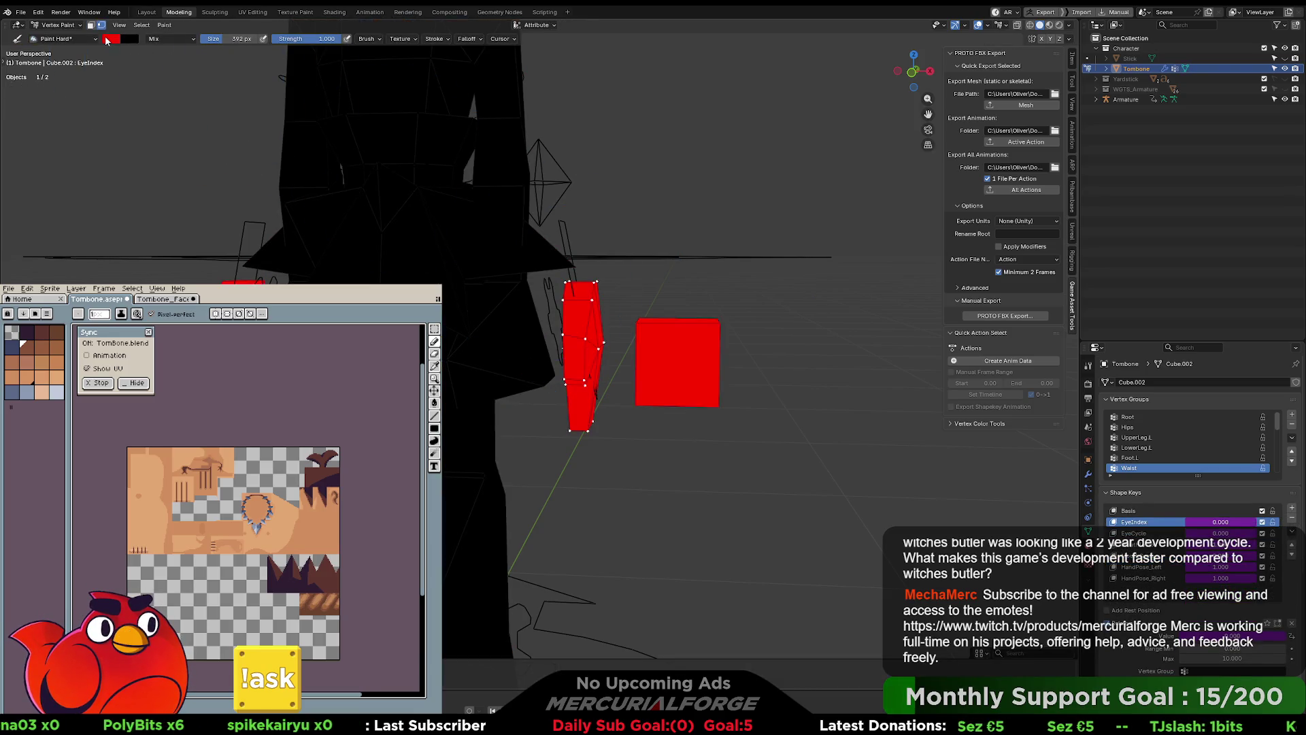
click(111, 39)
click(183, 166)
text(0.5)
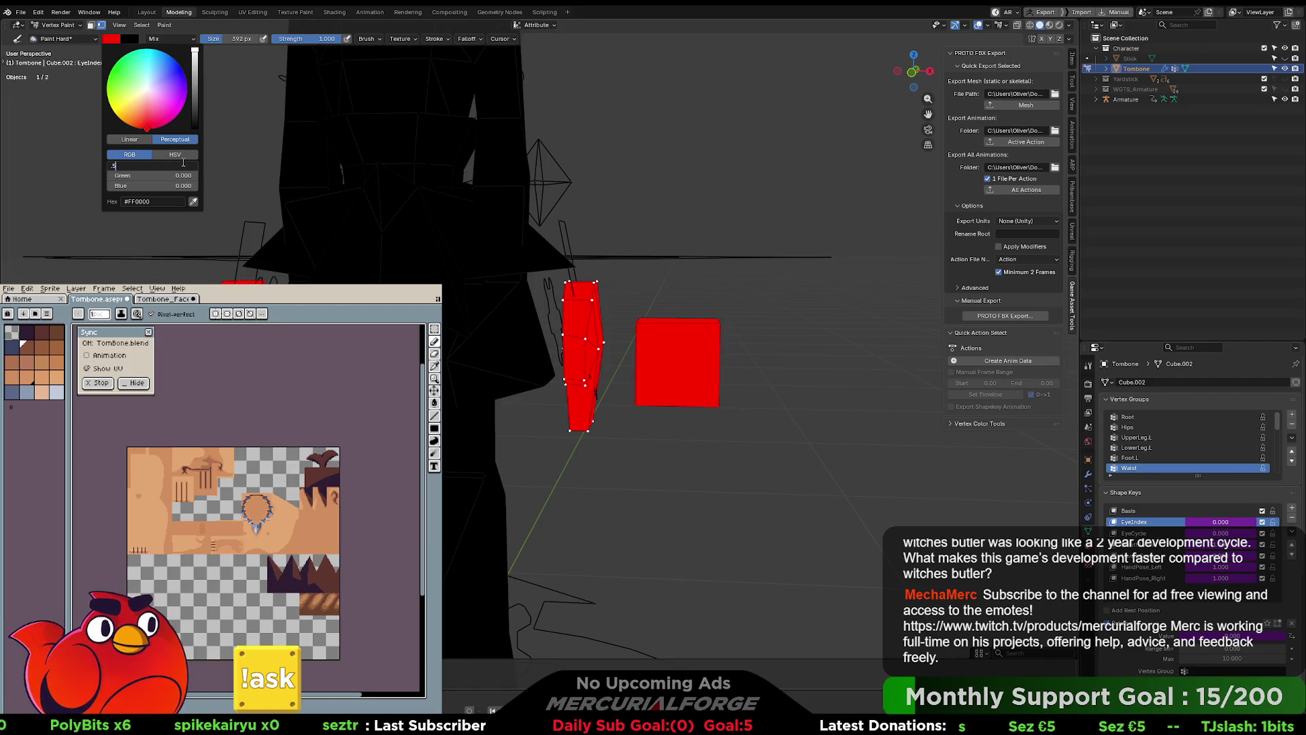
key(Return)
key(shift+k)
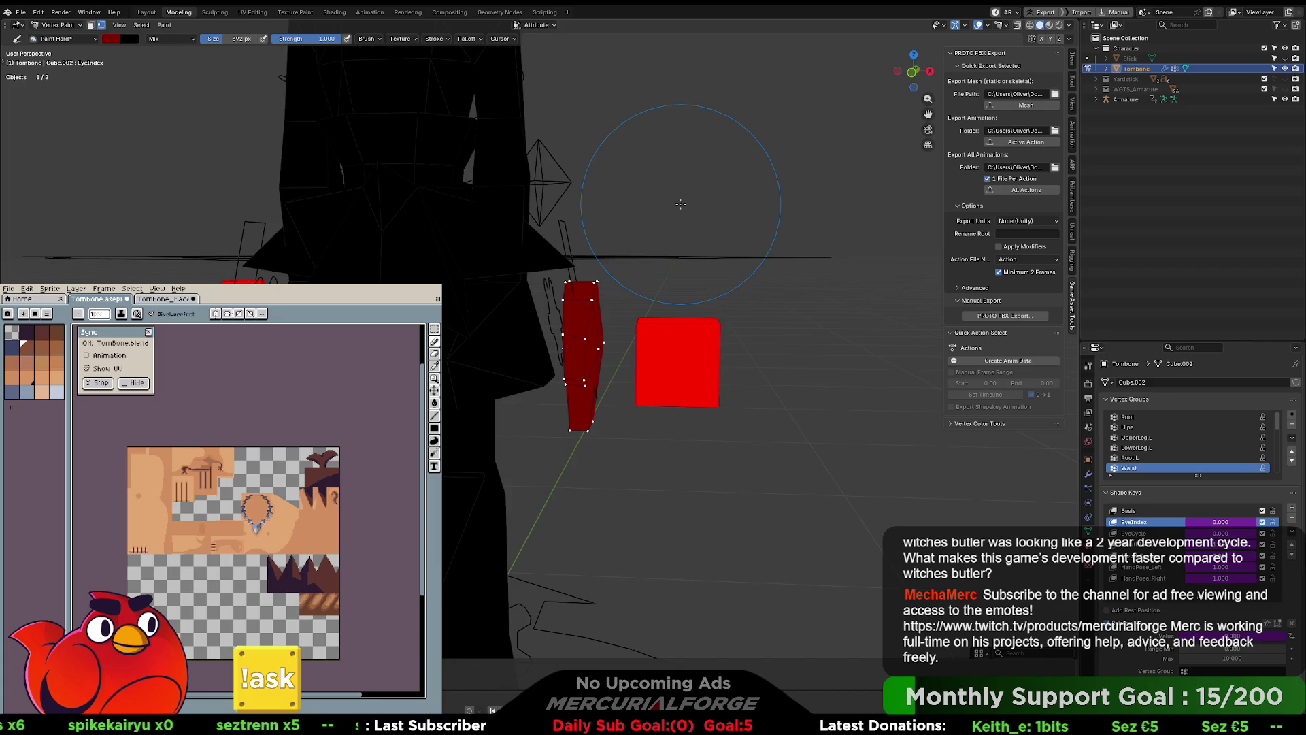
Step: Inspect the painted arm piece from behind and framed, toggling between Edit and Vertex Paint
key(ctrl+KP_1)
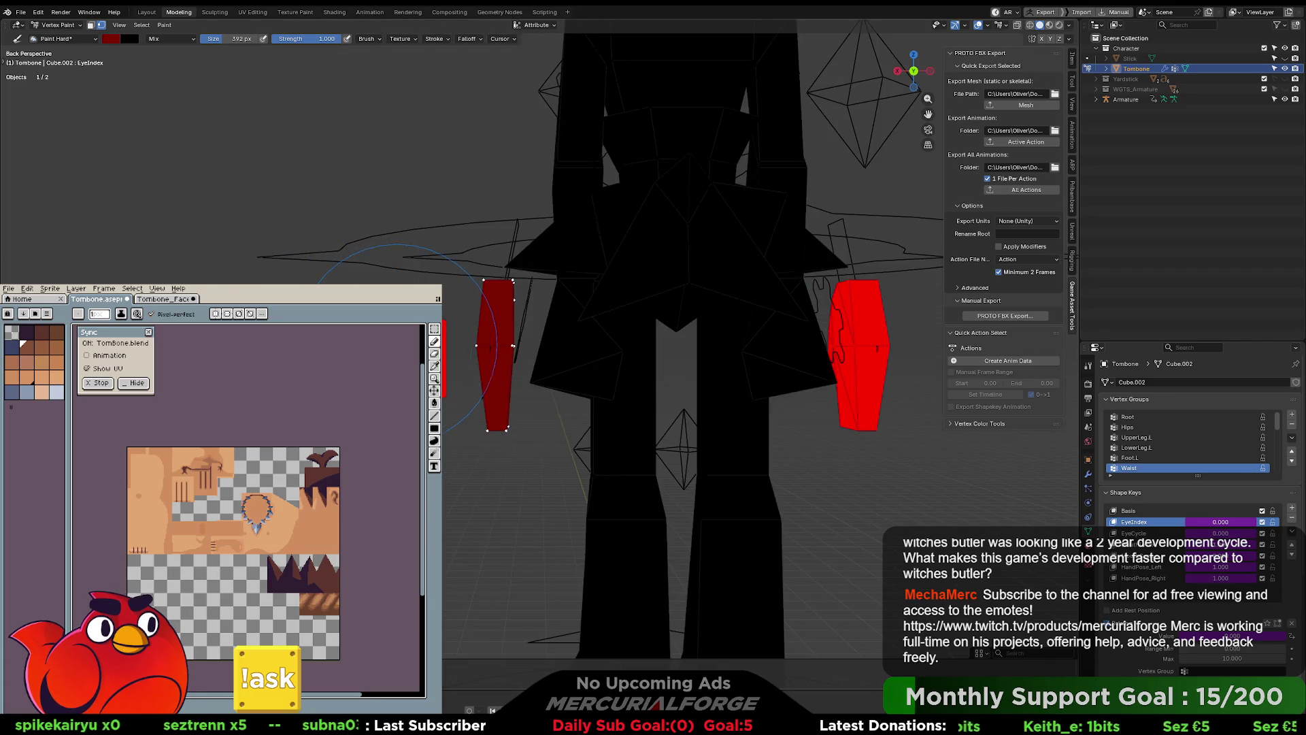
key(grave)
key(3)
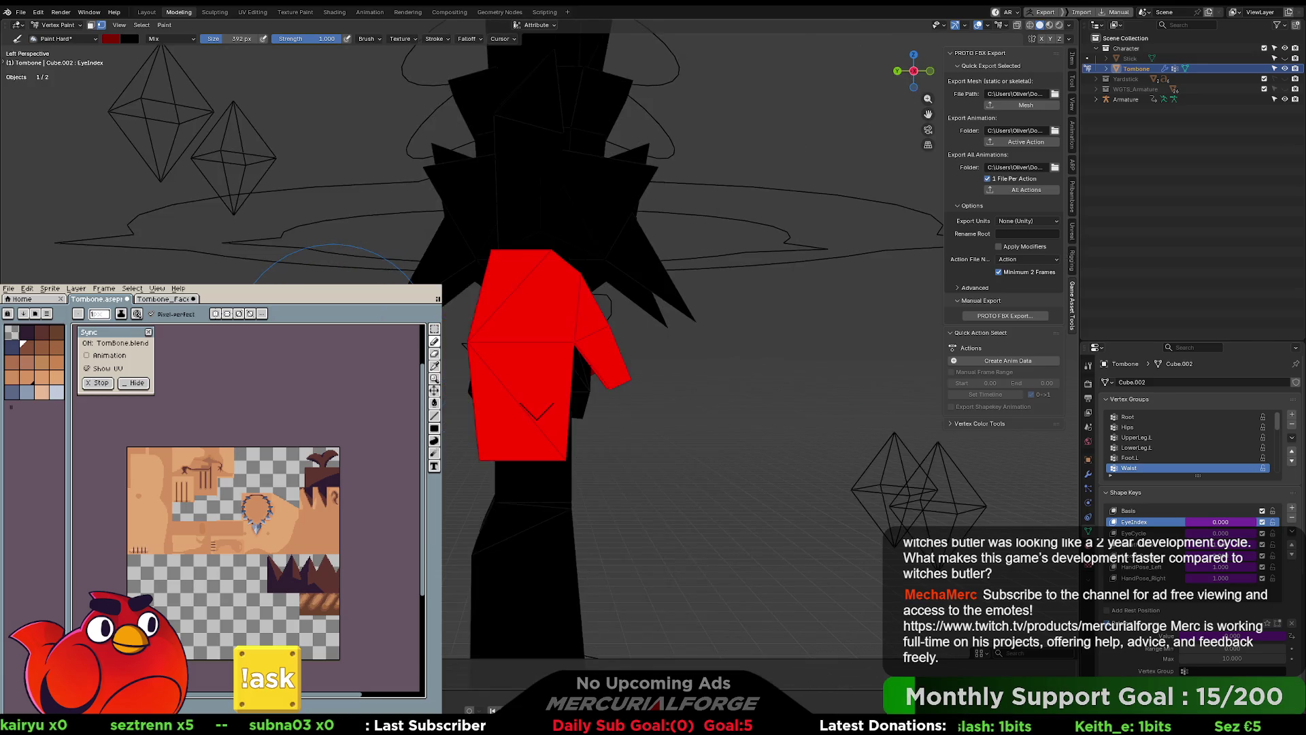
key(KP_4)
key(KP_4)
key(KP_4)
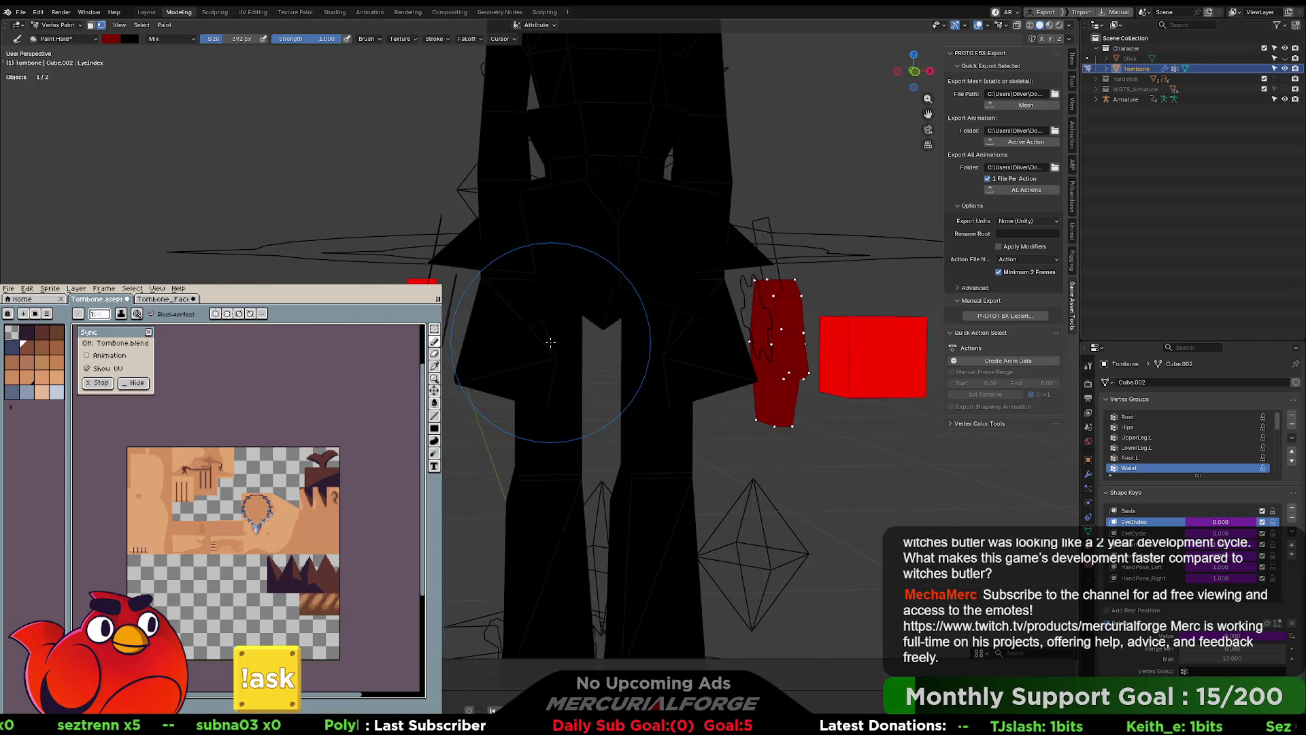
key(Tab)
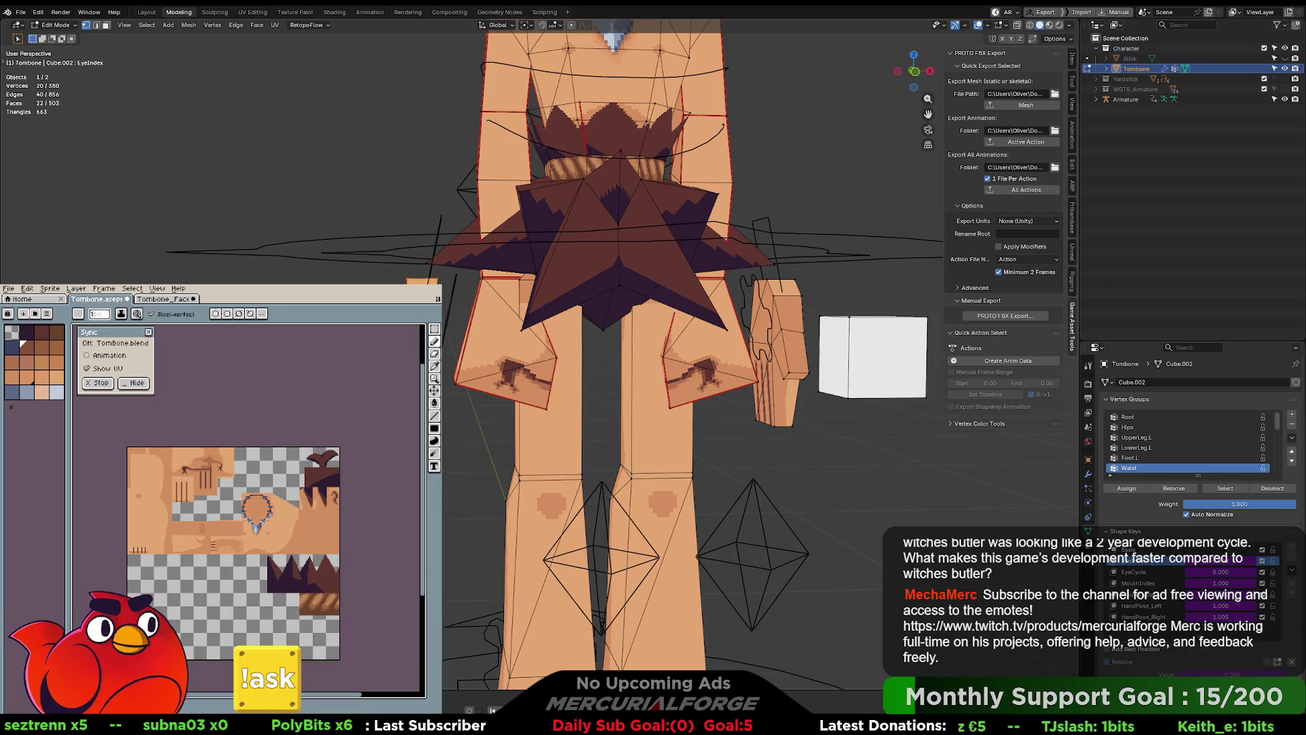
key(Tab)
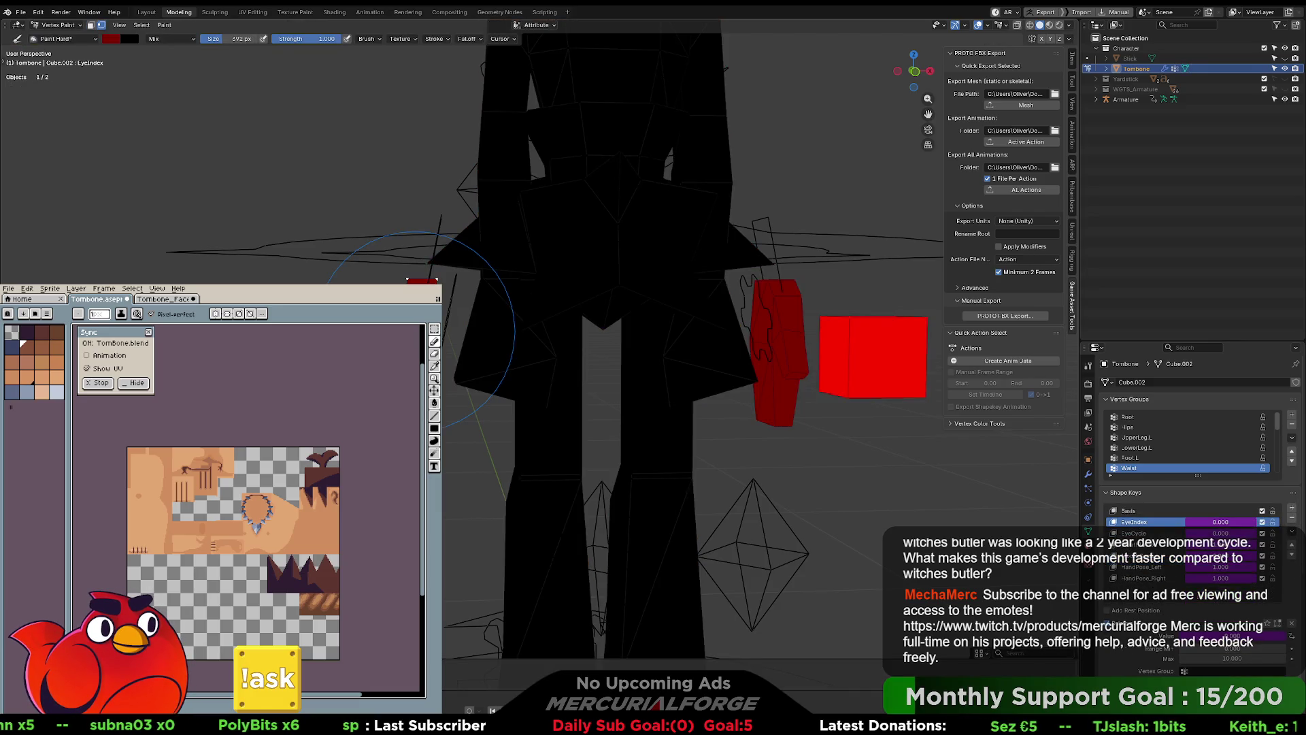
key(Tab)
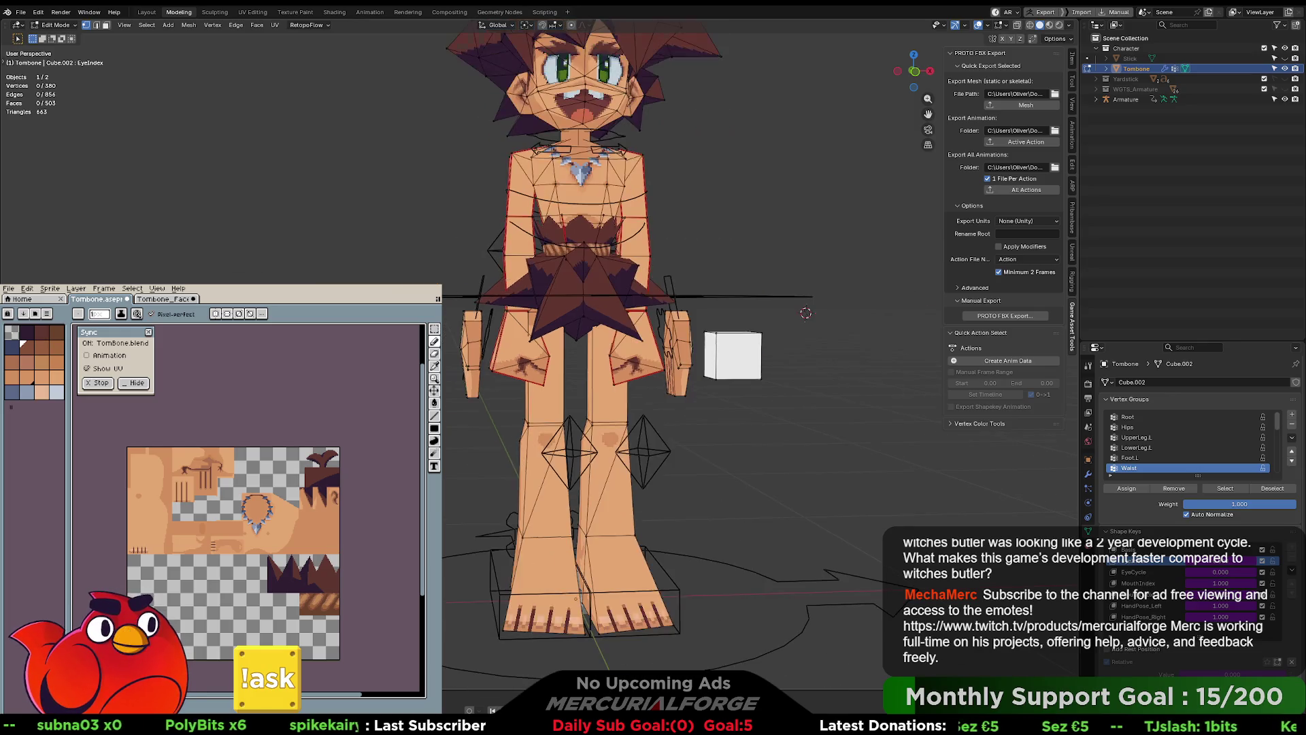
drag(577, 338, 587, 340)
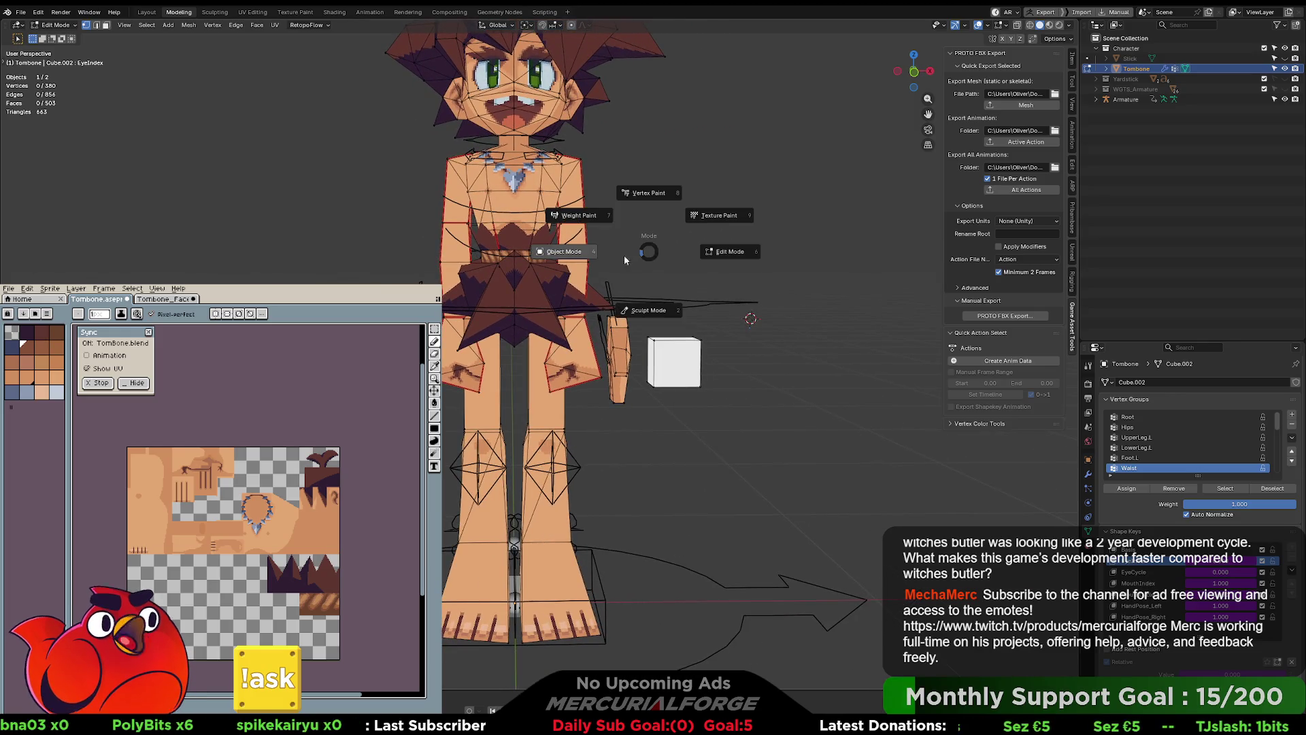
Step: Return to Object Mode with the armature selected and go to Unreal's TomBone mesh editor
key(Tab)
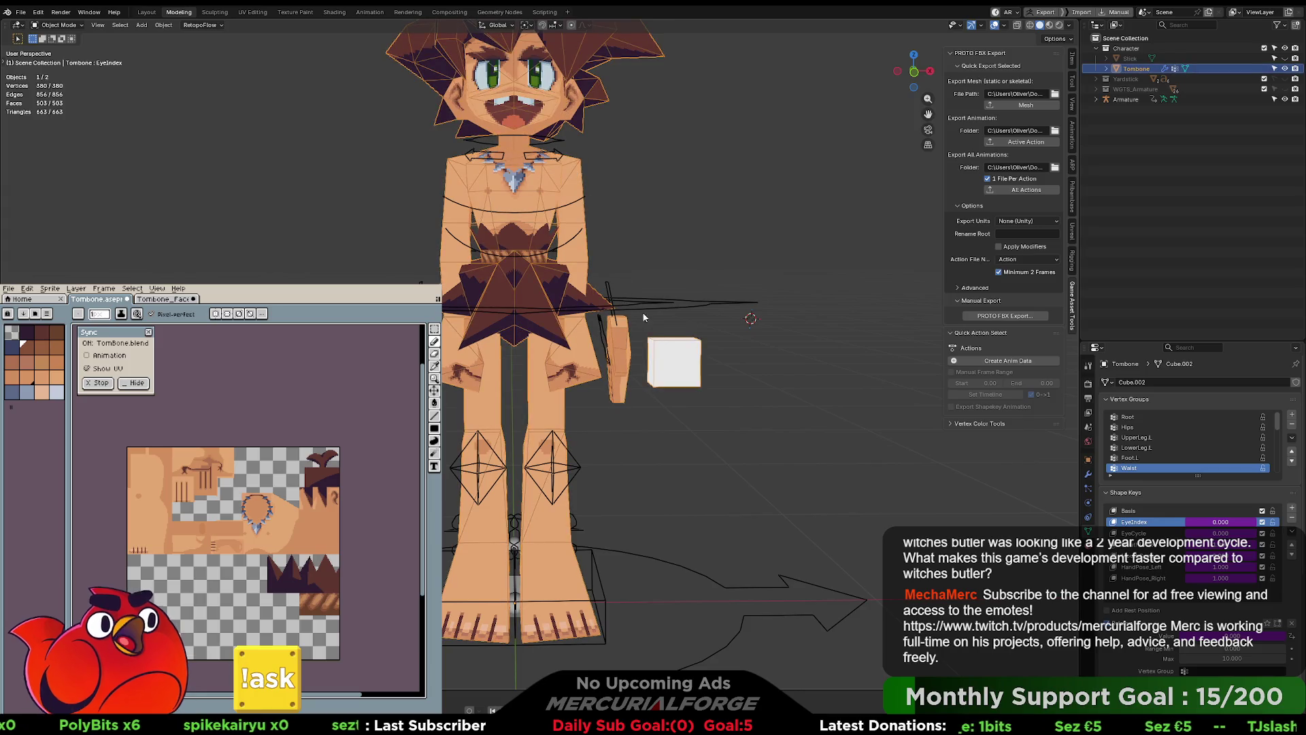
shift+click(655, 301)
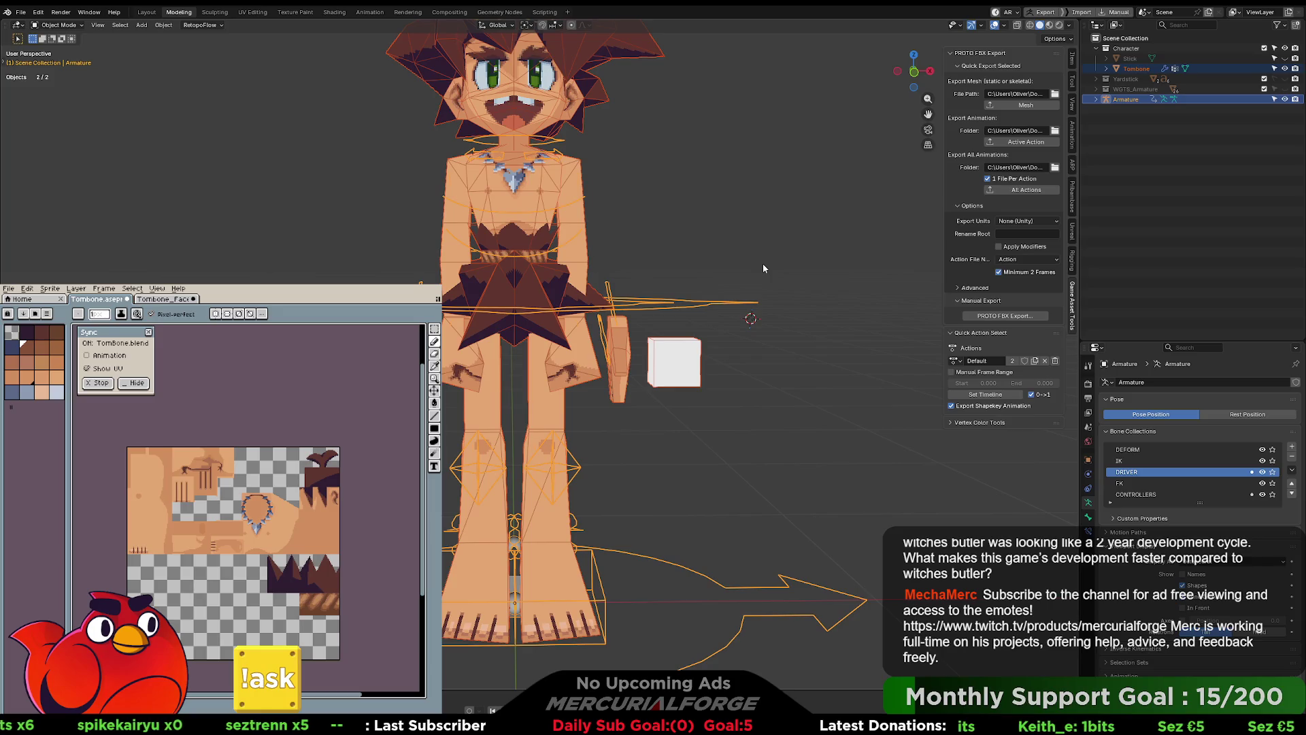
key(alt+Tab)
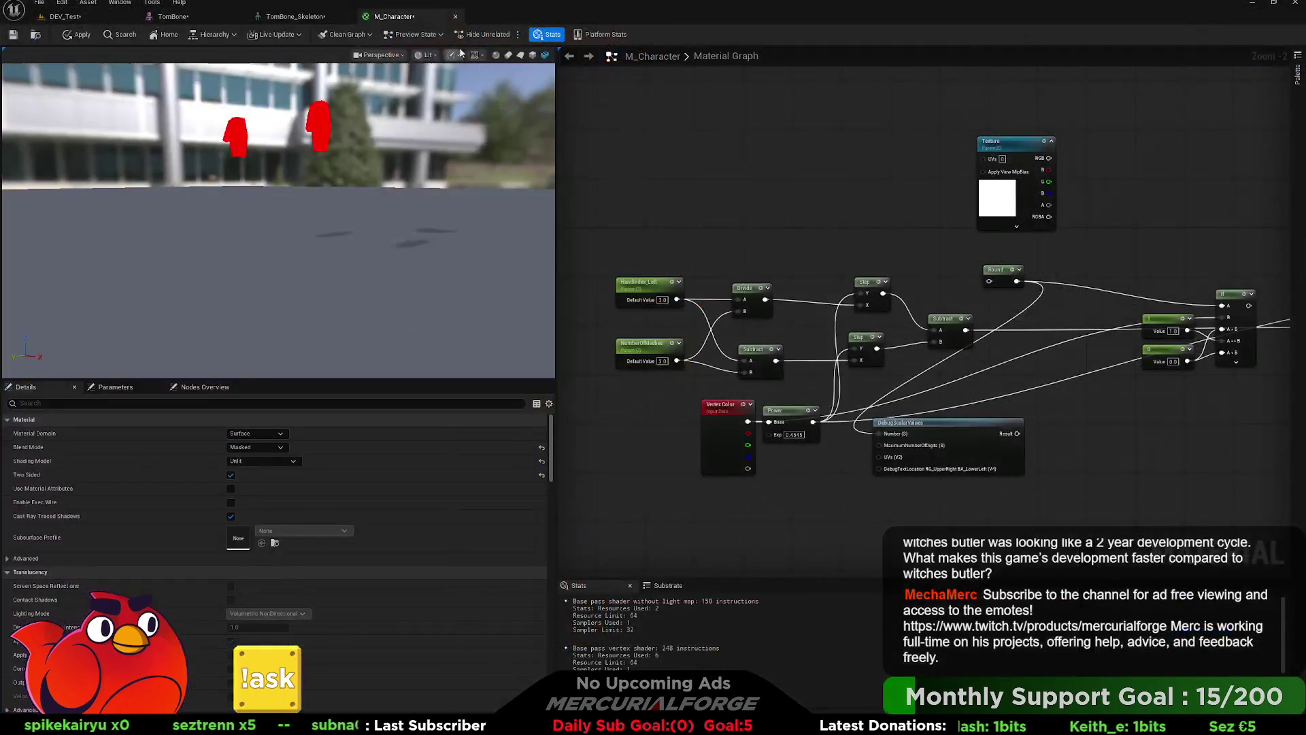
click(204, 15)
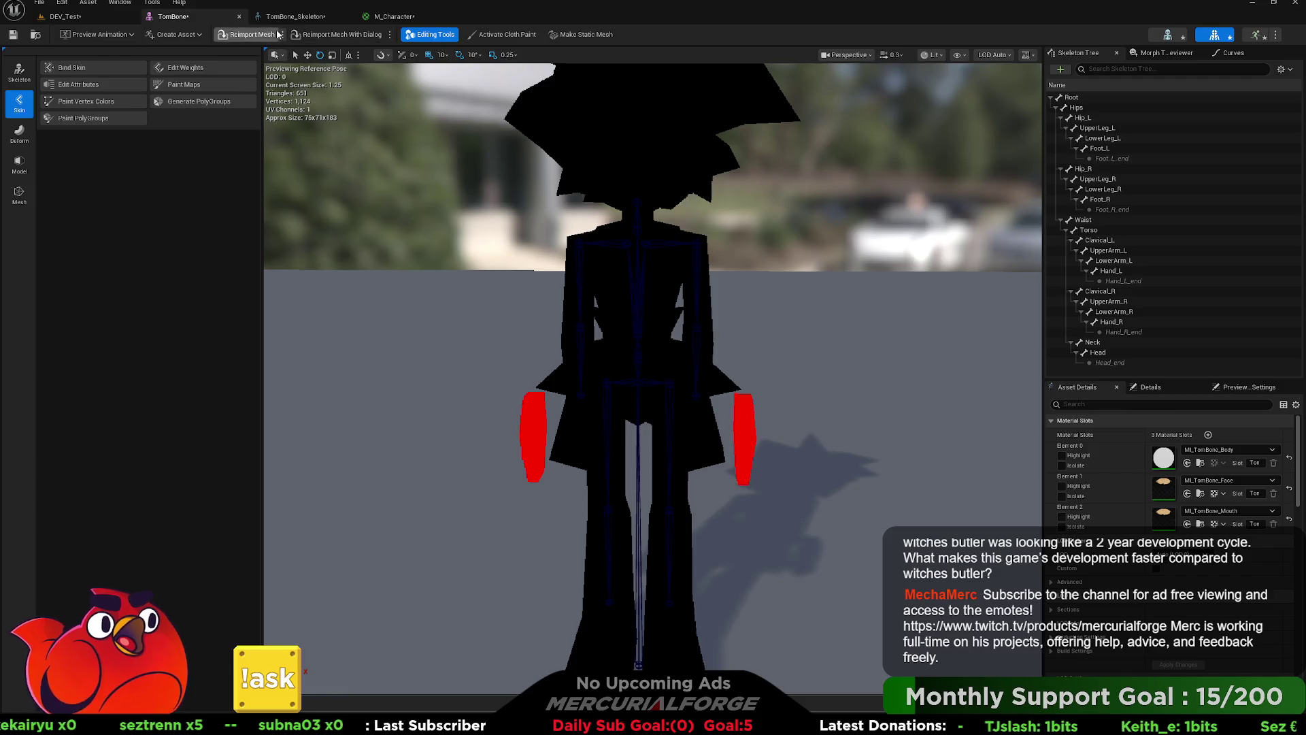
Step: Reimport the TomBone mesh and, back in M_Character, try HandIndex_Left values 2 and 1
click(253, 34)
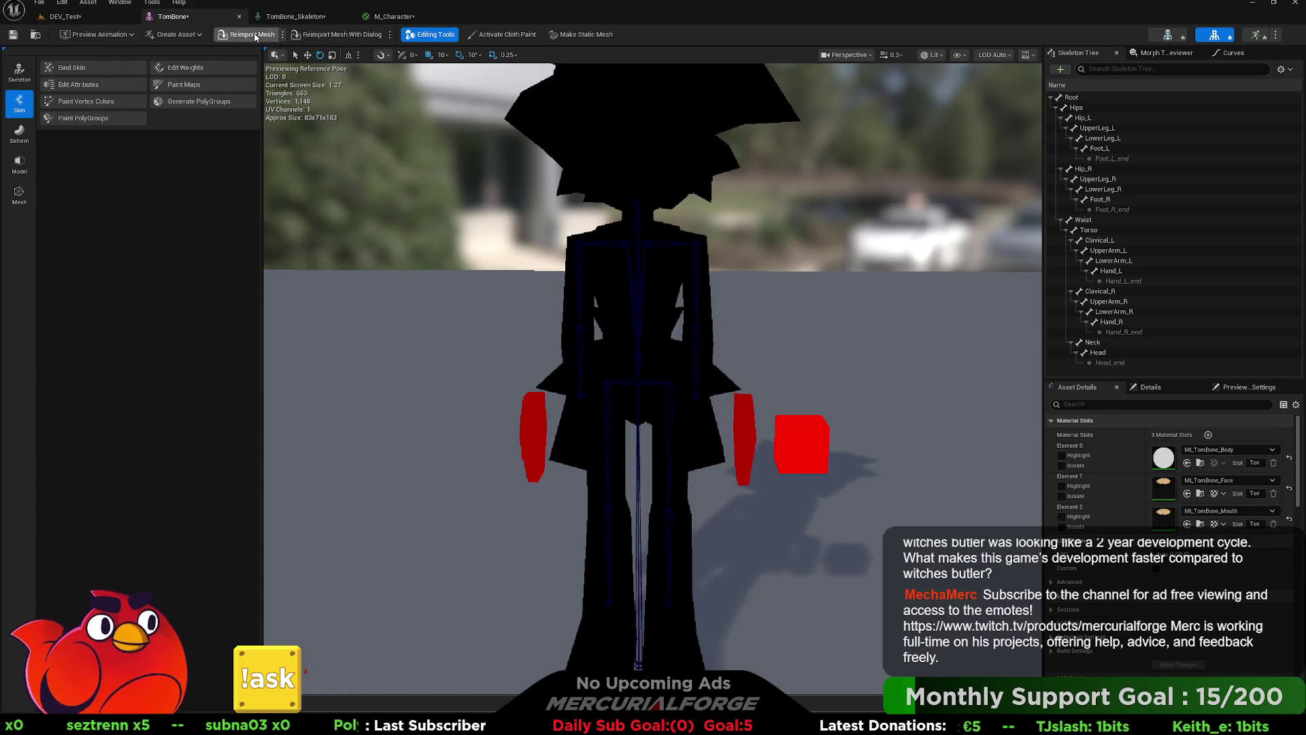
click(388, 18)
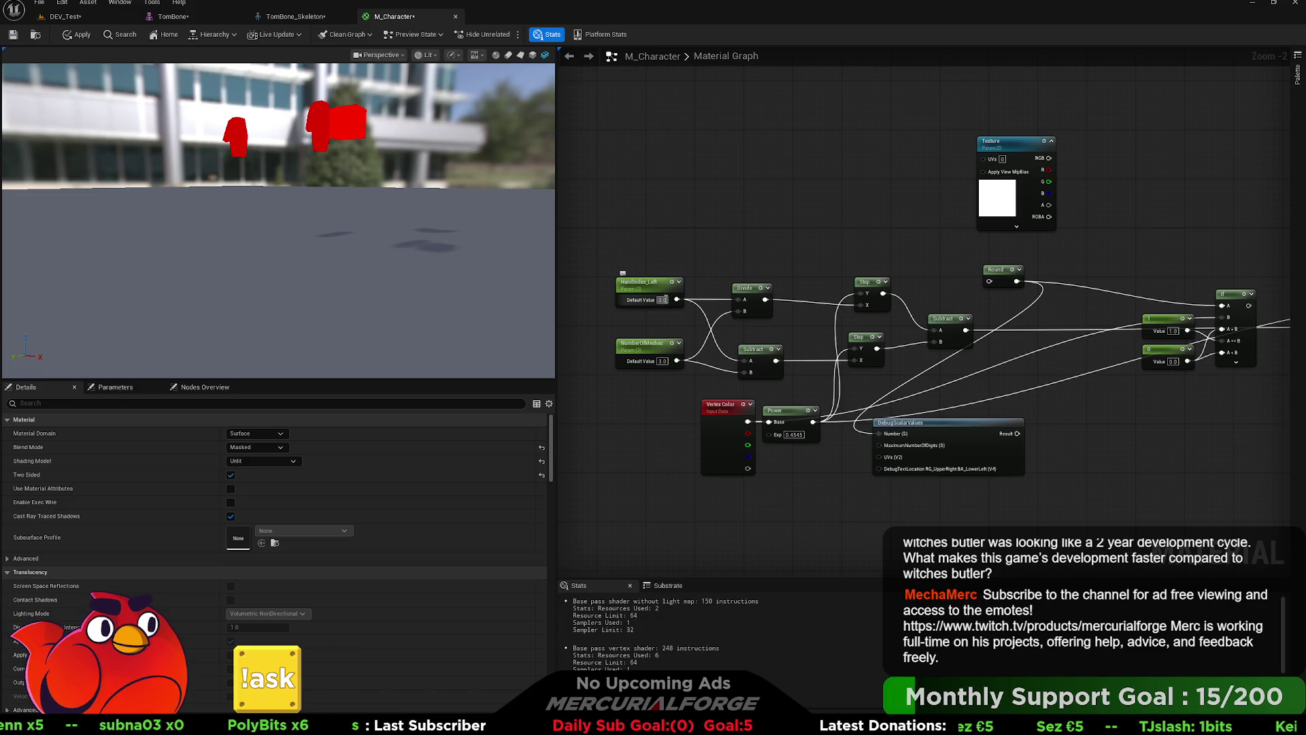
text(2)
key(Return)
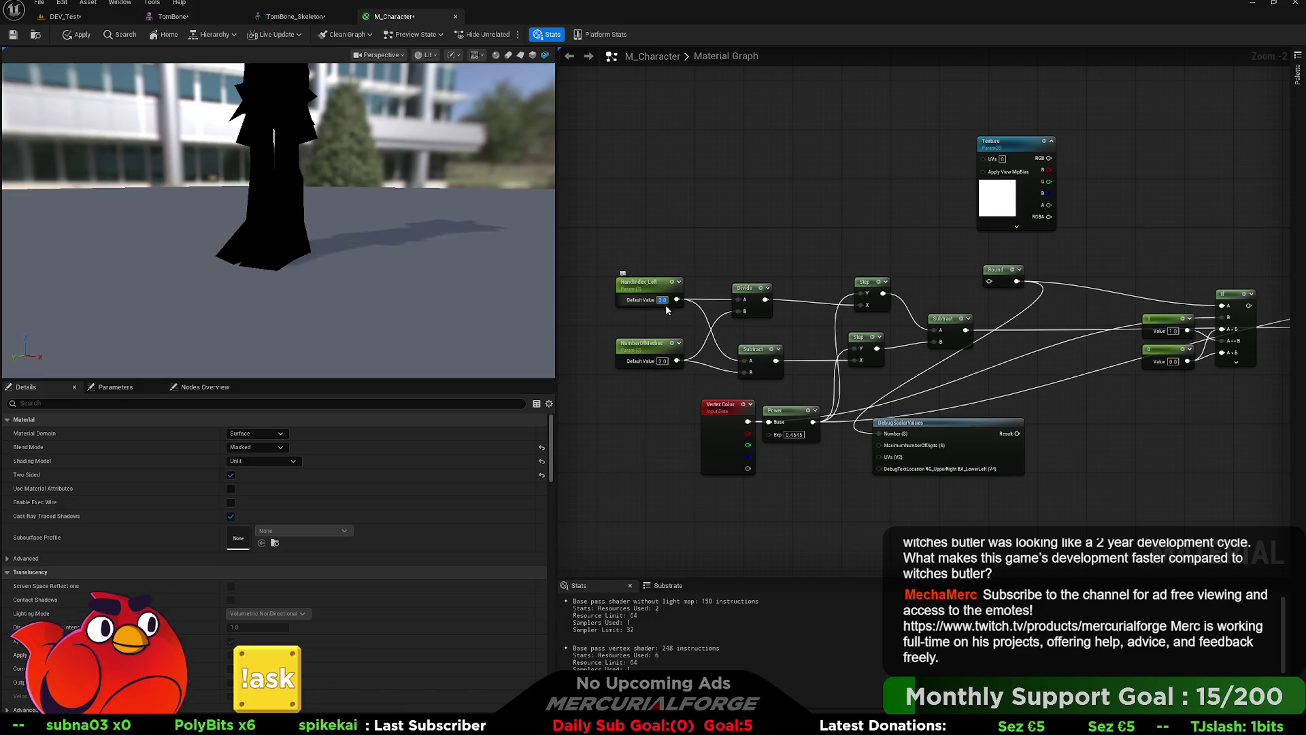
text(1)
key(Return)
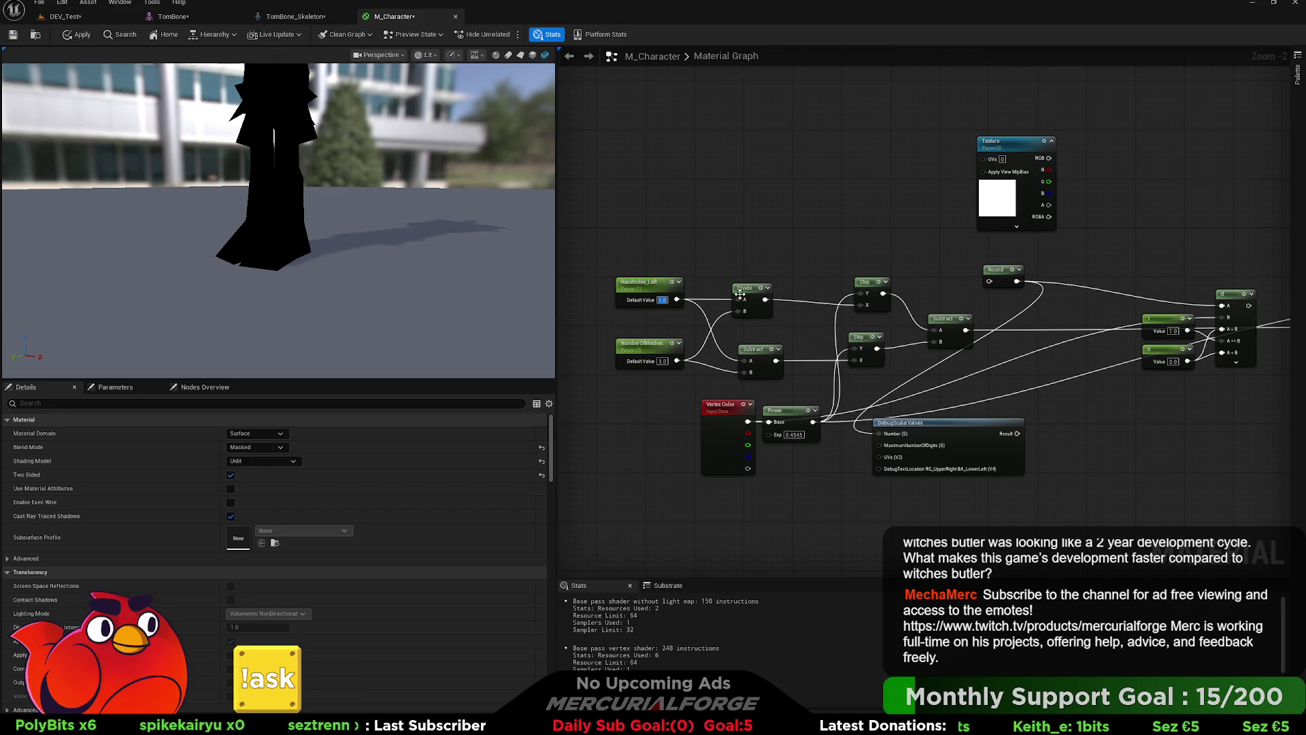
Step: Connect Vertex Color to Power's Base and set HandIndex_Left to 2, then 3
mouse_move(747, 421)
mouse_down()
mouse_move(769, 421)
mouse_move(820, 367)
mouse_move(858, 304)
mouse_up()
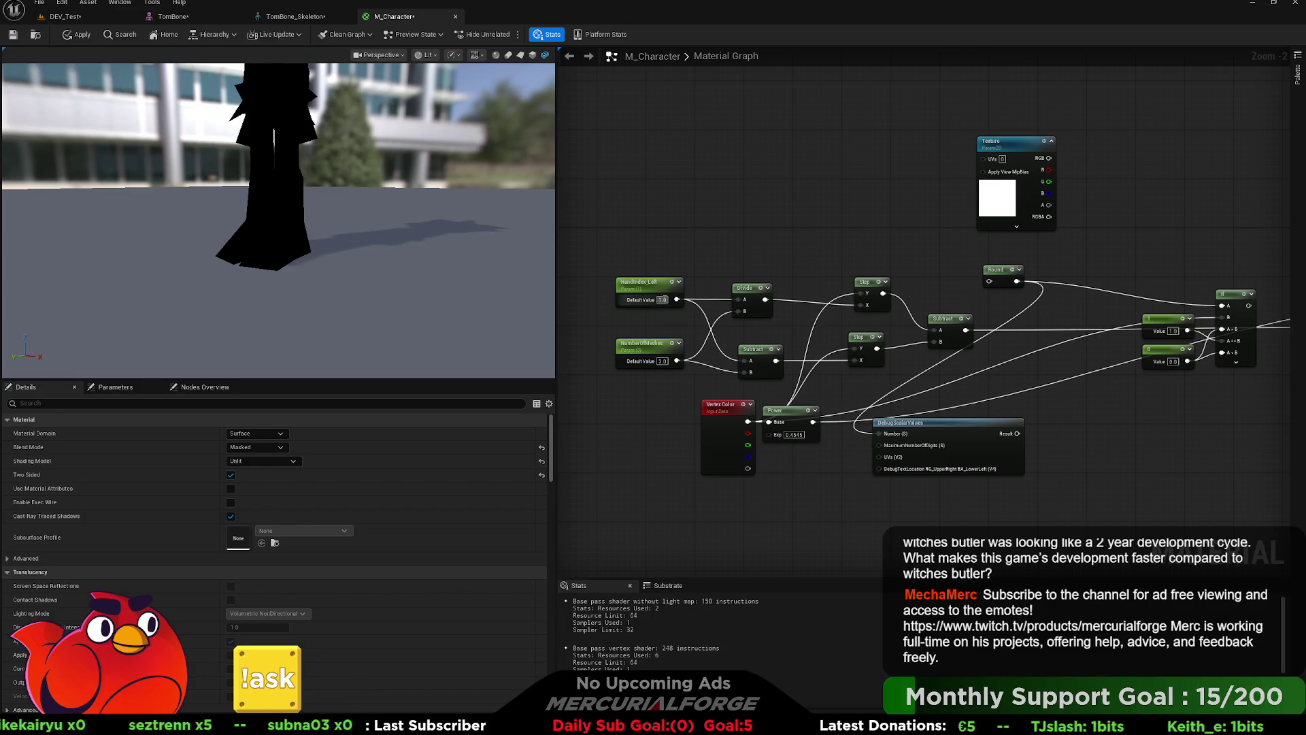
text(2)
key(Return)
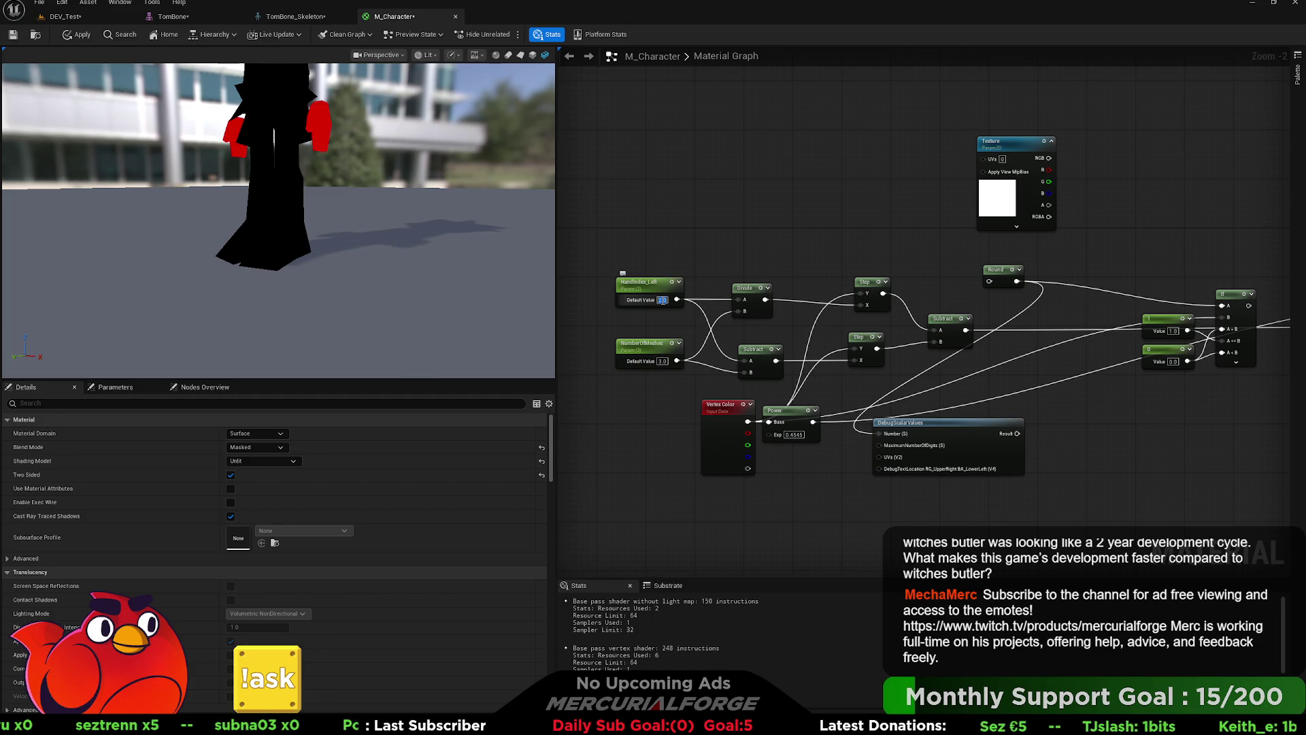
text(3)
key(Return)
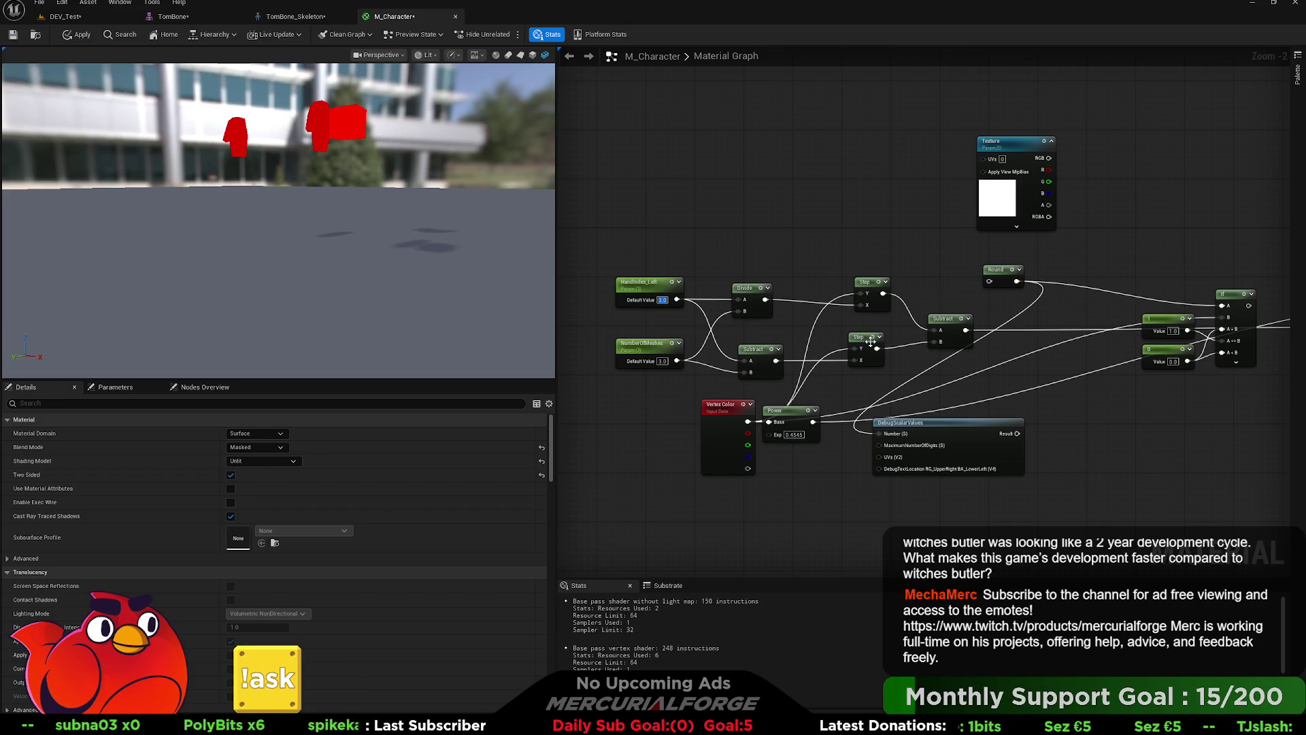
mouse_move(965, 378)
mouse_down()
mouse_move(697, 385)
mouse_move(931, 396)
mouse_move(1067, 427)
mouse_move(1058, 417)
mouse_up()
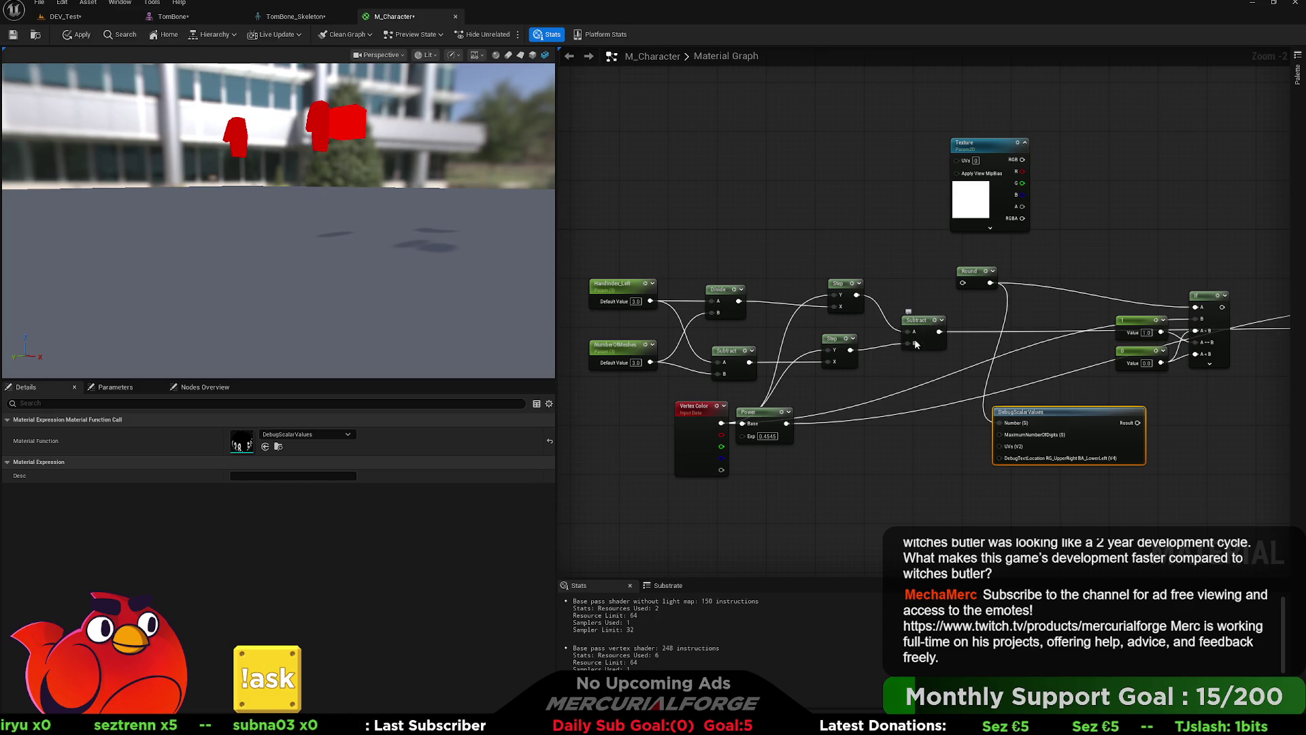
Step: Wire the Subtract result into DebugScalarValues' Number and preview it, showing 1.00000
drag(941, 338, 999, 422)
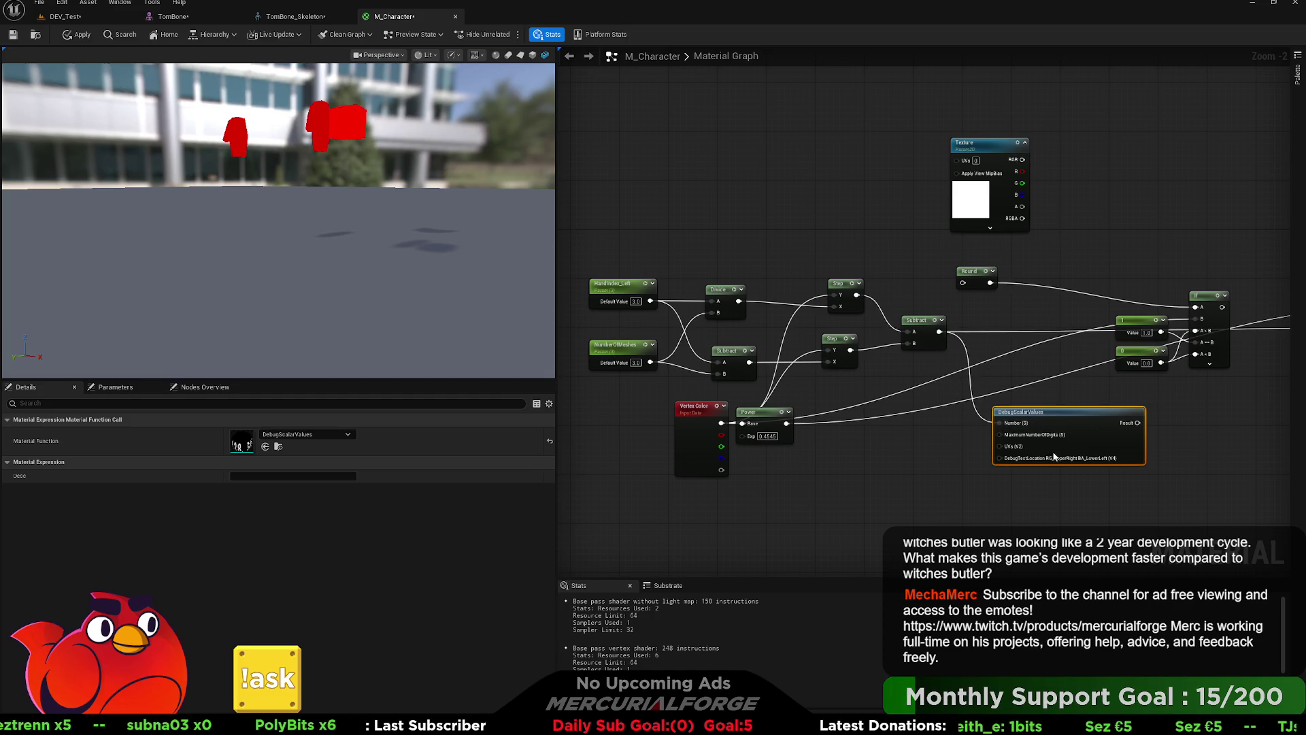
key(space)
scroll(482, 203, up, 3)
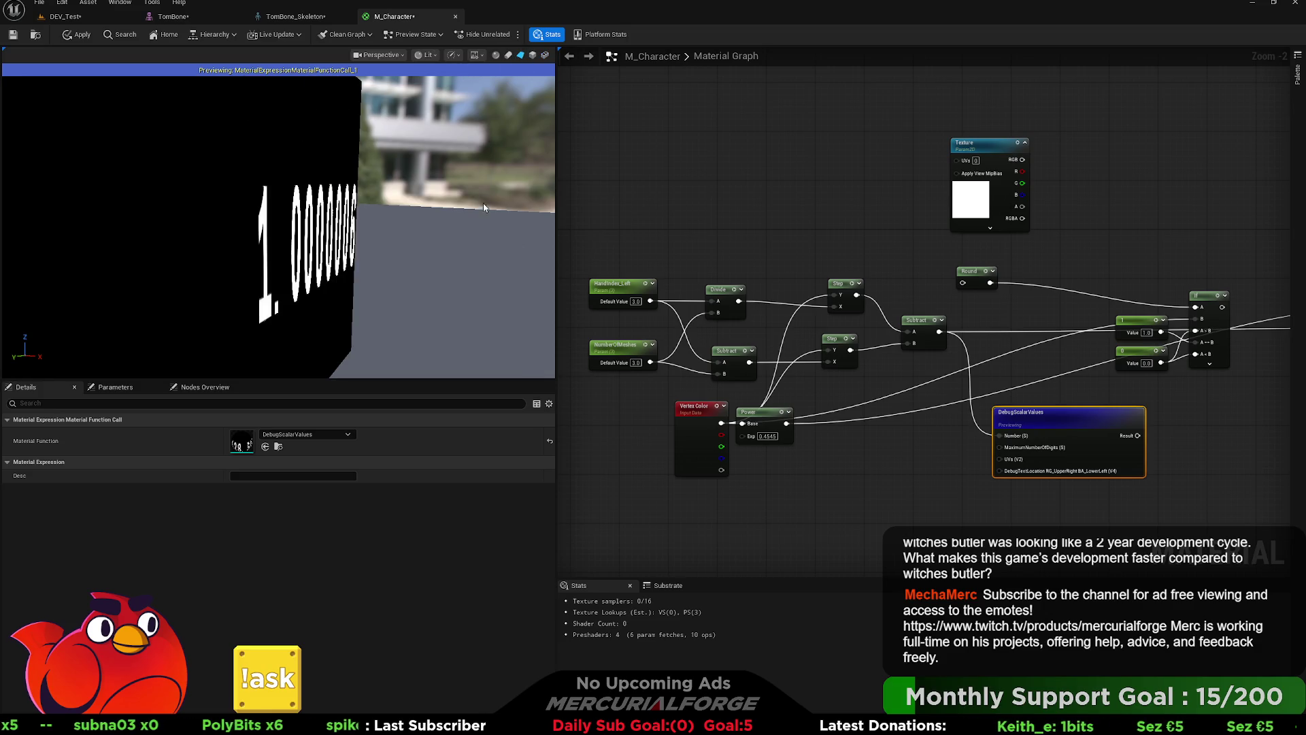
Step: Try HandIndex_Left at 2, 1 and 4, then settle it back on 3
click(635, 302)
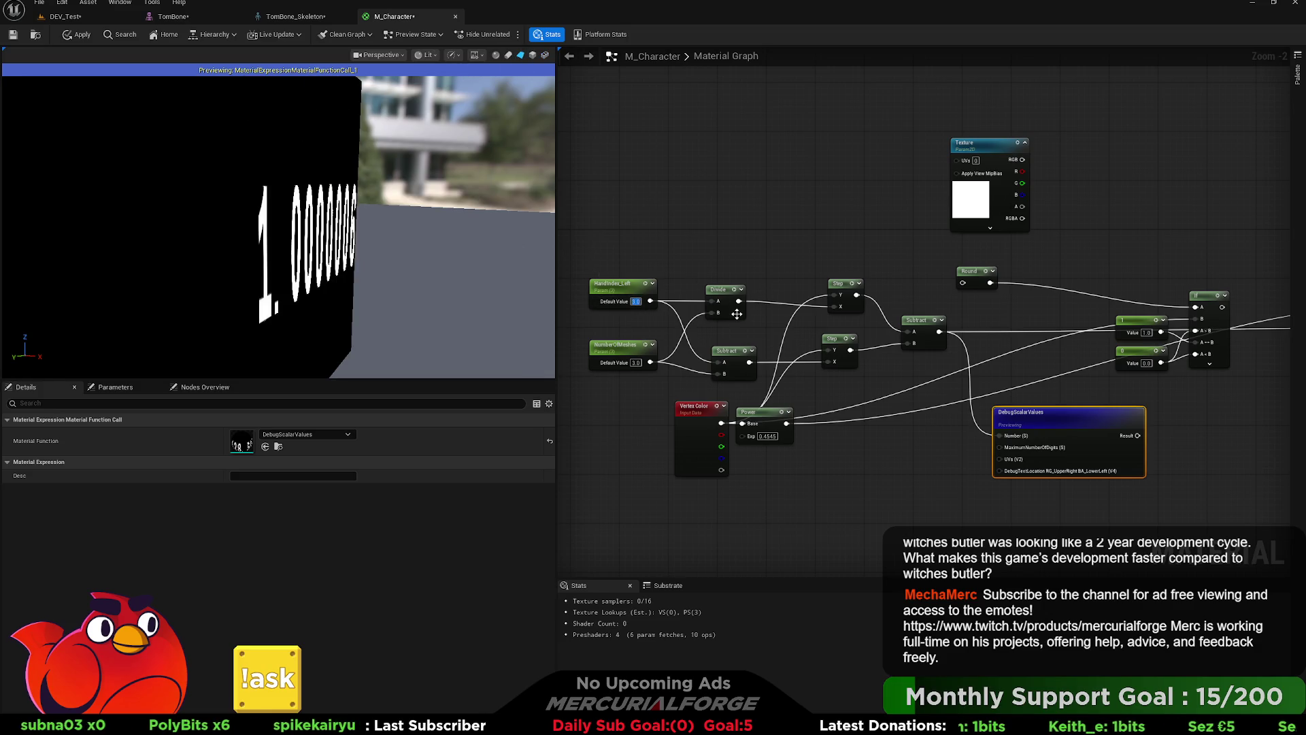
text(2)
key(Return)
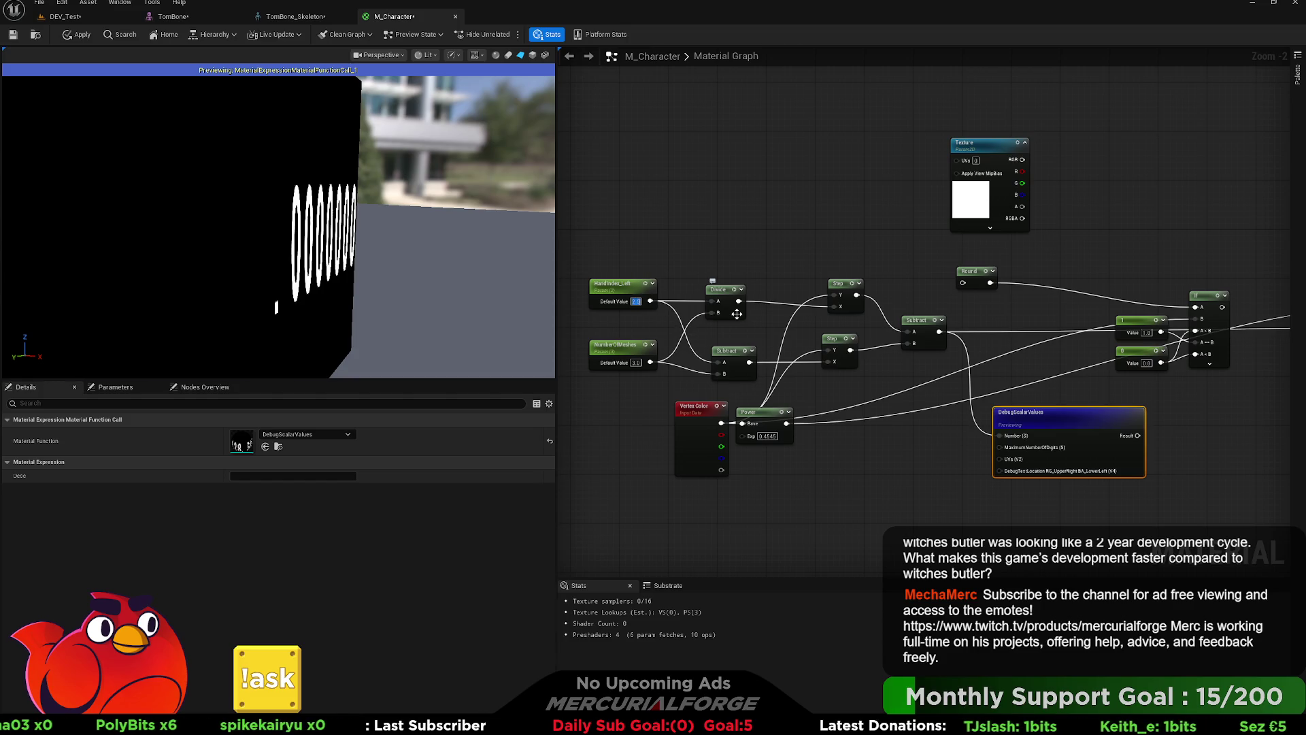
text(1)
key(Return)
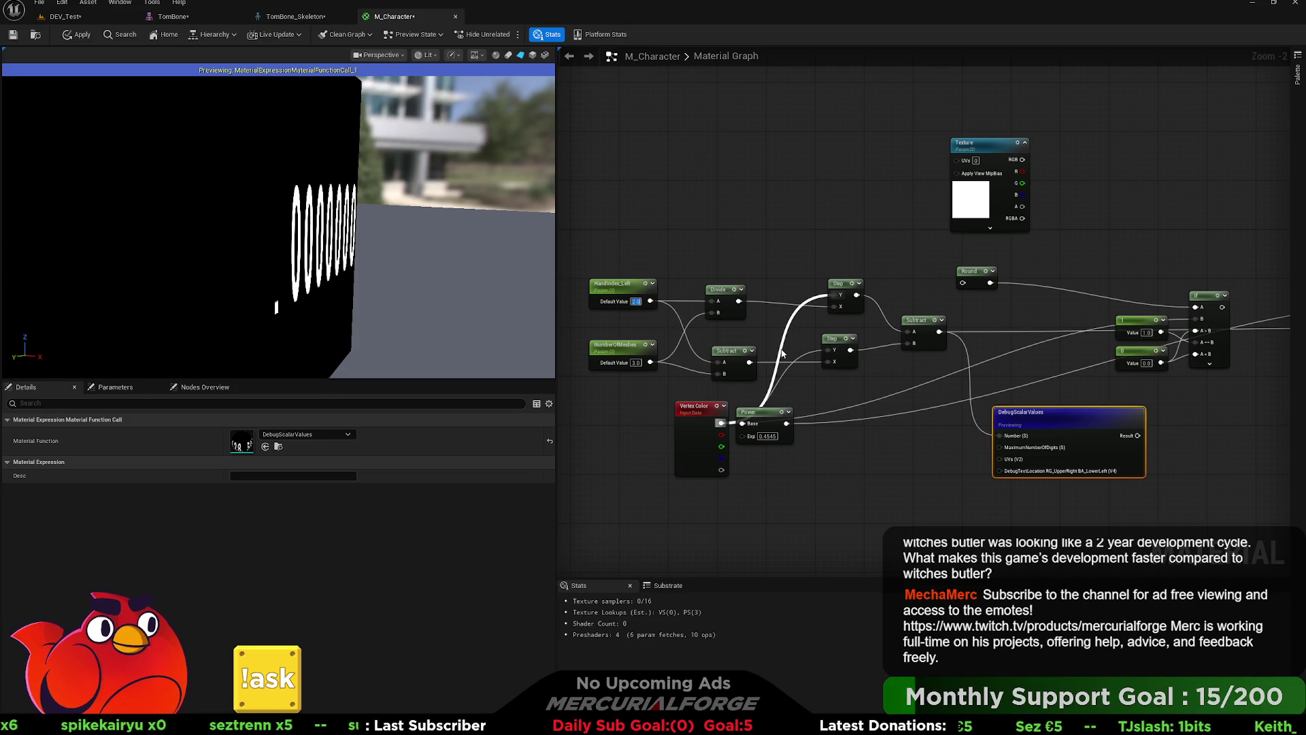
text(4)
key(Return)
text(3)
key(Return)
click(778, 243)
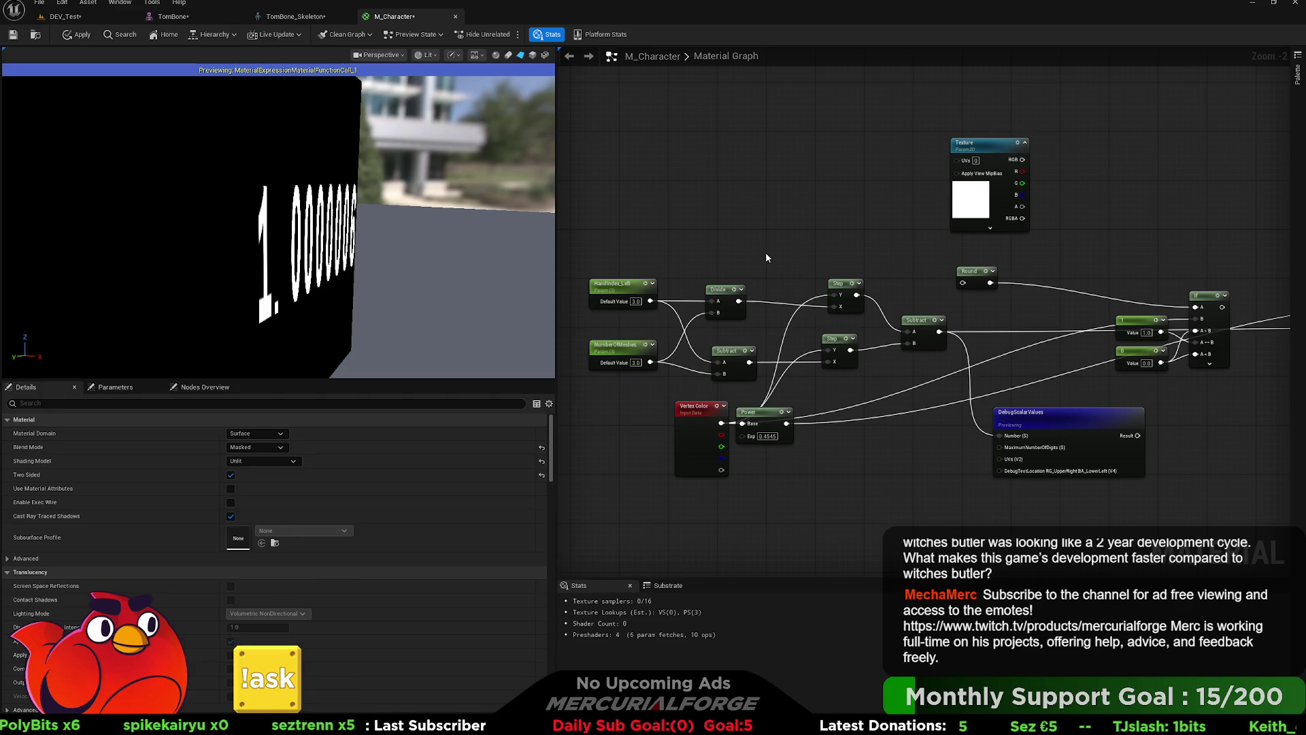
Step: Feed the Divide result into the DebugScalarValues Number input
scroll(733, 325, up, 1)
drag(733, 325, 819, 317)
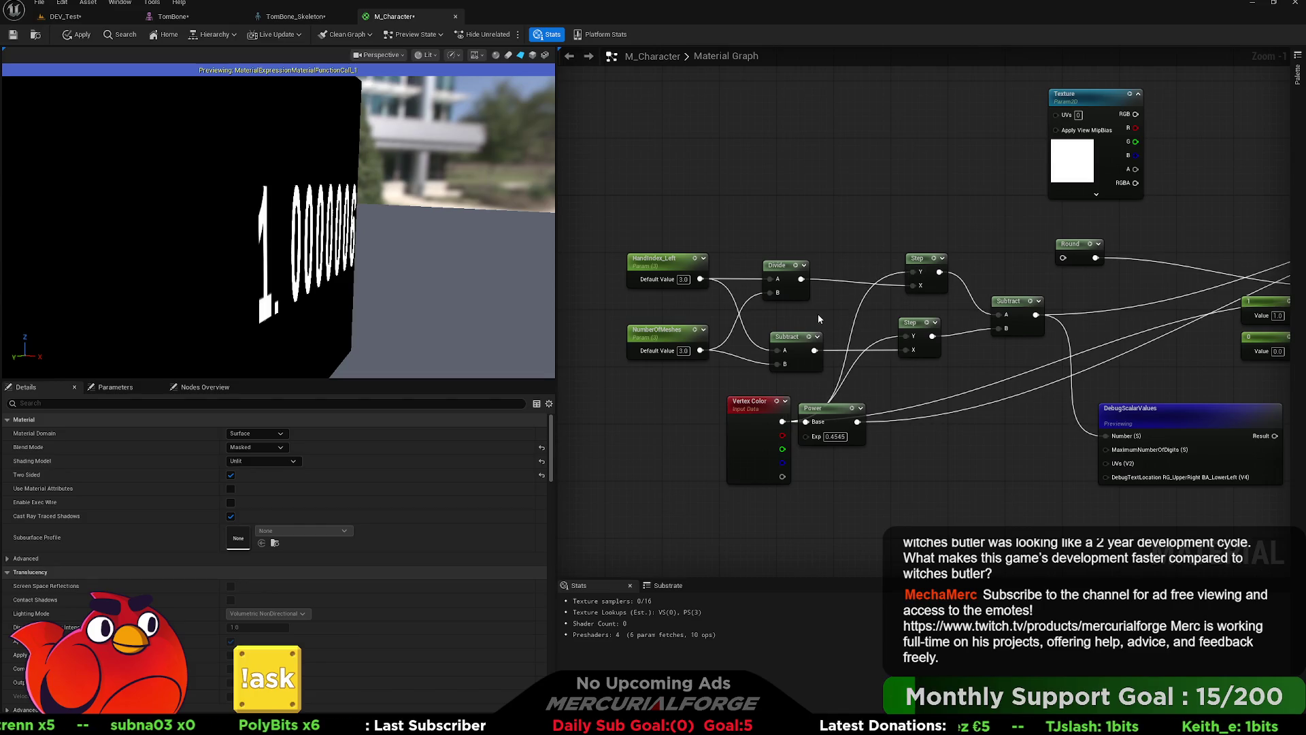
mouse_move(807, 283)
mouse_down()
mouse_move(1020, 415)
mouse_move(1113, 441)
mouse_up()
Step: Try HandIndex_Left at 0.5, then set it to 2
click(683, 280)
text(0.5)
key(Return)
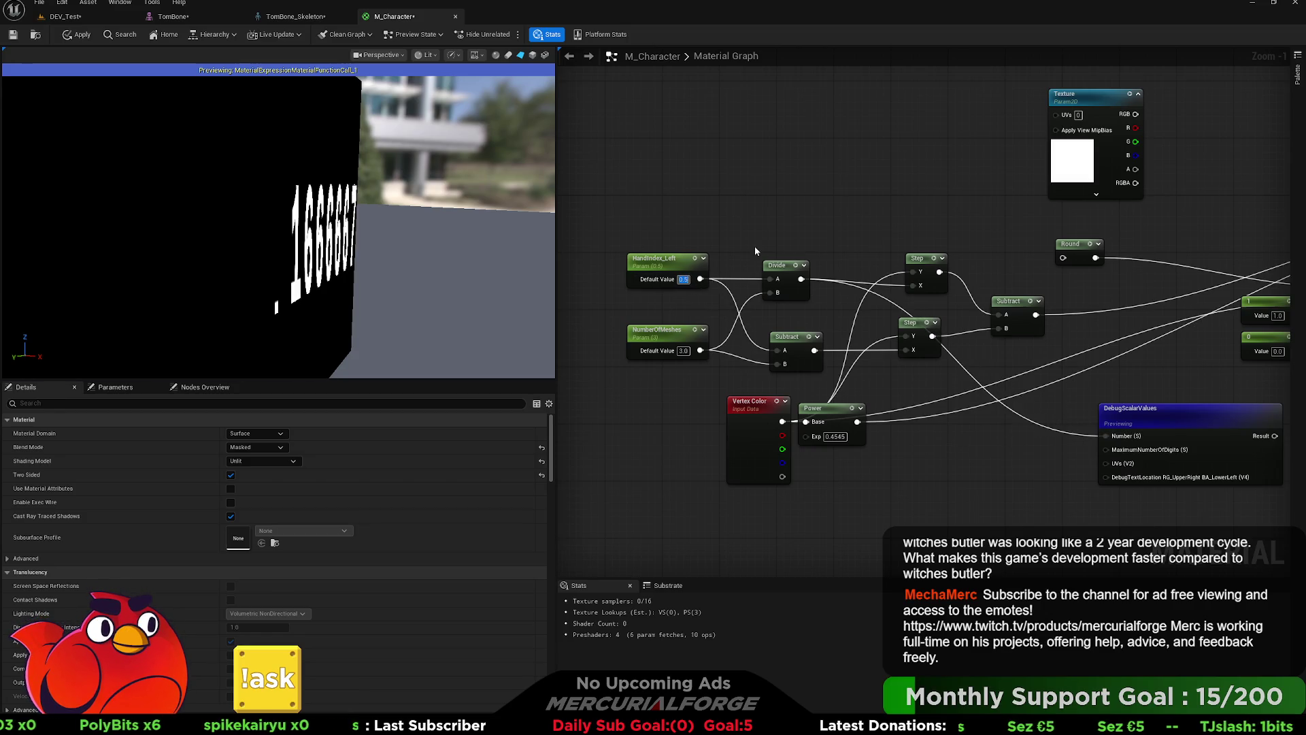
text(2)
key(Return)
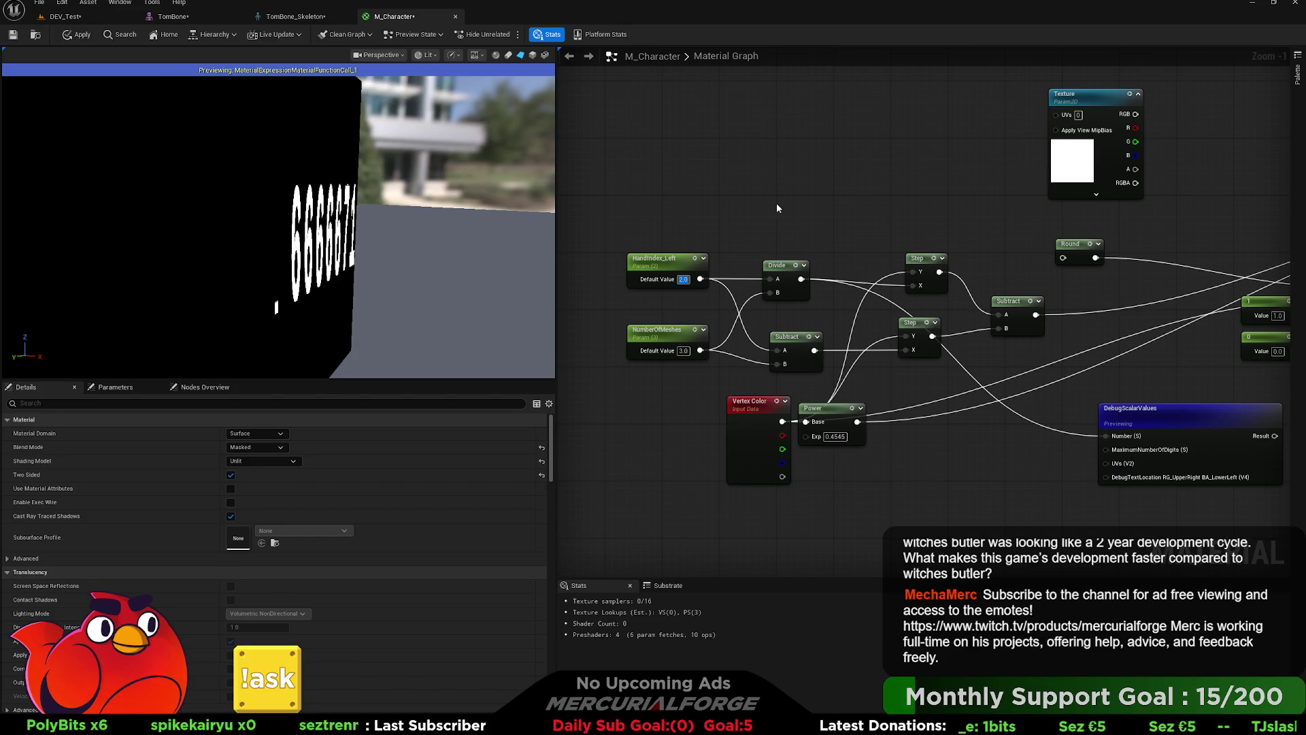
click(761, 207)
mouse_move(766, 215)
mouse_down()
mouse_move(722, 209)
mouse_move(742, 260)
mouse_up()
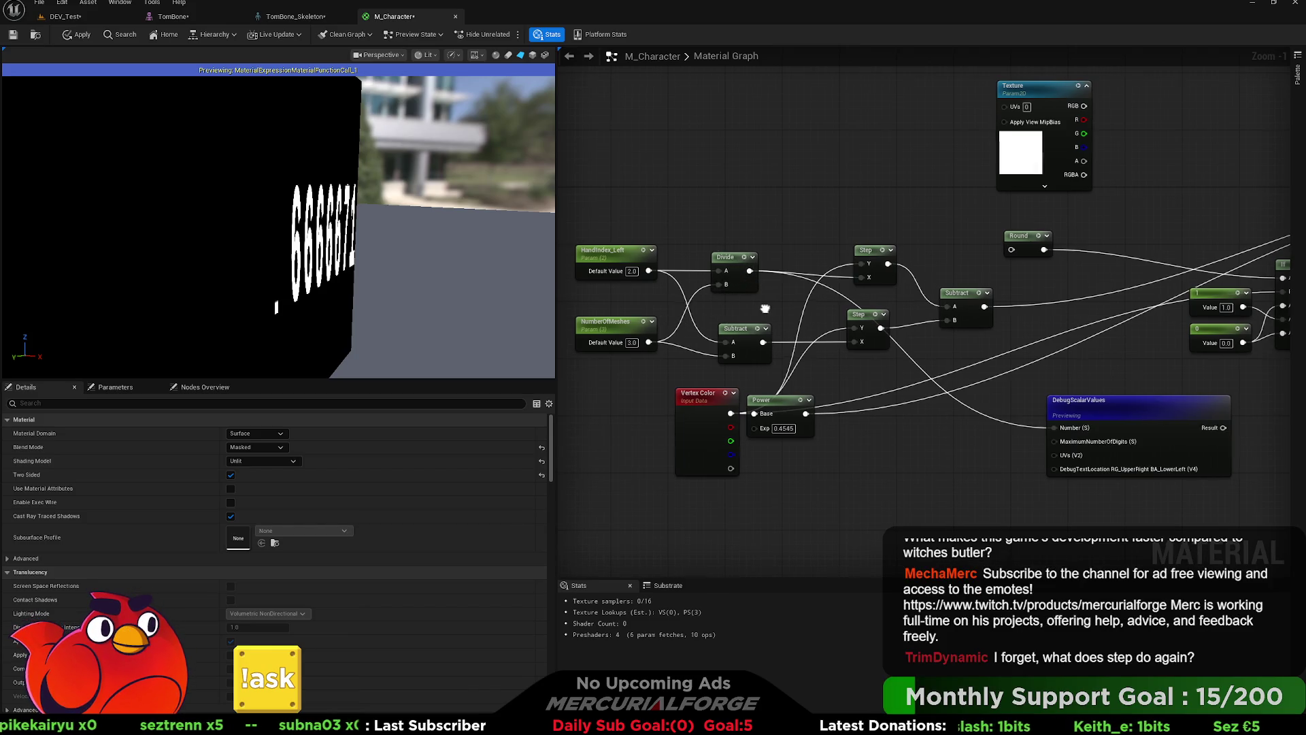
drag(766, 313, 720, 307)
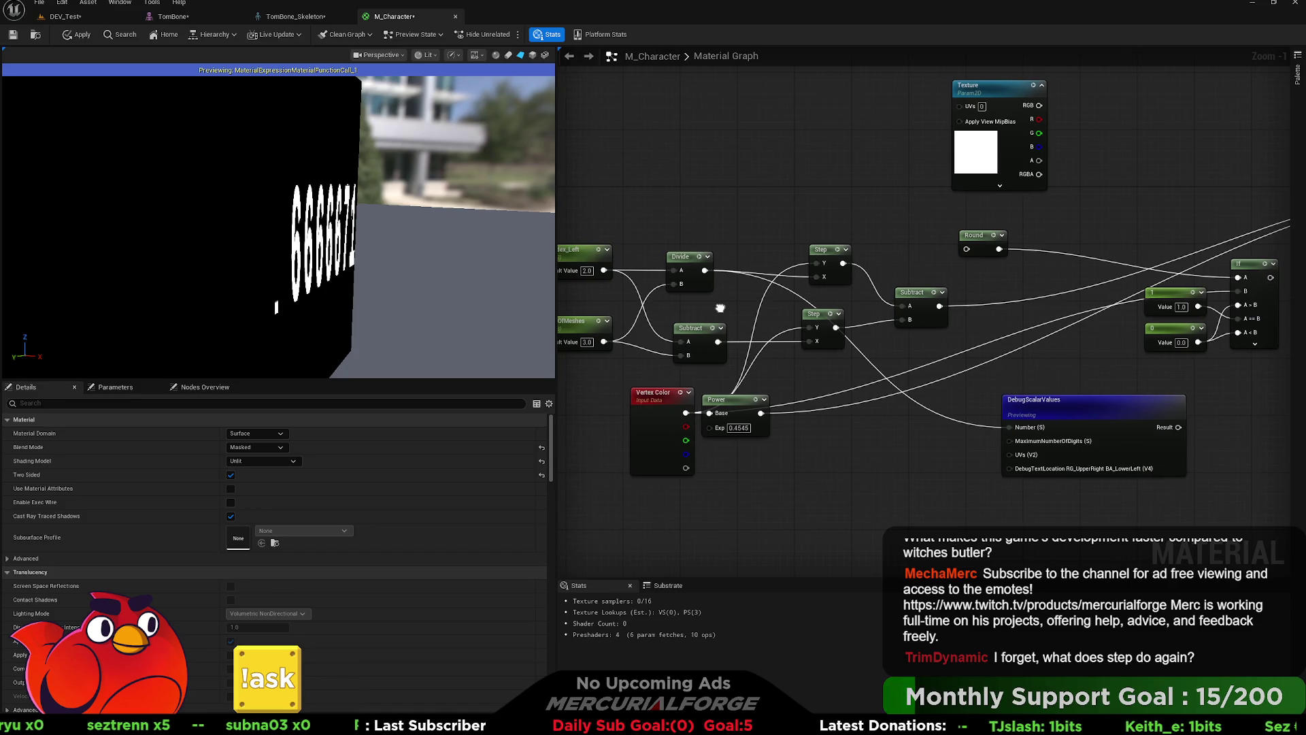
Step: Rewire DebugScalarValues Number from the upper Step output to the Subtract result
drag(842, 263, 1009, 427)
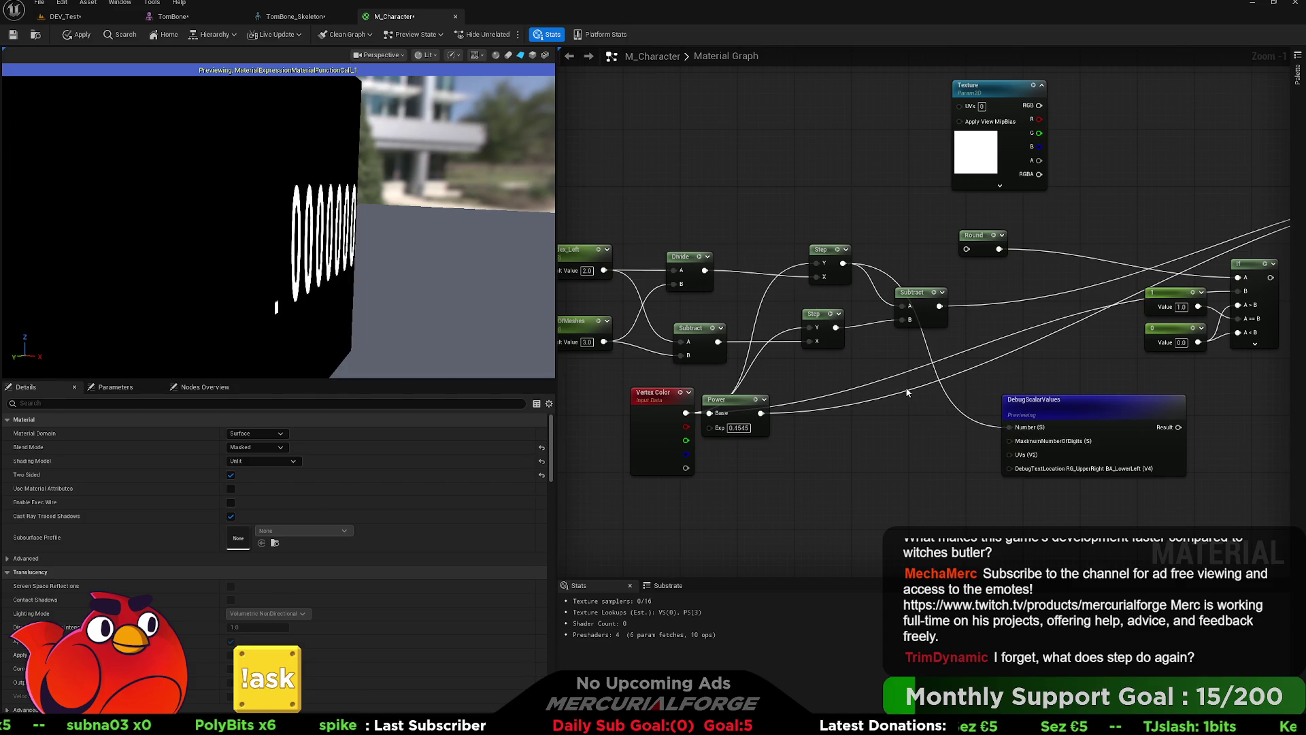
drag(835, 327, 1006, 425)
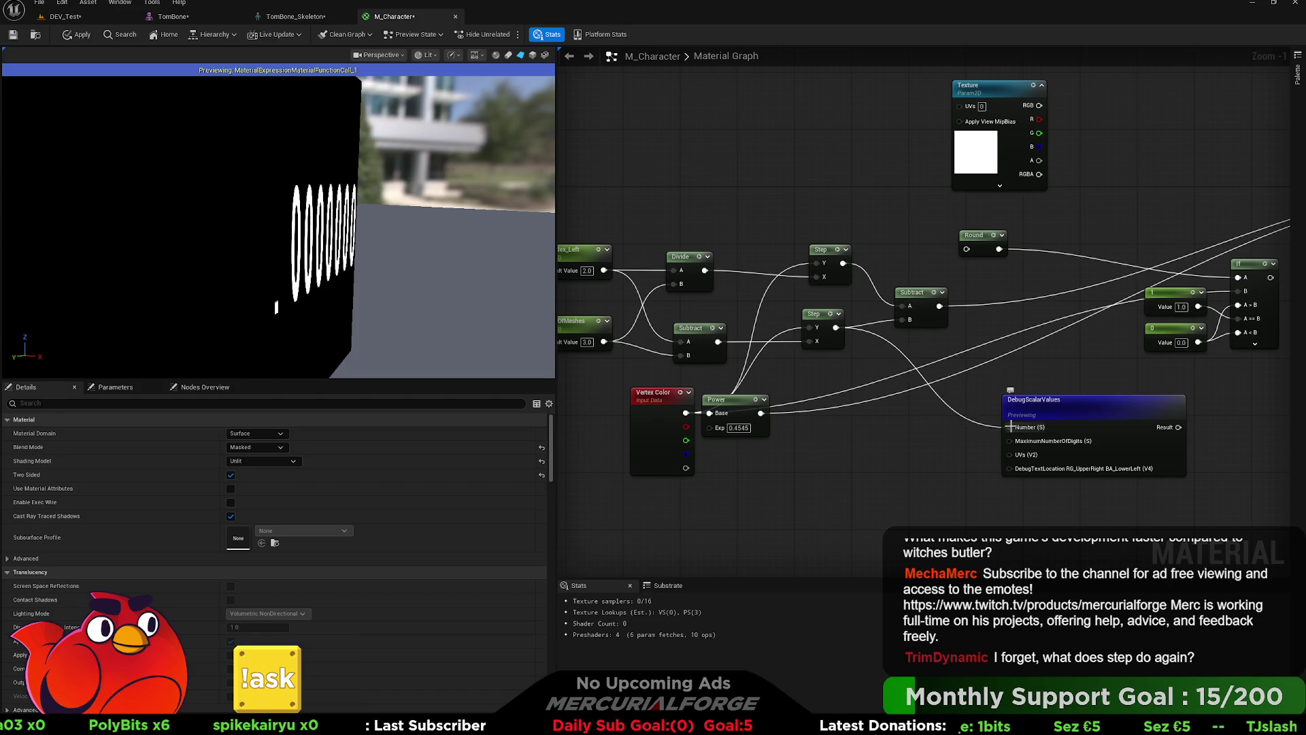
drag(718, 341, 1021, 429)
Step: Connect Divide to Subtract A and display the right Subtract result in DebugScalarValues
drag(828, 379, 945, 378)
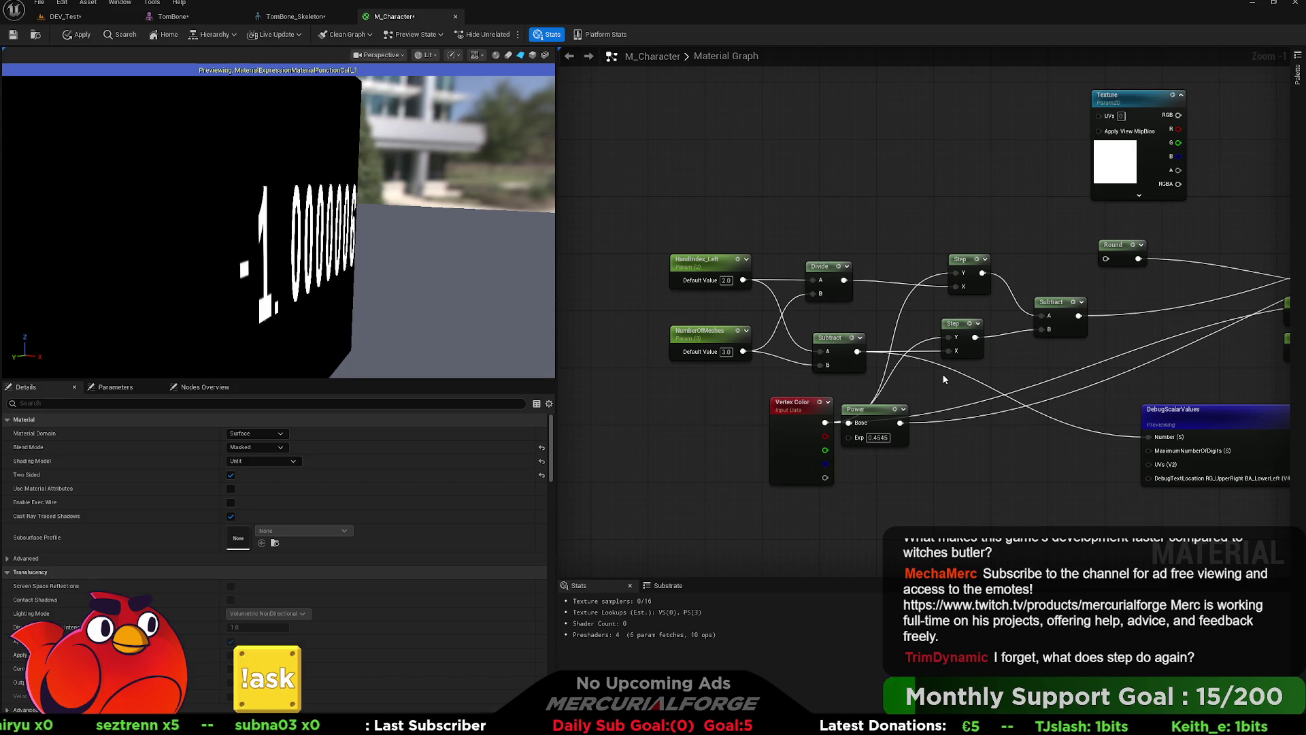
drag(844, 280, 821, 351)
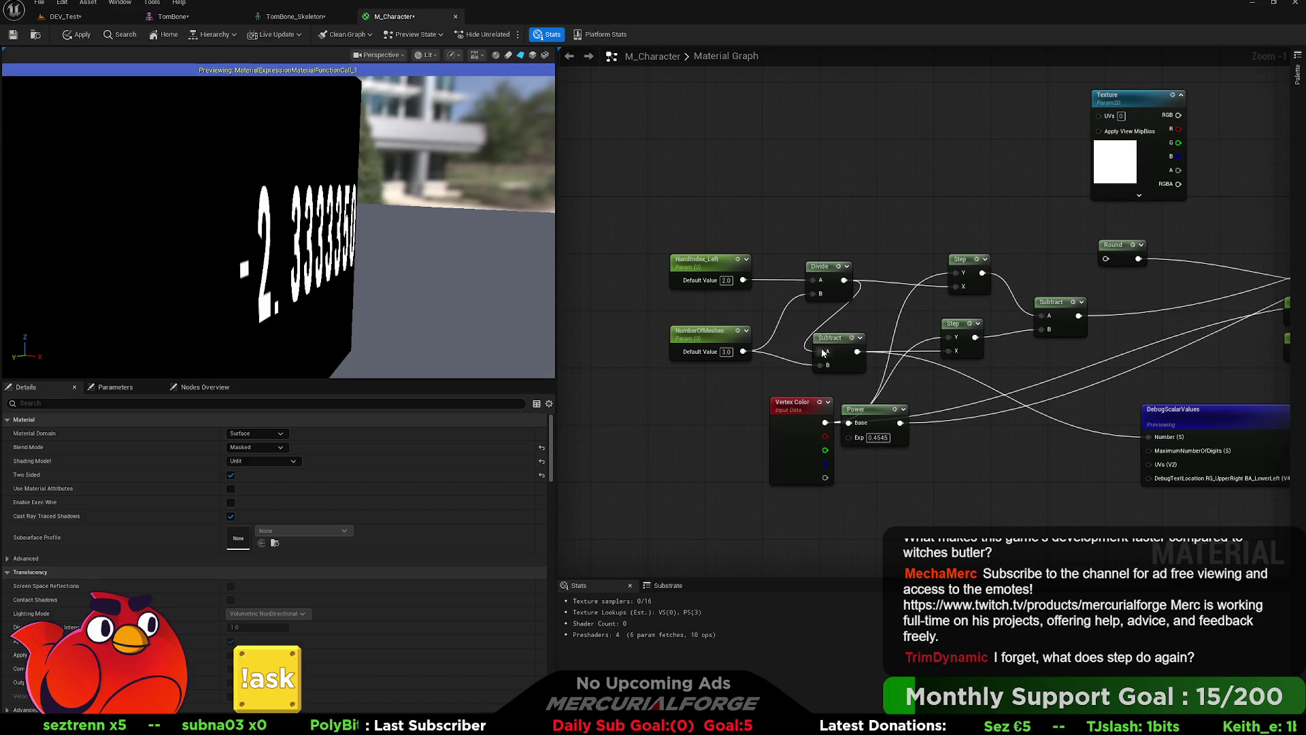
drag(873, 316, 690, 292)
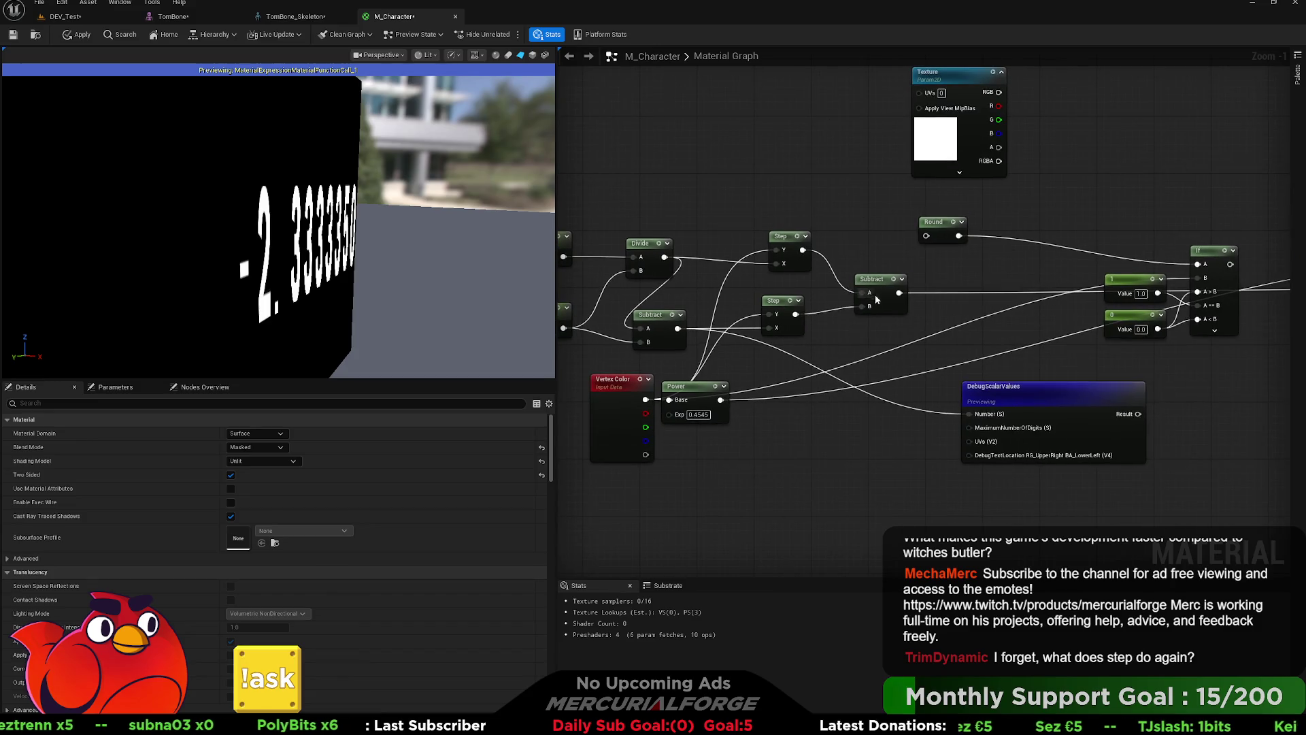
drag(898, 292, 969, 414)
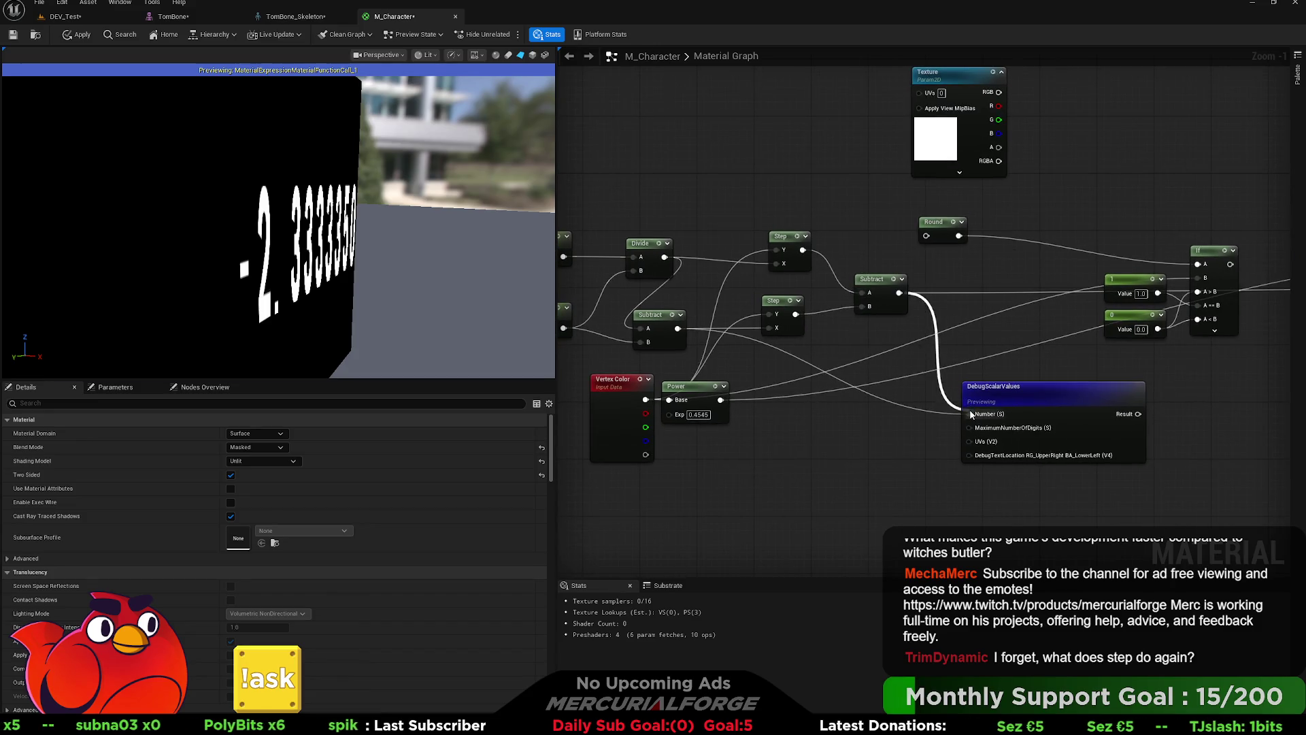
drag(806, 349, 911, 349)
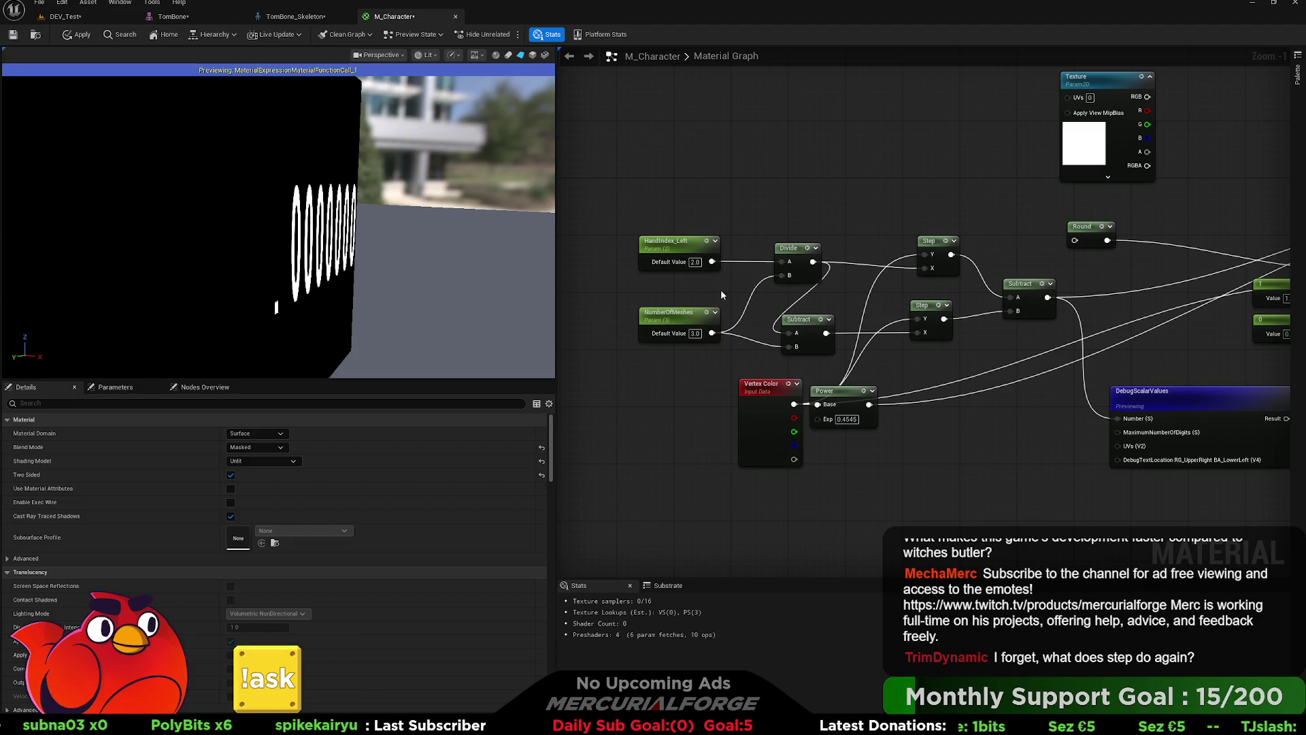
Step: Tidy the Divide and Subtract nodes and preview the material on the character mesh
drag(800, 257, 763, 257)
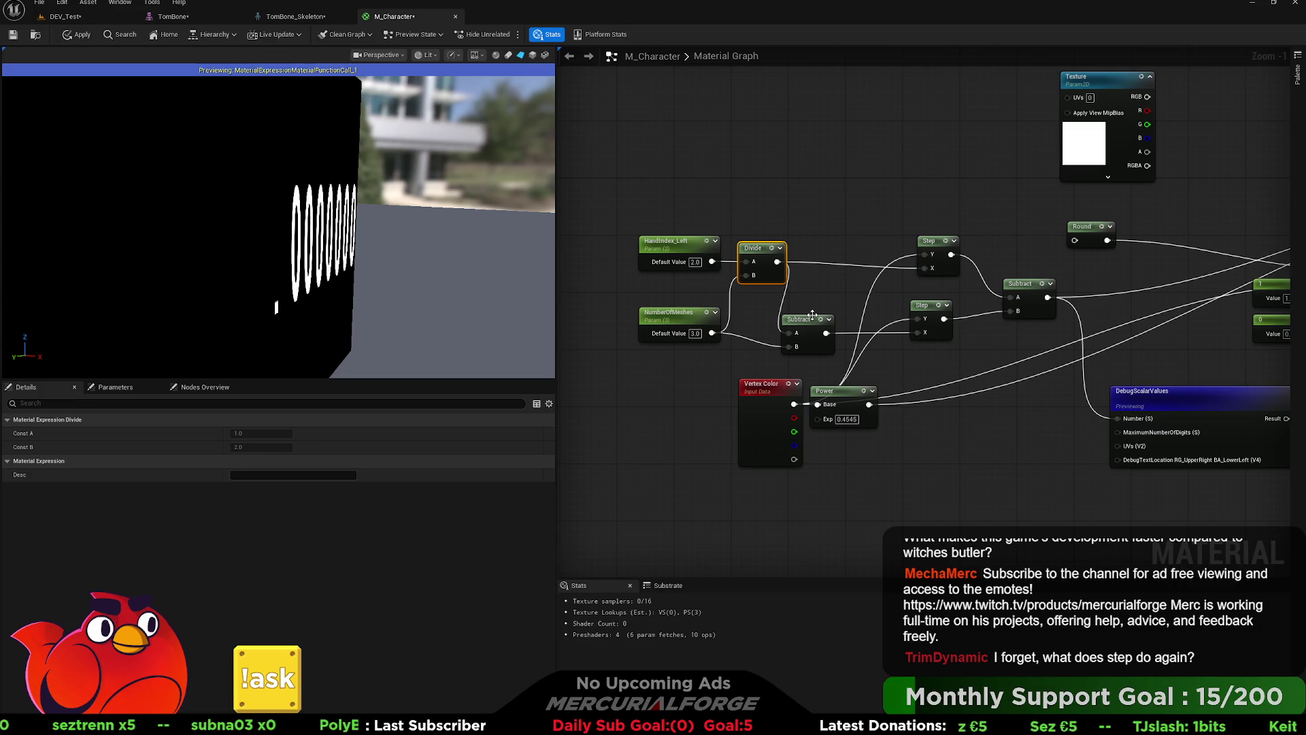
drag(808, 325, 815, 325)
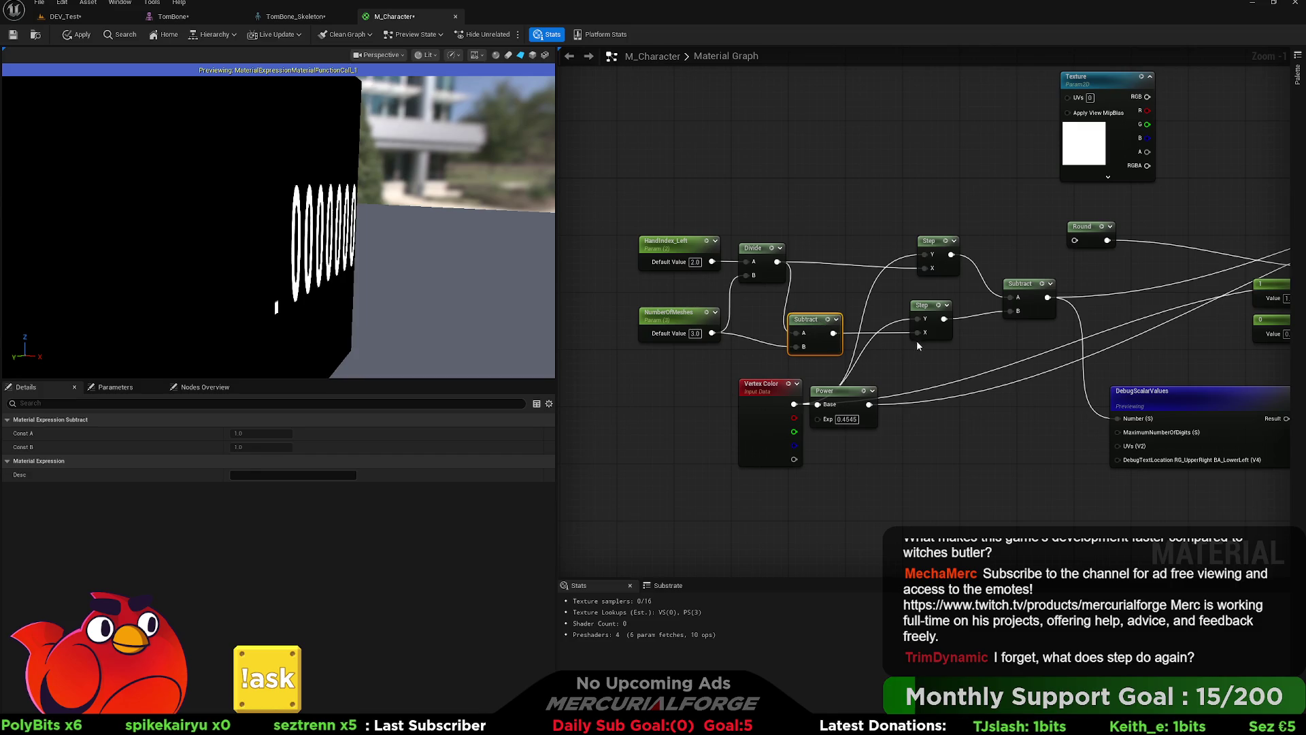
drag(916, 340, 877, 340)
click(544, 55)
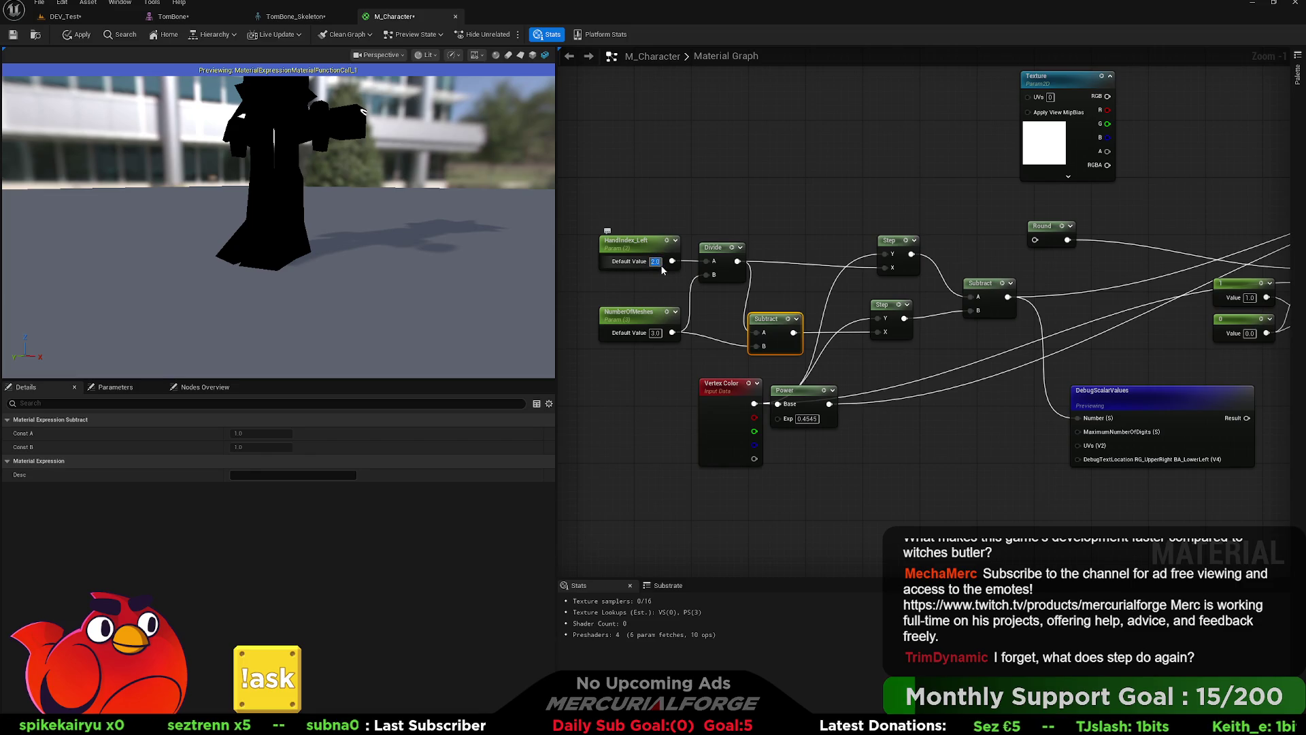
Step: Set HandIndex_Left to 1 then 3, and stop previewing the DebugScalarValues node
text(1)
key(Return)
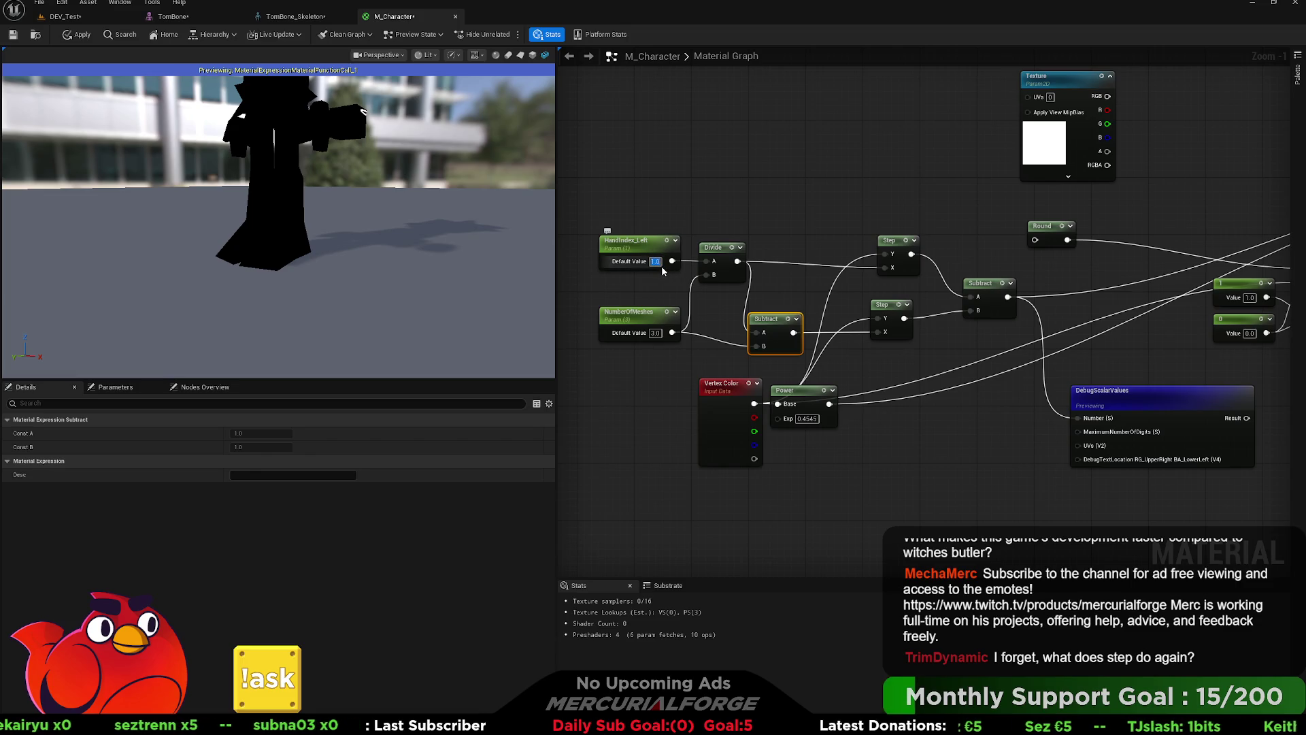
text(3)
key(Return)
click(728, 195)
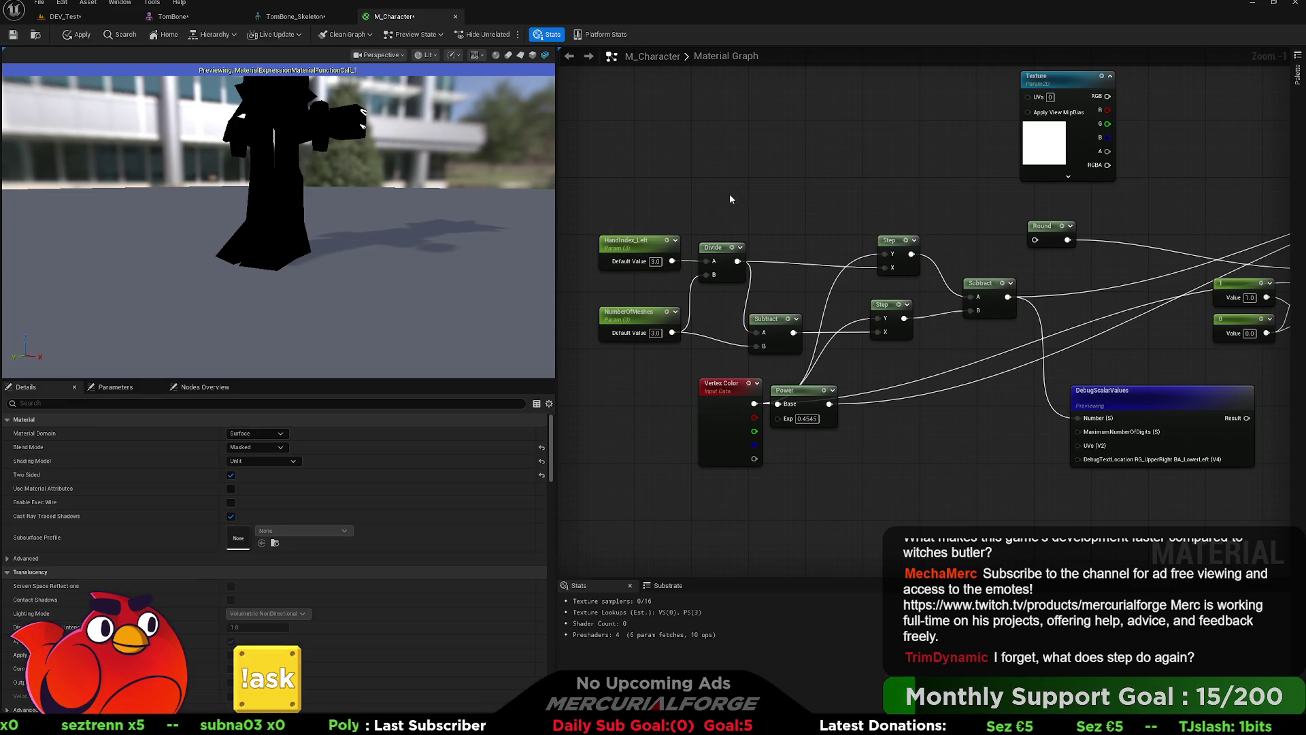
click(1125, 399)
key(space)
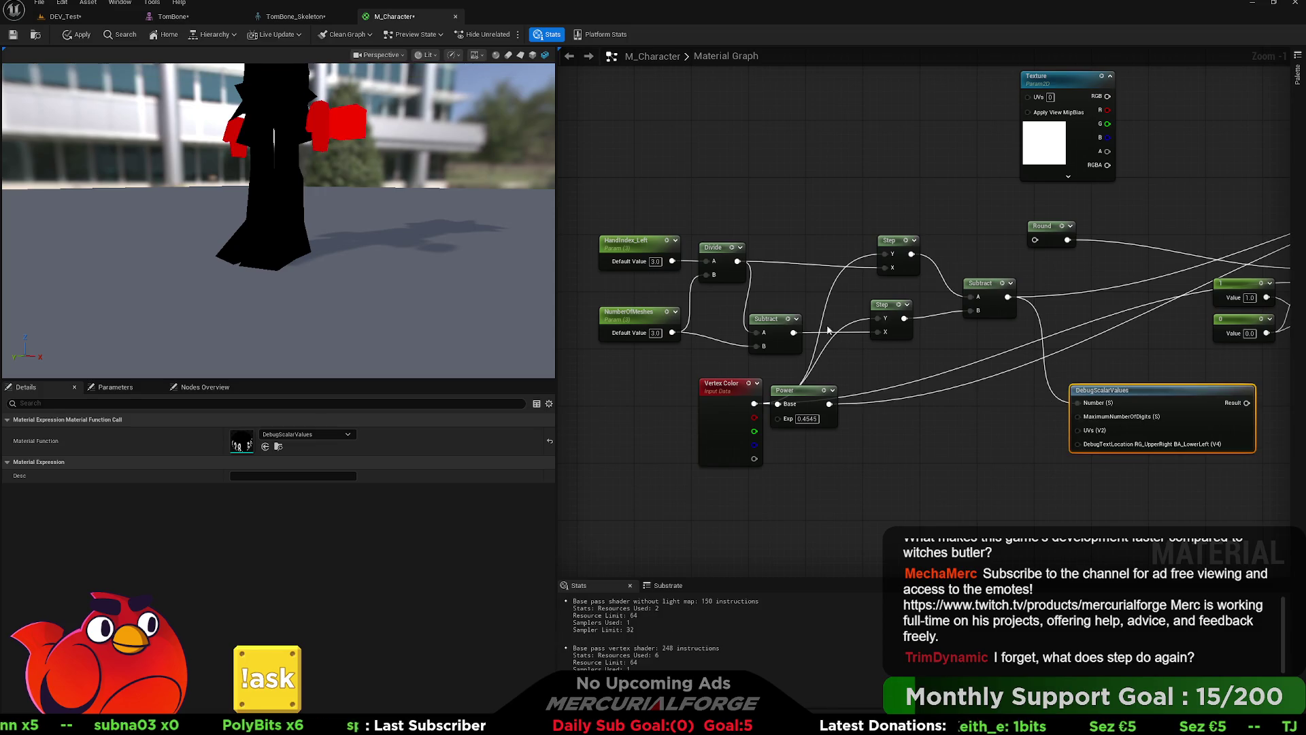
Step: Cycle HandIndex_Left through 2, 1 and 2, leaving it at 3 so the hands show red
double_click(655, 261)
text(2)
key(Return)
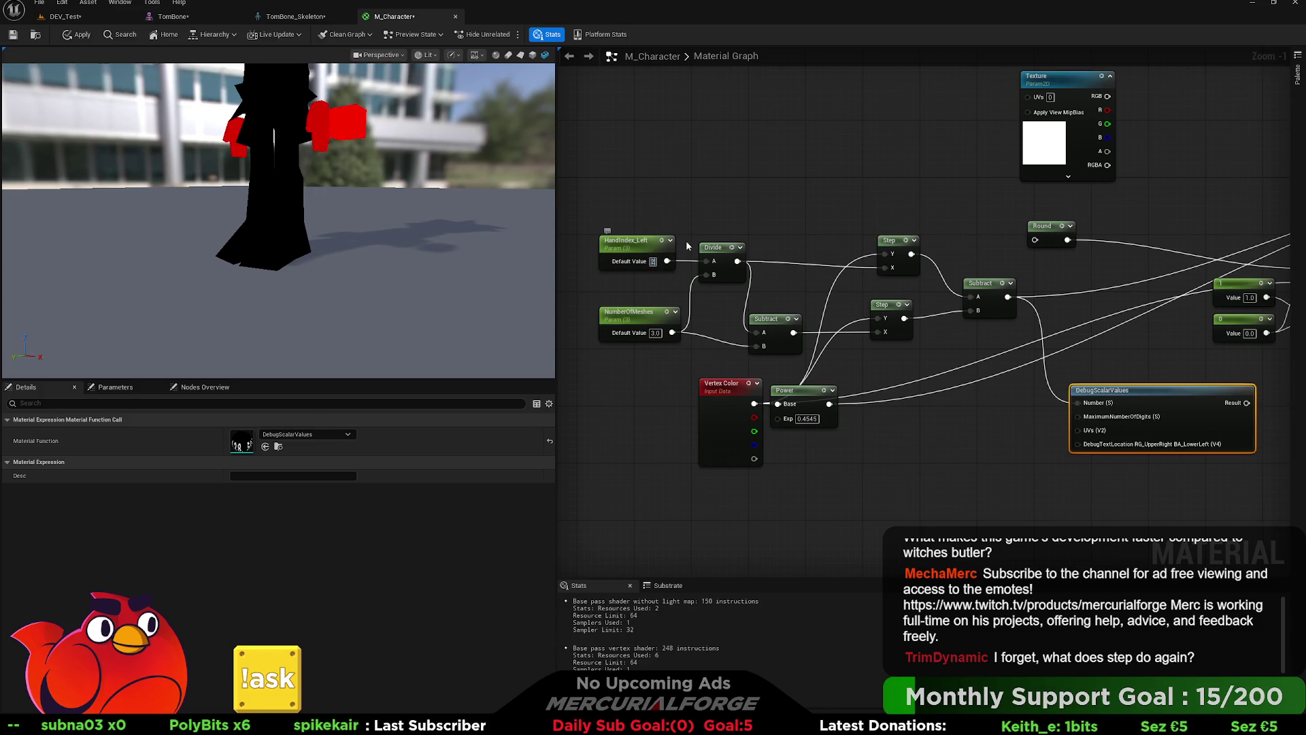
double_click(655, 262)
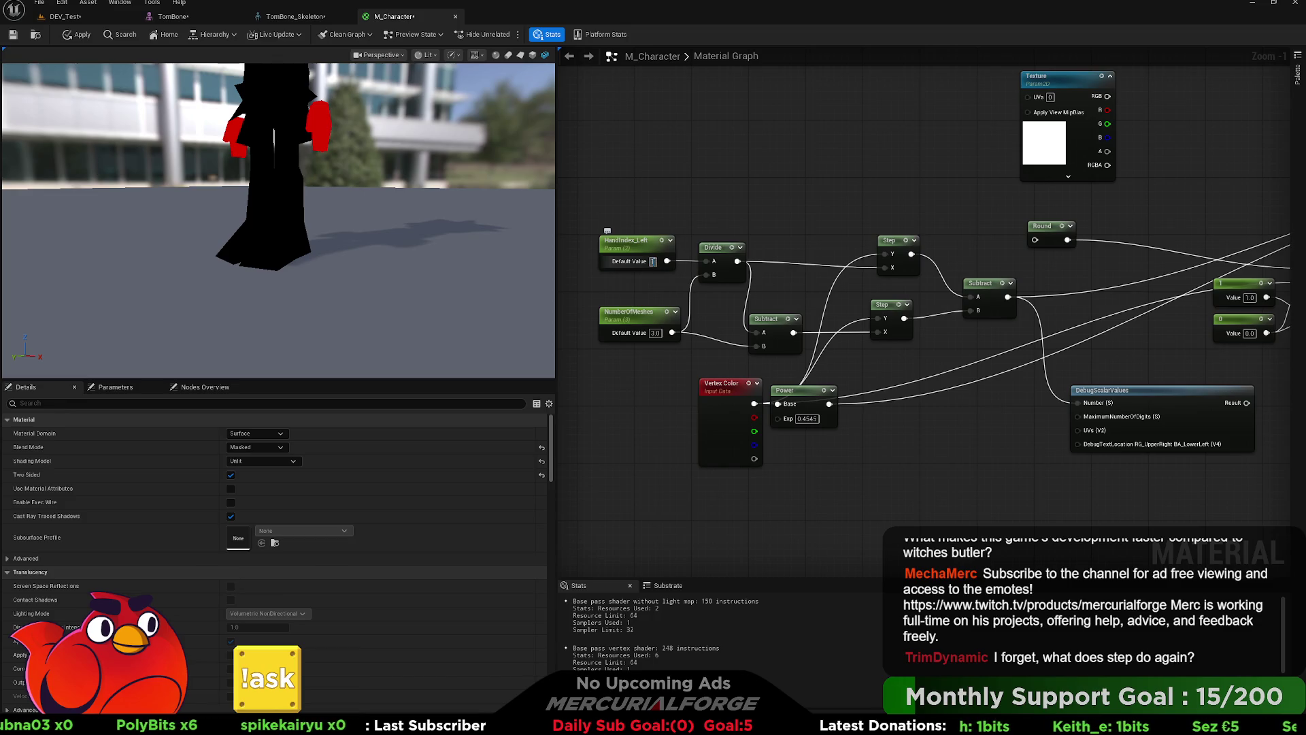
text(1)
key(Return)
double_click(655, 262)
text(2)
key(Return)
text(3)
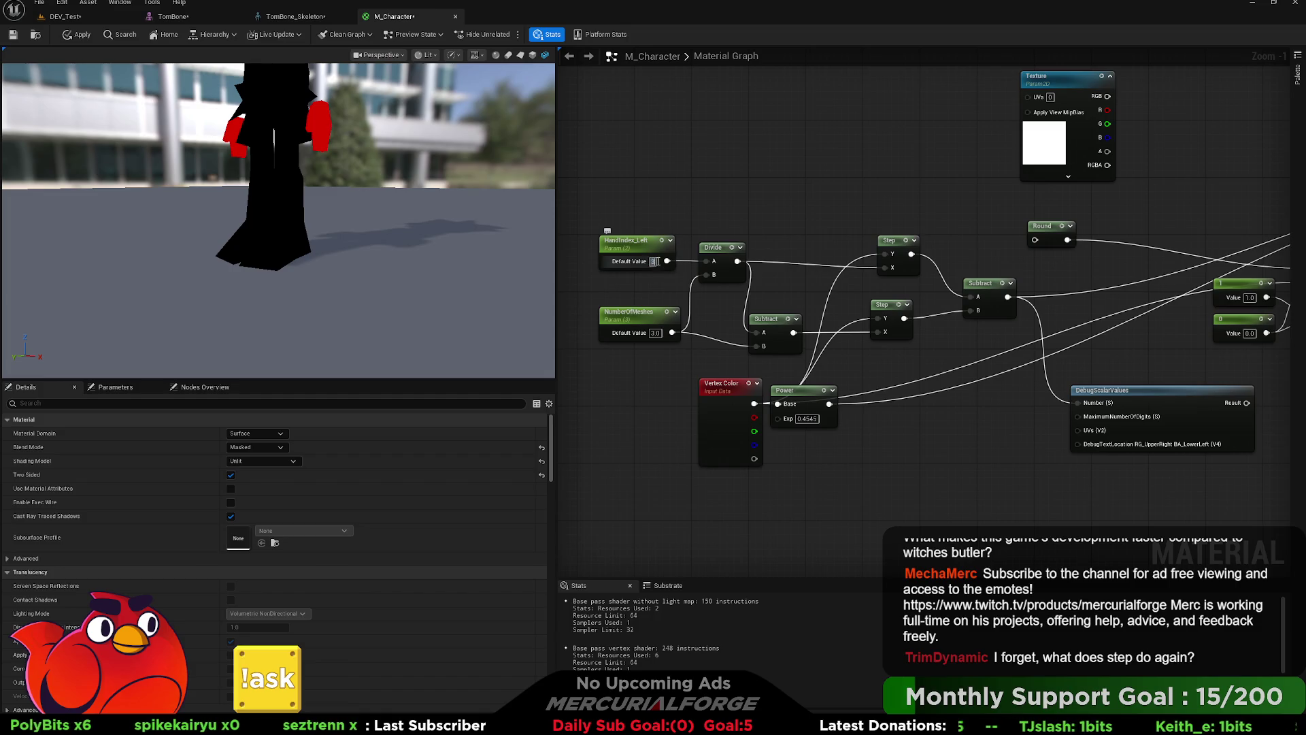
key(Return)
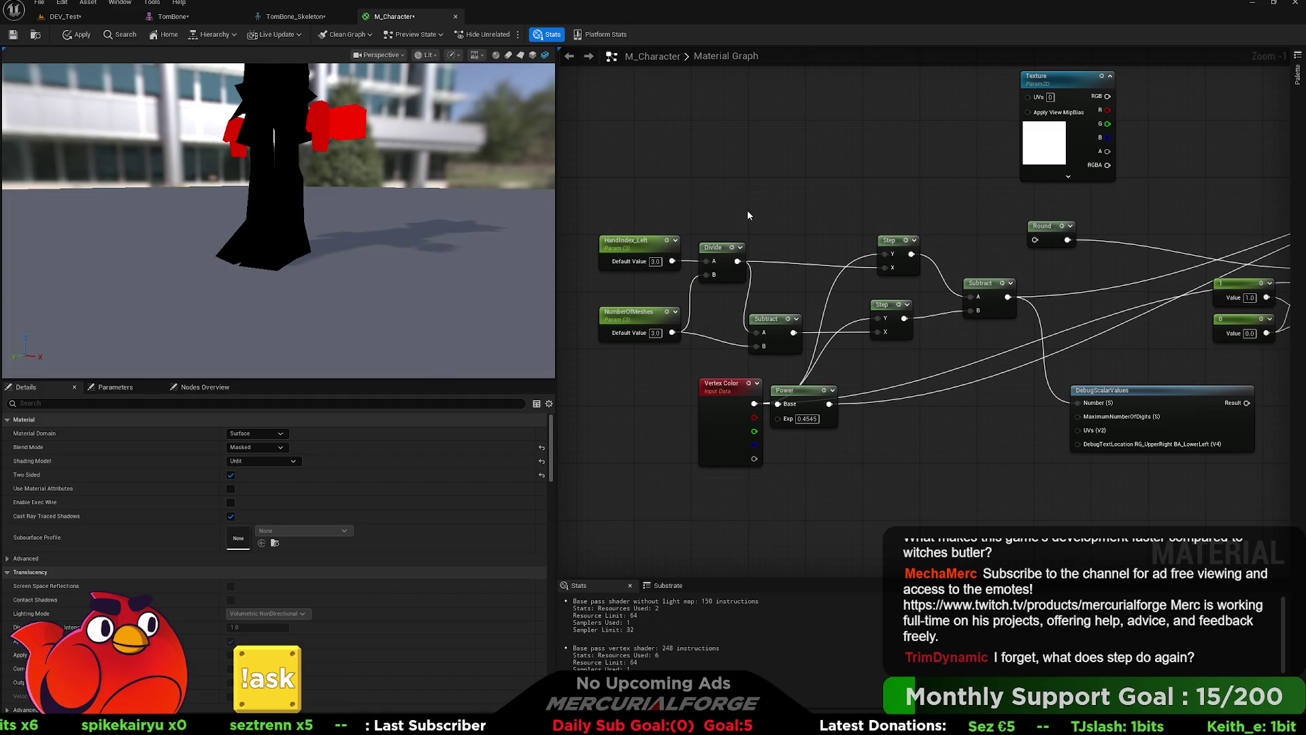
Step: Delete the If node with its 1 and 0 constants, plus the unused Round node
drag(801, 206, 595, 204)
mouse_move(1097, 238)
mouse_down()
mouse_move(1022, 237)
mouse_move(930, 343)
mouse_up()
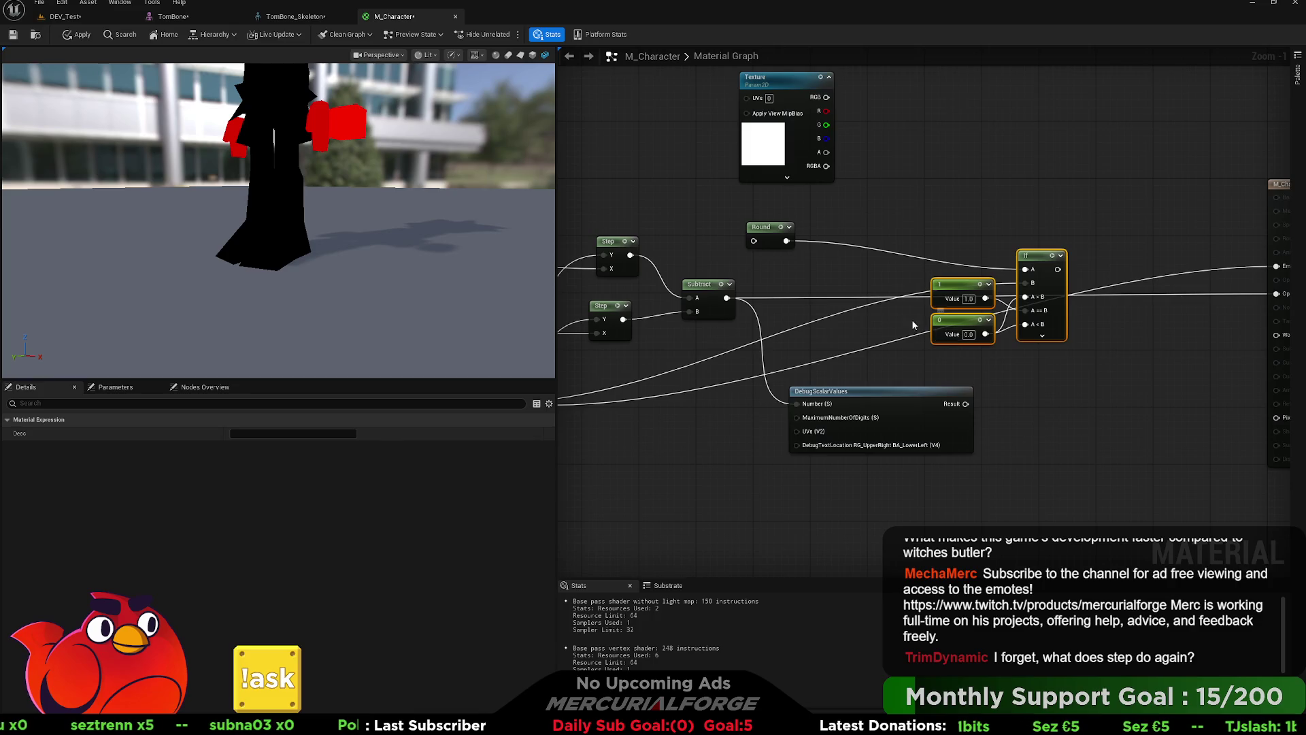
key(Delete)
mouse_move(809, 266)
mouse_down()
mouse_move(938, 263)
mouse_move(870, 217)
mouse_up()
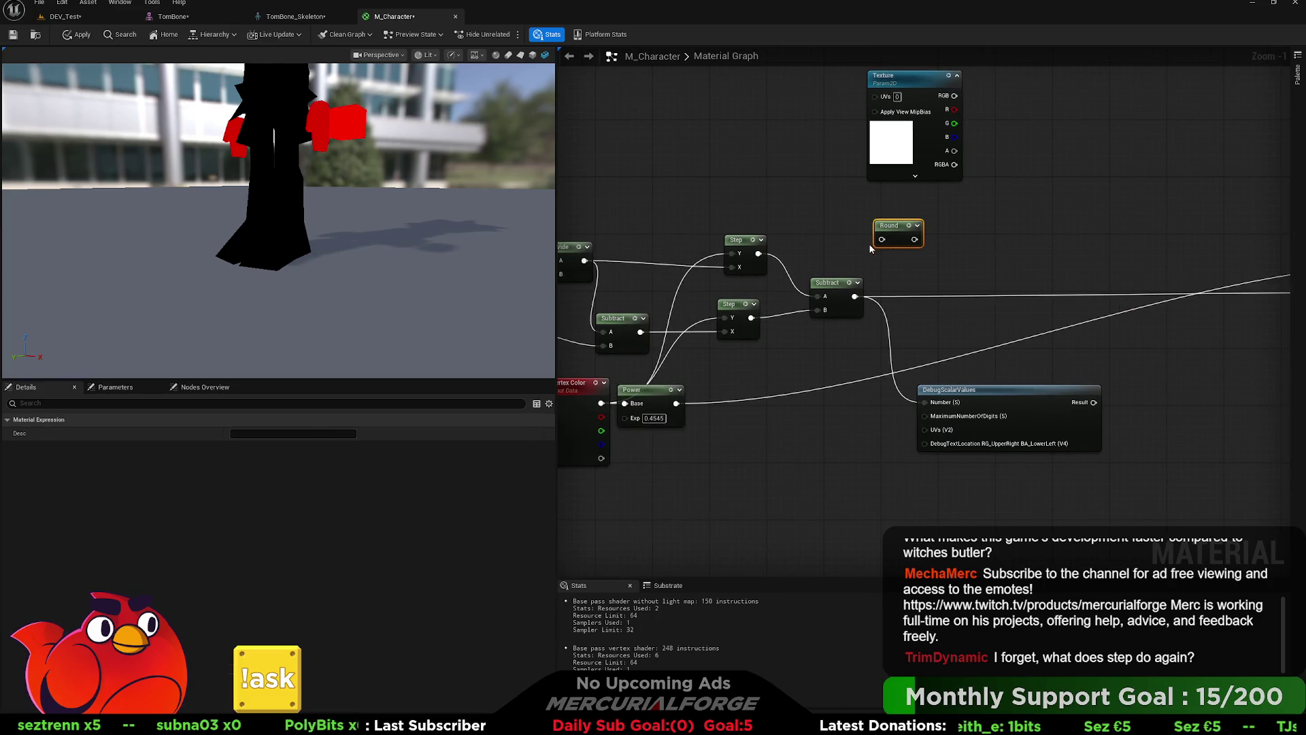
key(Delete)
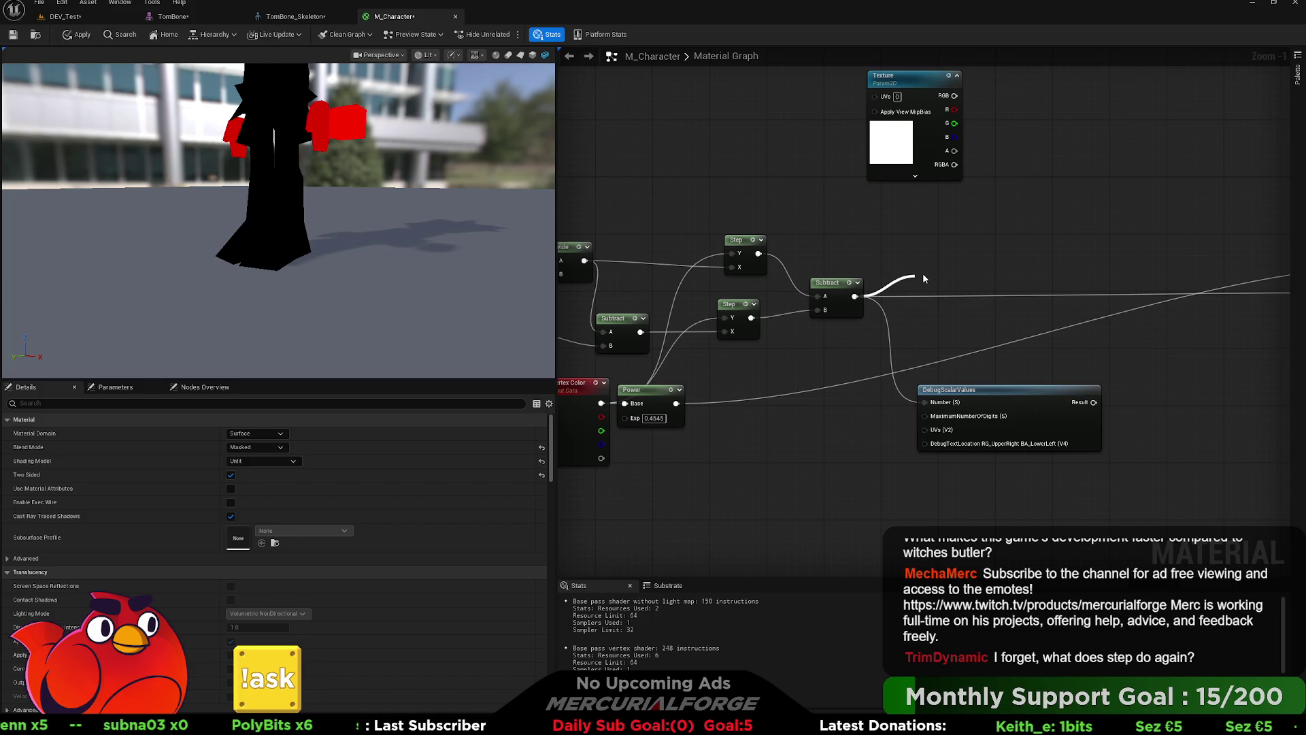
Step: Add a Saturate off the Subtract output into Opacity Mask, and move Power right
drag(923, 279, 921, 279)
text(saturate)
key(Return)
mouse_move(1000, 260)
mouse_down()
mouse_move(816, 265)
mouse_move(823, 291)
mouse_move(1230, 298)
mouse_up()
mouse_move(751, 283)
mouse_down()
mouse_move(858, 297)
mouse_move(1154, 291)
mouse_move(750, 298)
mouse_up()
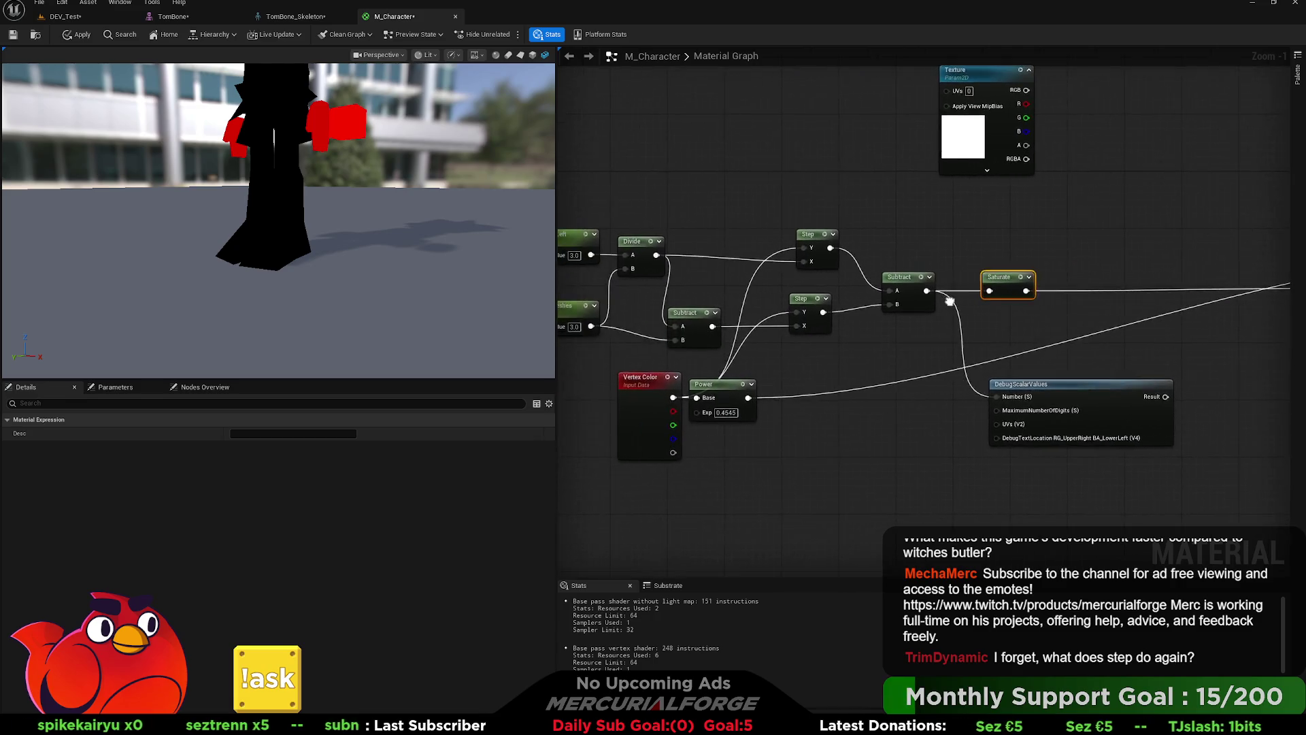
drag(697, 311, 986, 310)
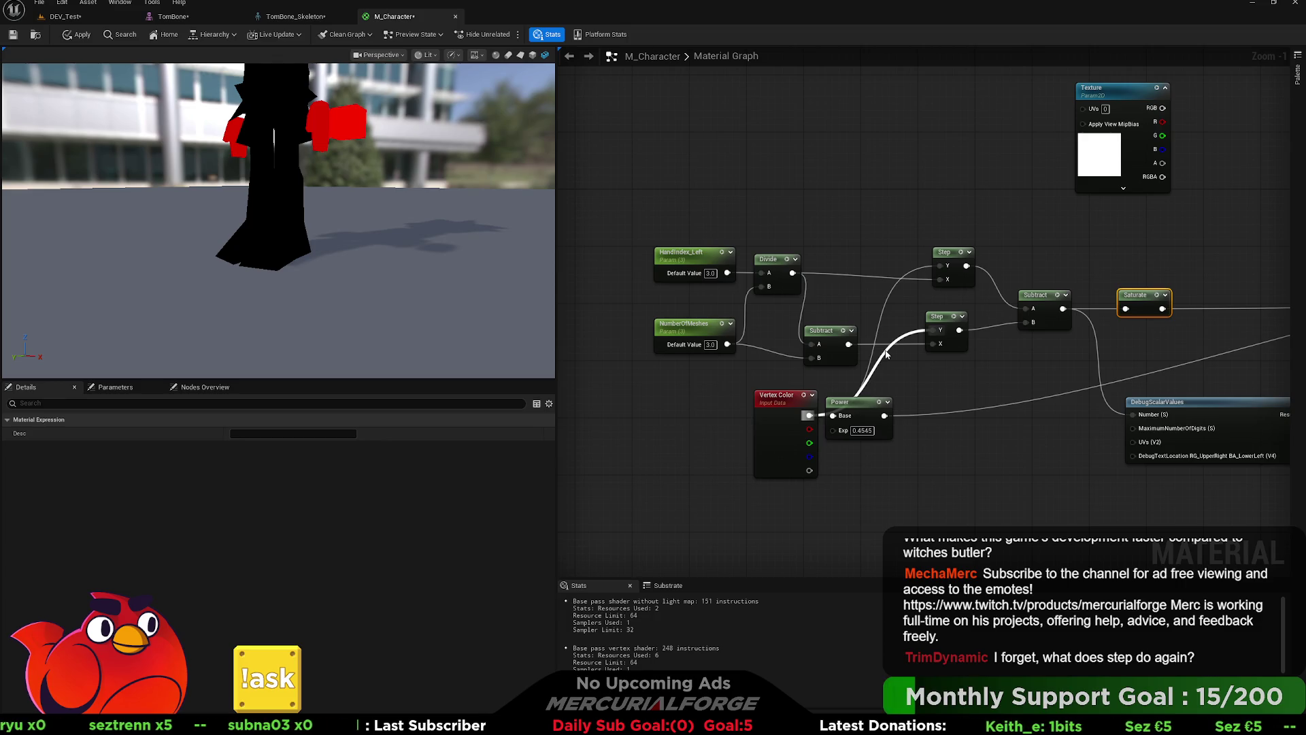
drag(835, 402, 956, 396)
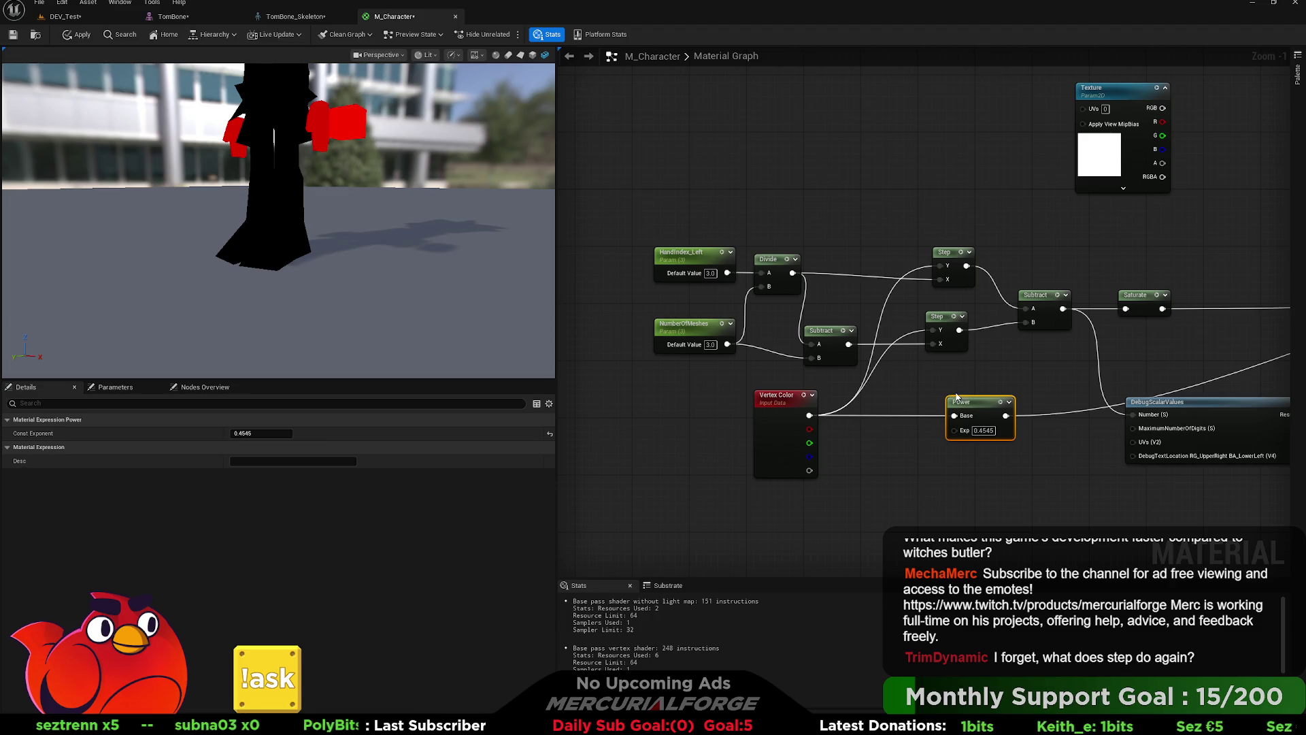
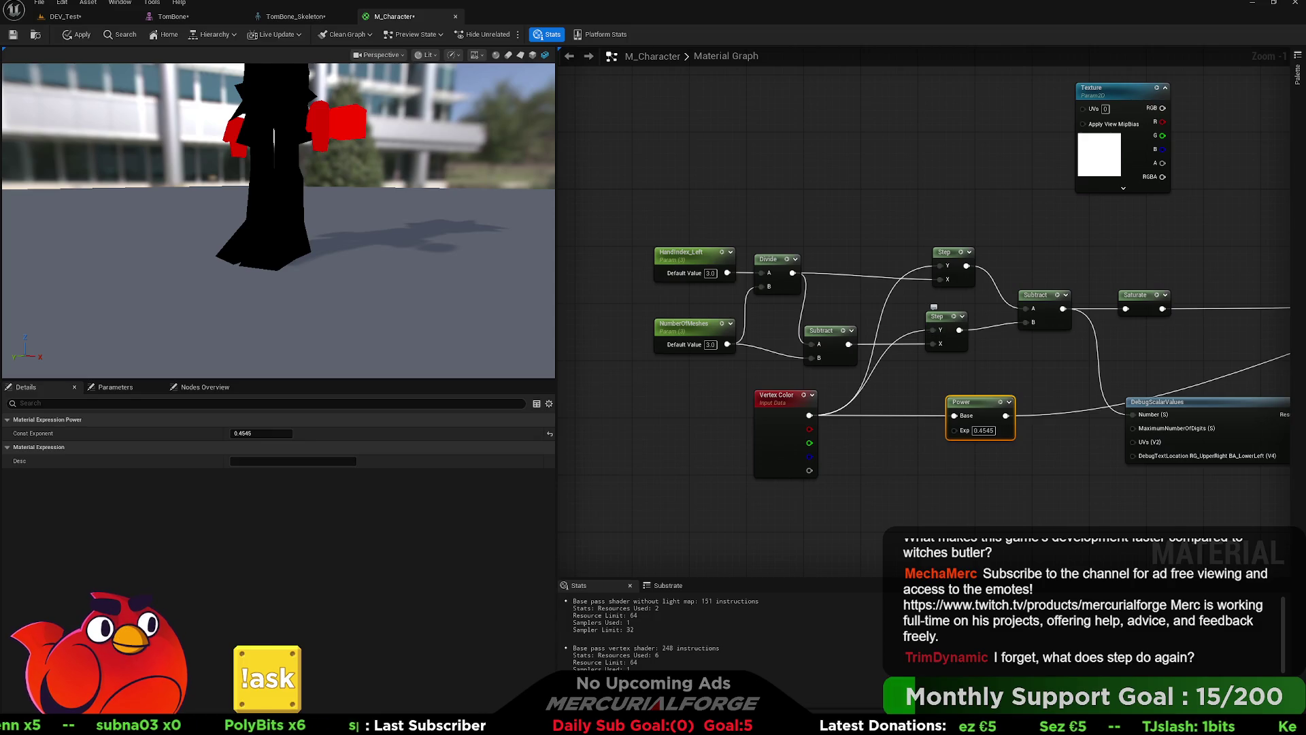
Step: Connect the Vertex Color output to the second Step node's X input
click(938, 314)
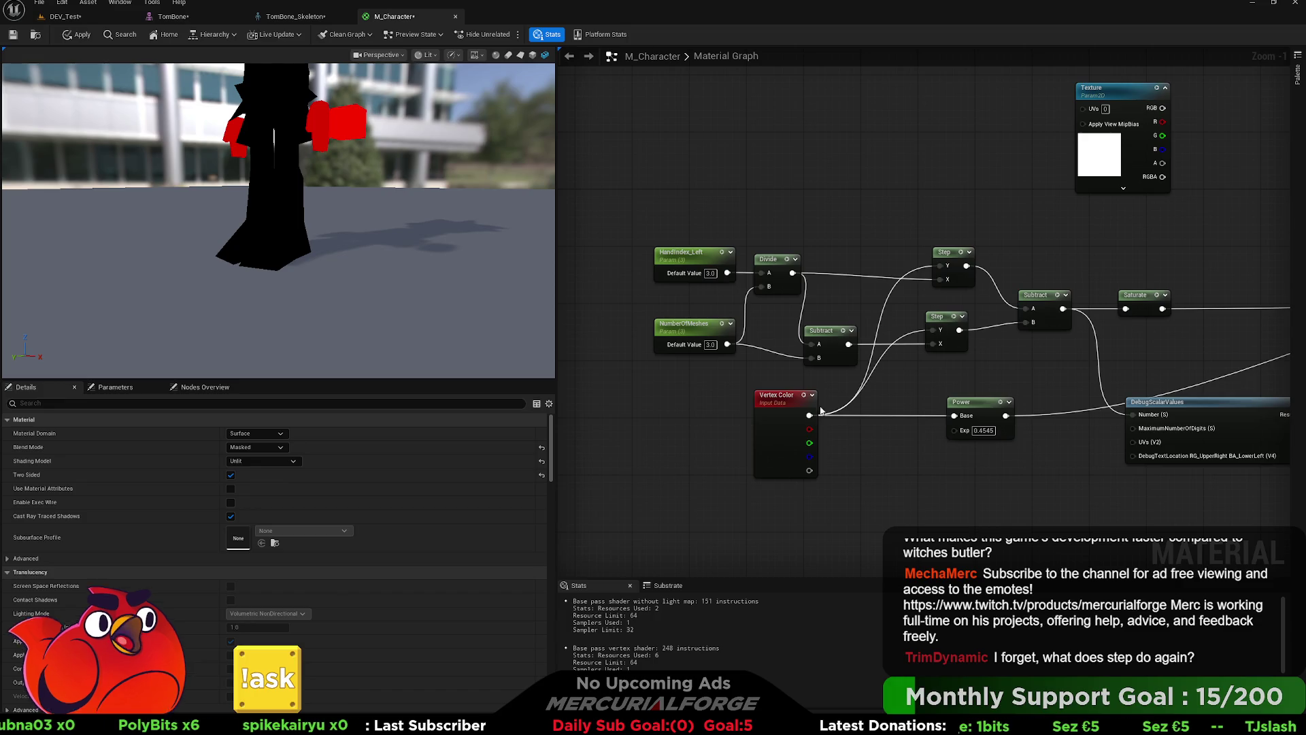
drag(809, 414, 935, 343)
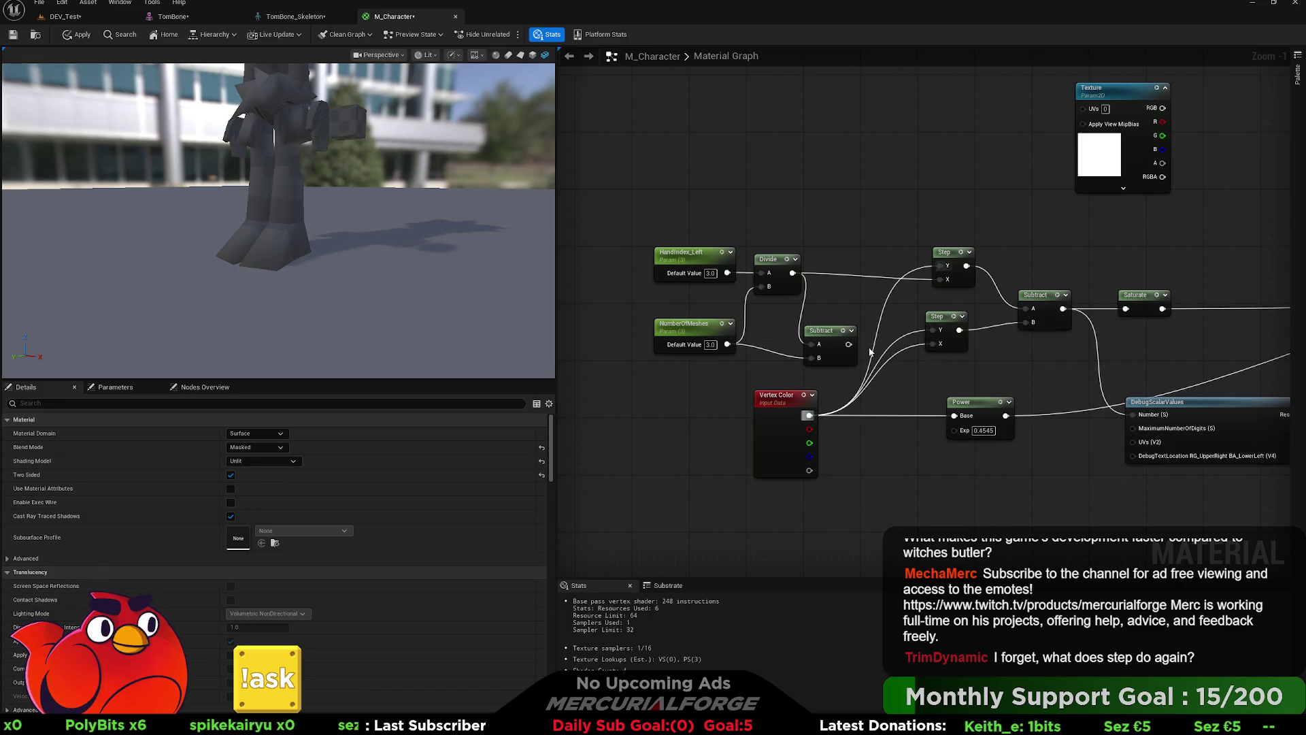
mouse_move(850, 344)
mouse_down()
mouse_move(947, 332)
mouse_move(935, 330)
mouse_up()
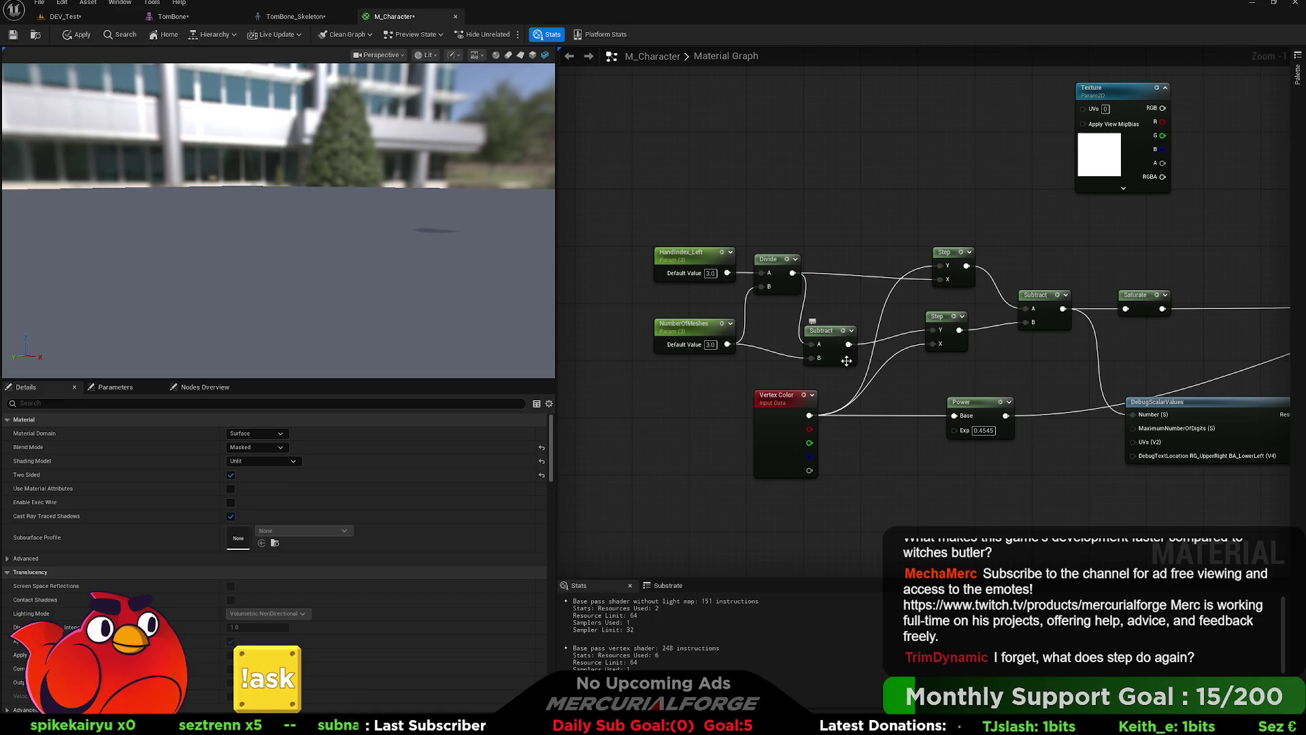
Step: Start a wire from the Divide output, reframe the graph and copy a Step node
drag(792, 272, 940, 266)
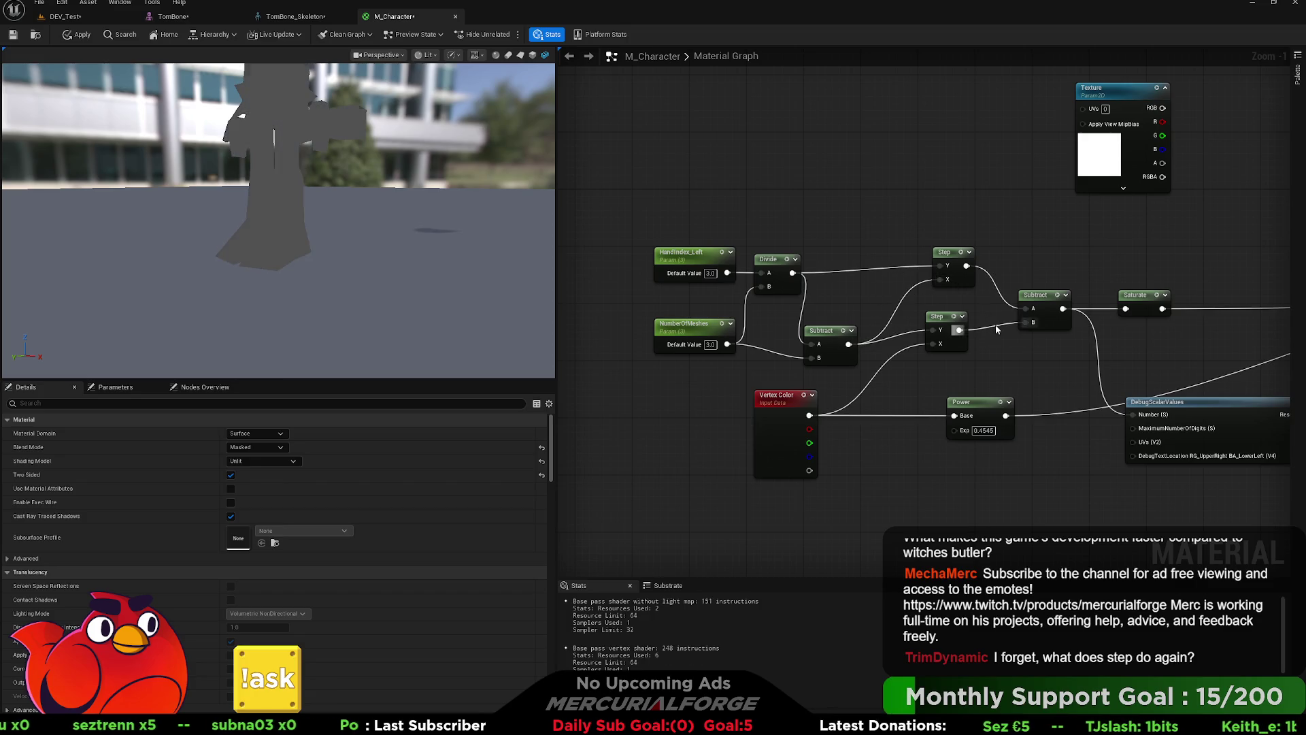
drag(986, 337, 870, 340)
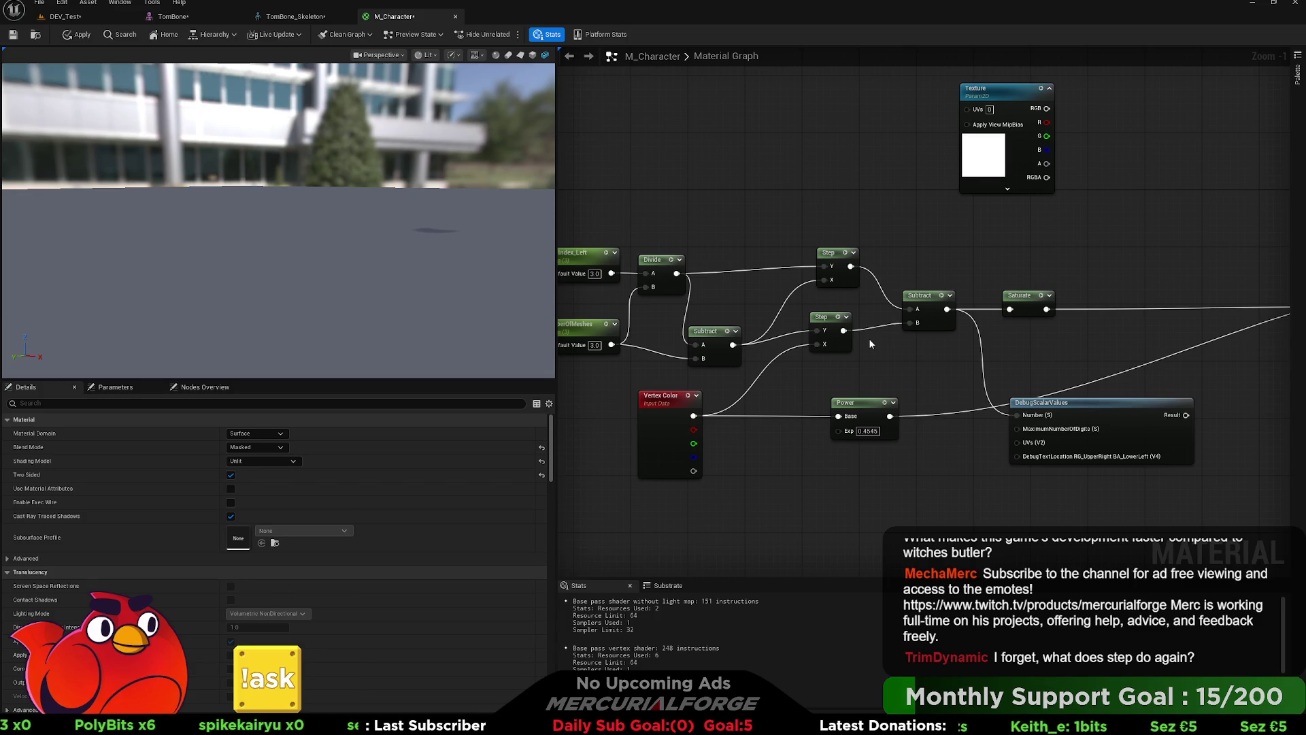
mouse_move(922, 222)
mouse_down()
mouse_move(875, 283)
mouse_move(895, 368)
mouse_up()
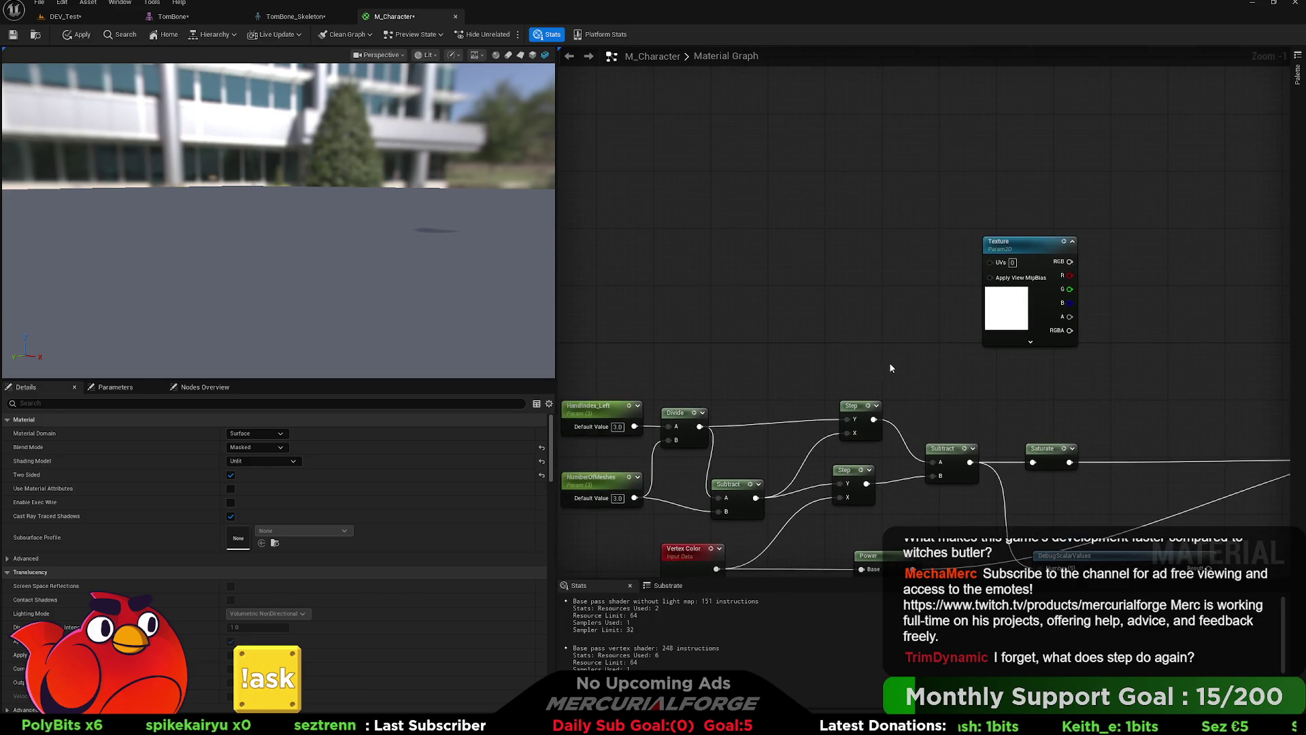
click(853, 407)
key(ctrl+c)
Step: Paste a duplicate Step node into empty graph space
key(ctrl+v)
drag(767, 243, 857, 291)
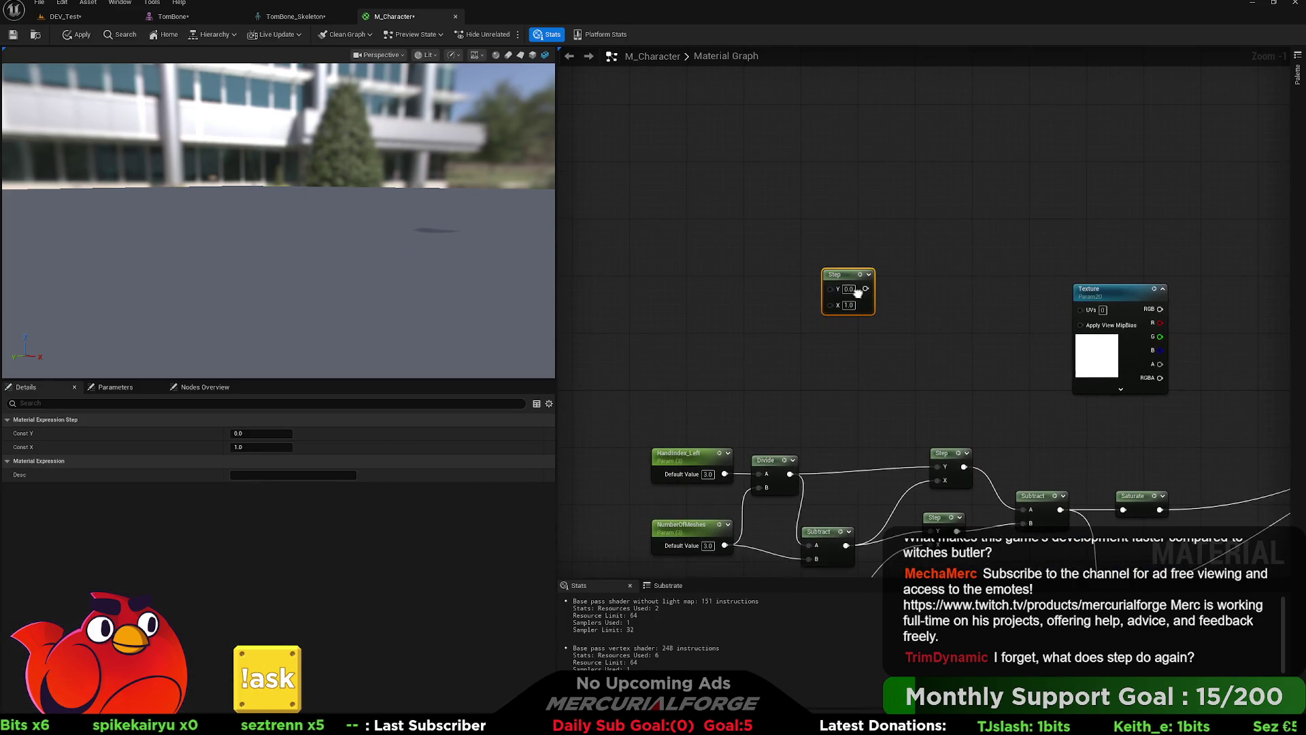
drag(770, 351, 792, 347)
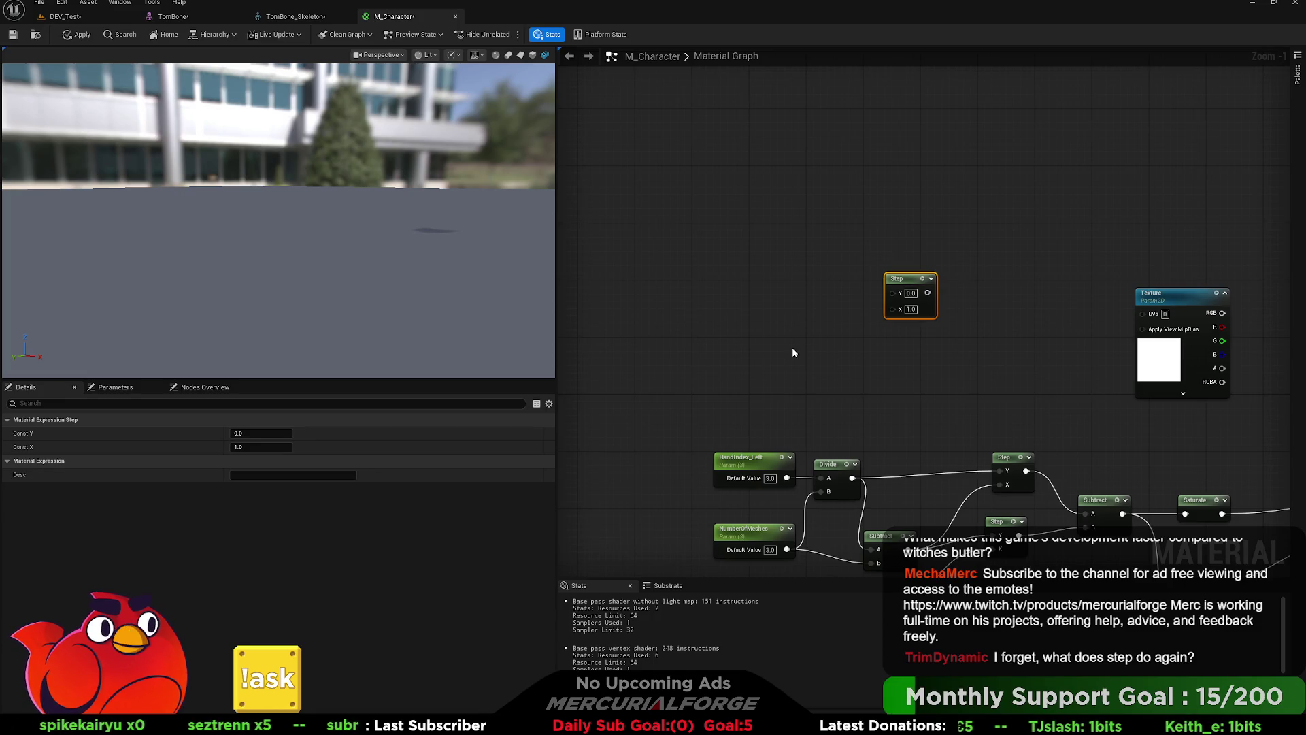
Step: Add a TexCoord with a ComponentMask passing only R, wired into the new Step's X
click(675, 290)
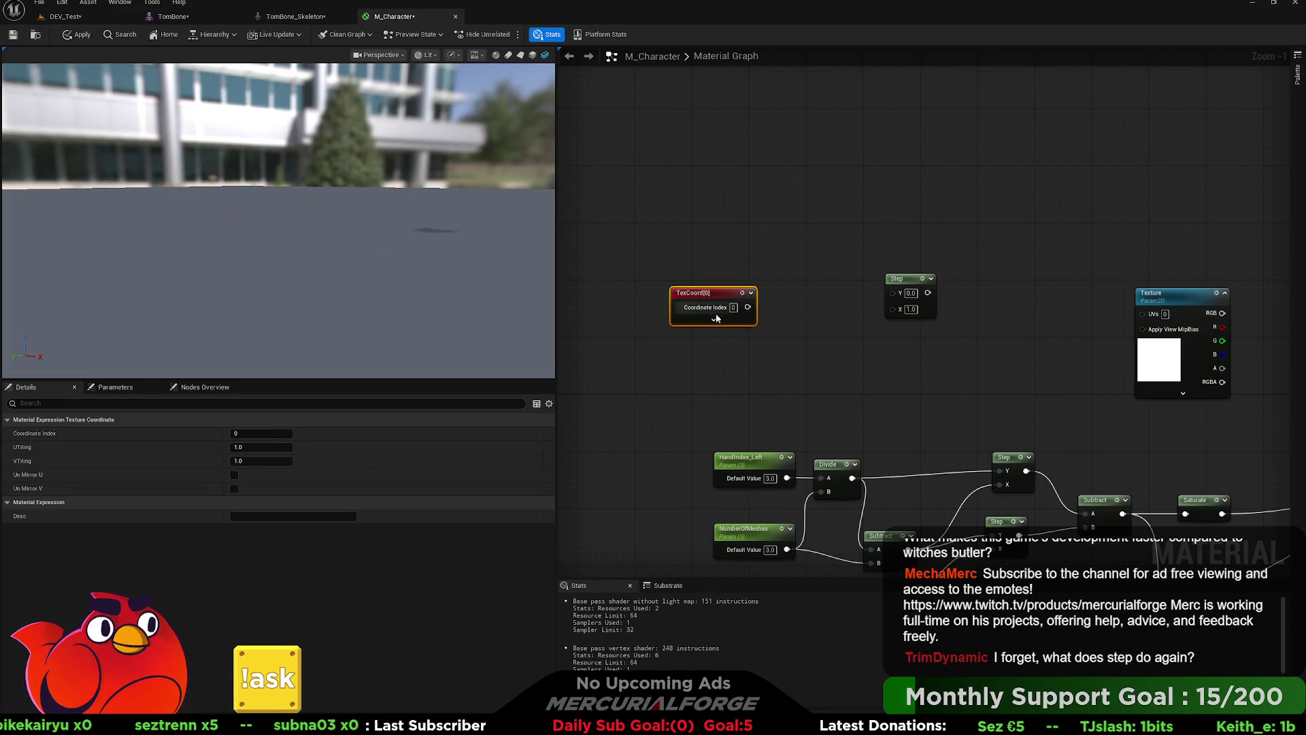
drag(746, 307, 789, 342)
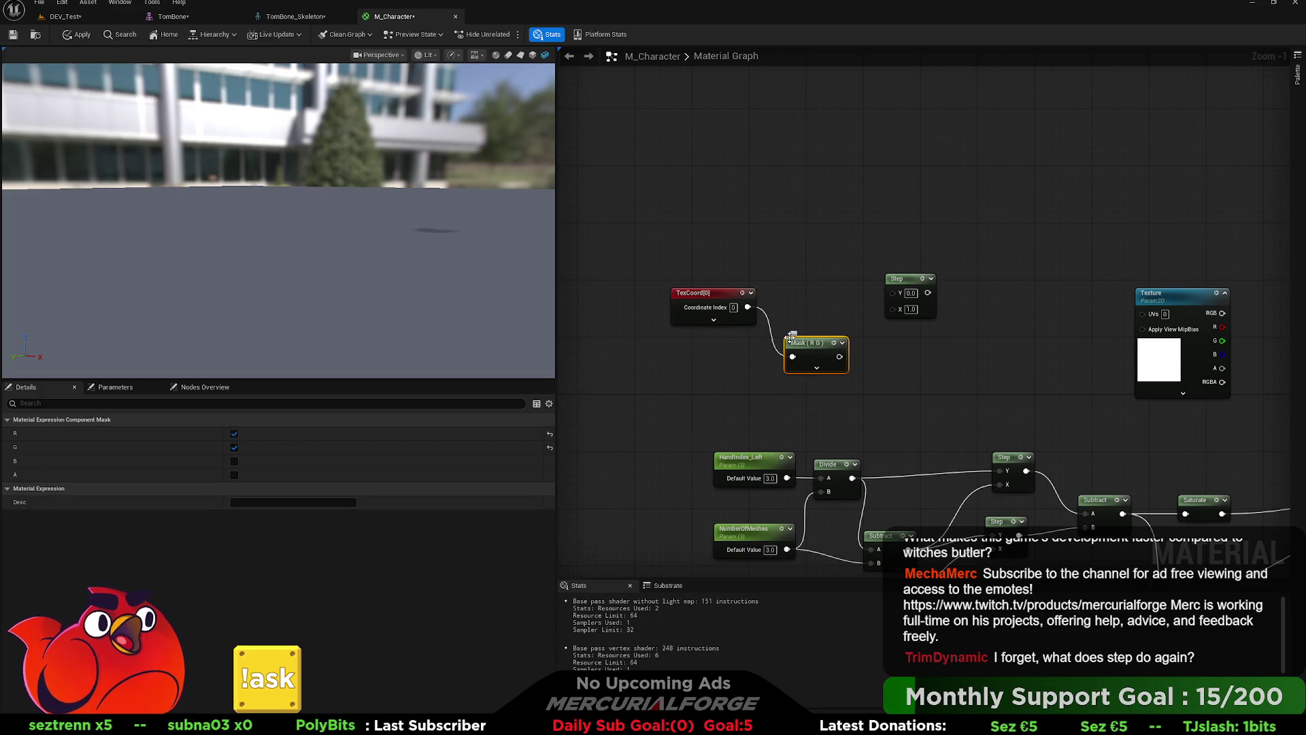
click(858, 357)
click(816, 367)
click(808, 385)
mouse_move(834, 357)
mouse_down()
mouse_move(893, 309)
mouse_move(853, 335)
mouse_up()
Step: Preview the new Step and feed a 0.0 Constant into its Y input
click(900, 287)
key(space)
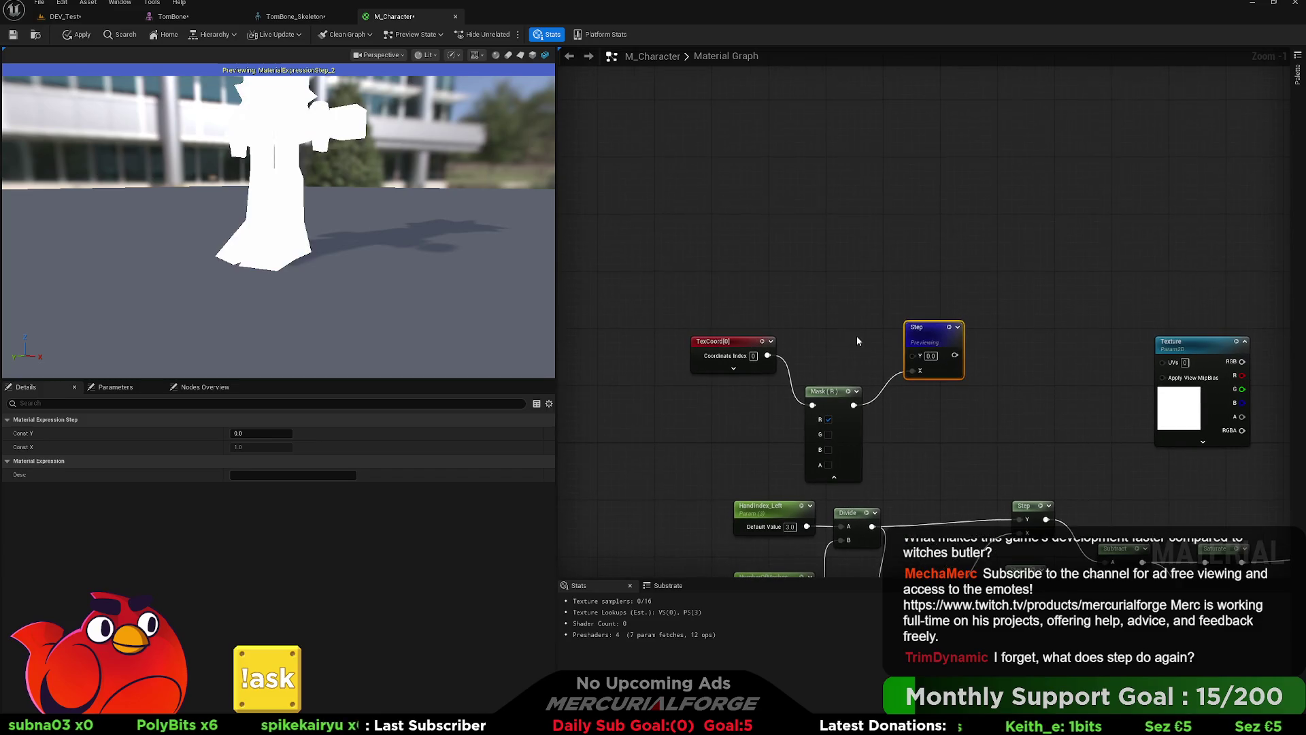
click(791, 293)
click(777, 275)
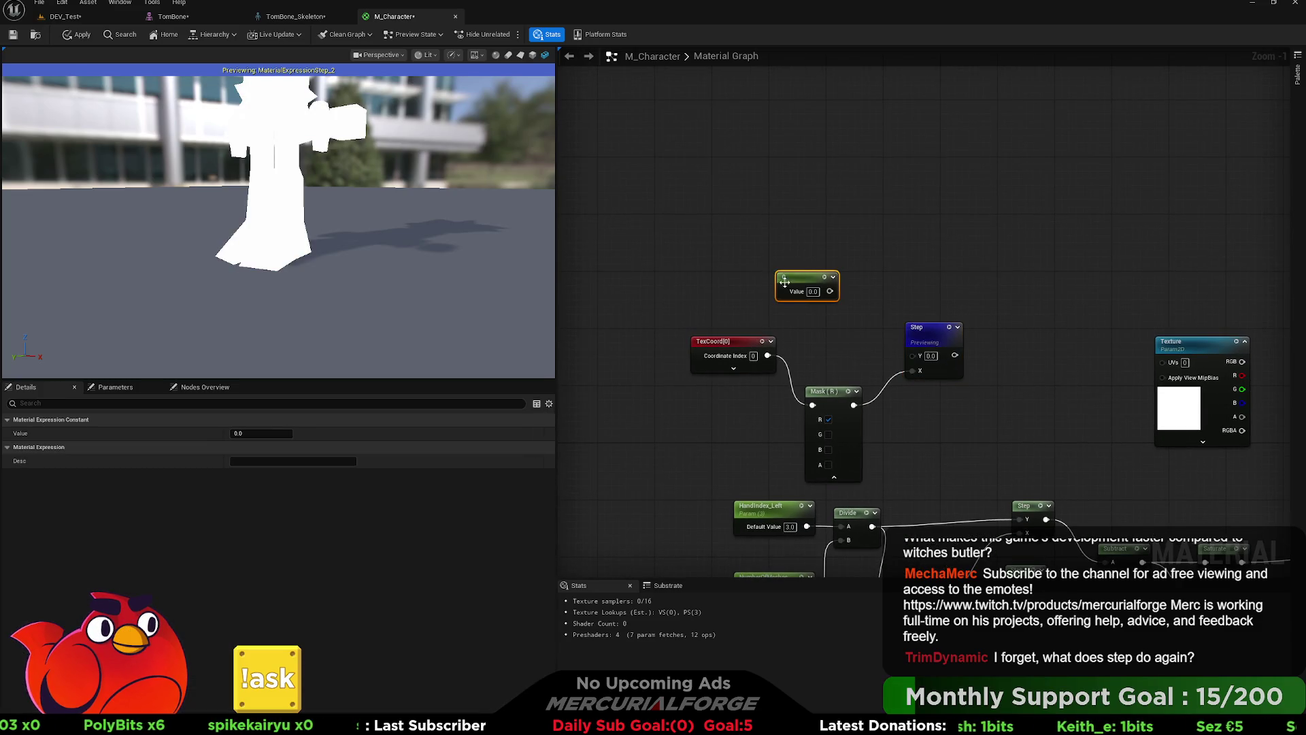
mouse_move(829, 291)
mouse_down()
mouse_move(912, 355)
mouse_move(929, 297)
mouse_up()
drag(824, 392, 825, 377)
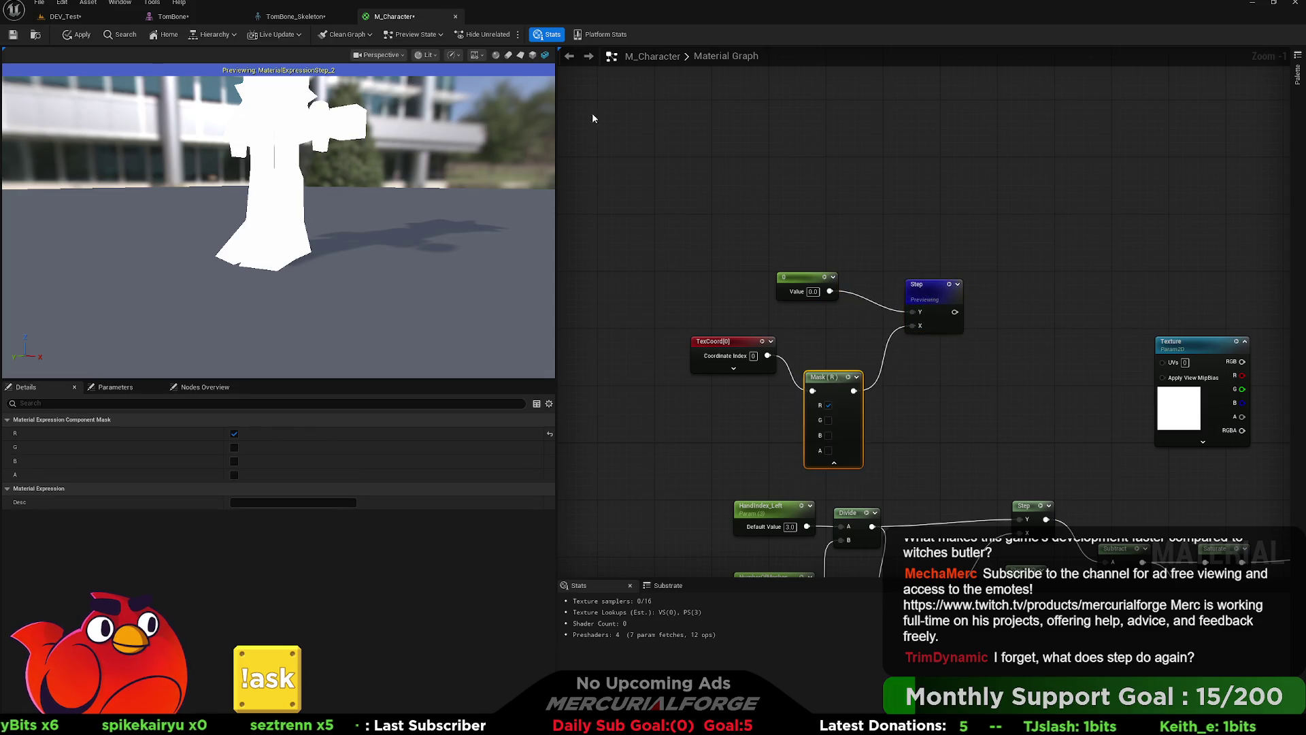
Step: Switch the preview mesh to a plane, orbit to face it, and select the Constant
click(521, 54)
scroll(488, 192, down, 2)
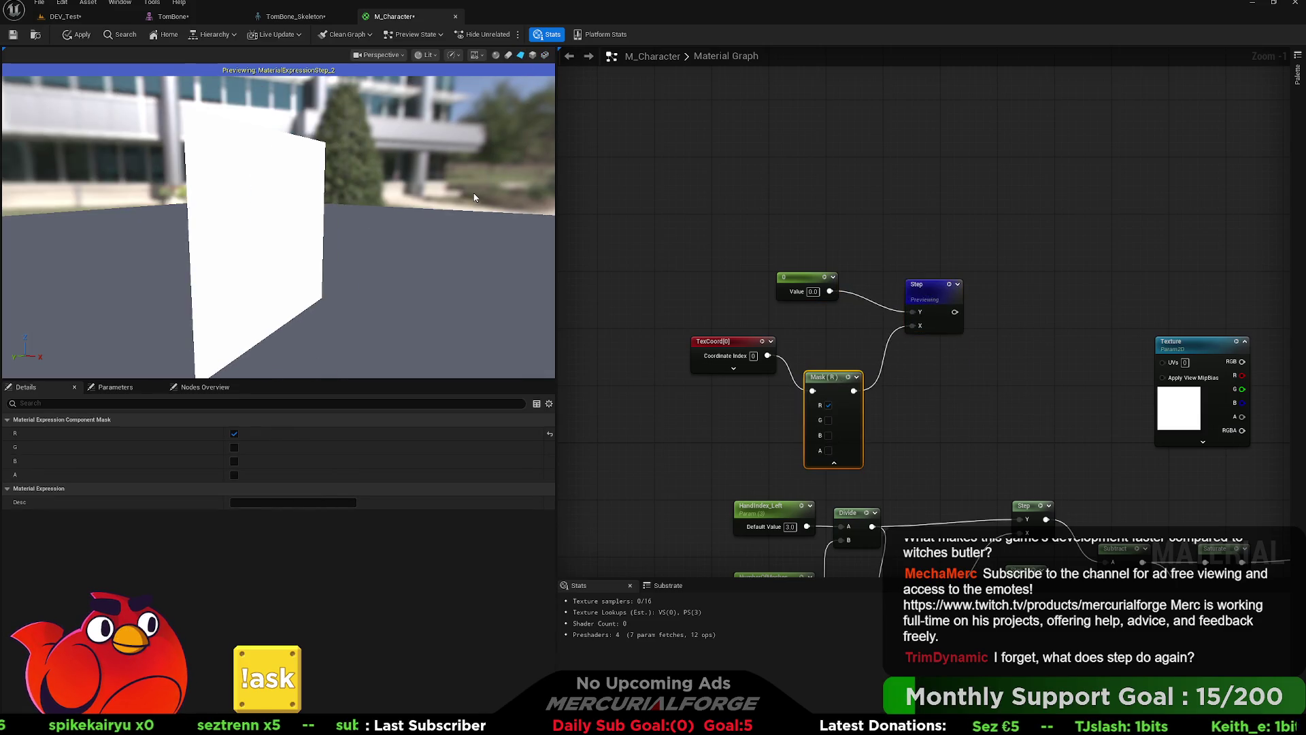
drag(476, 208, 457, 208)
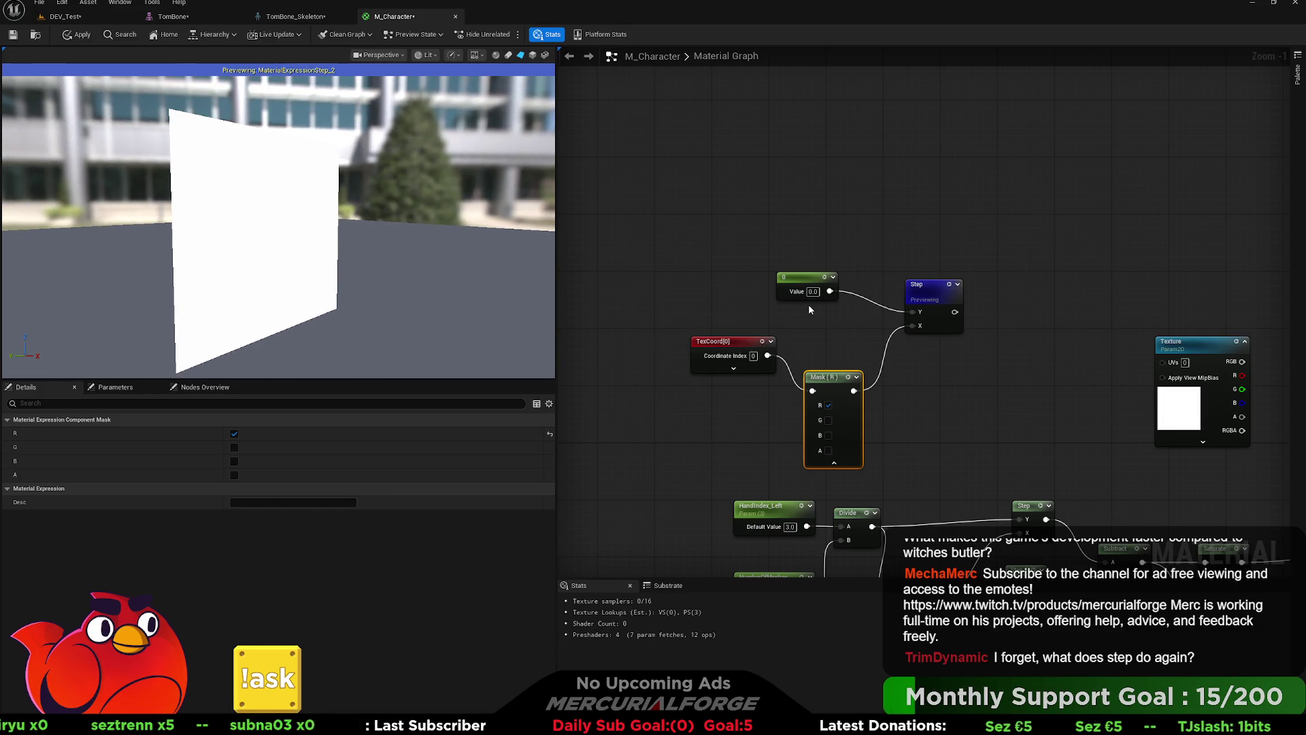
click(801, 284)
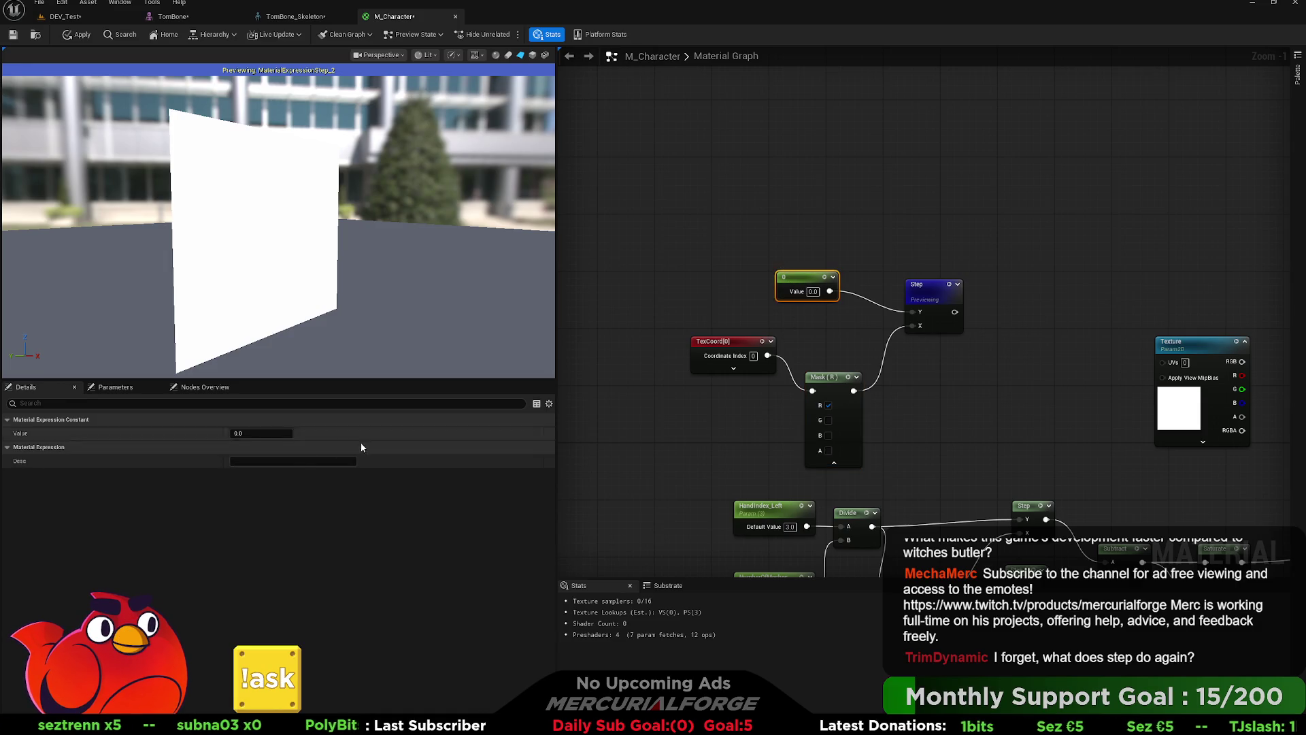
Step: Set the test Constant's value to 0.5
drag(238, 433, 263, 433)
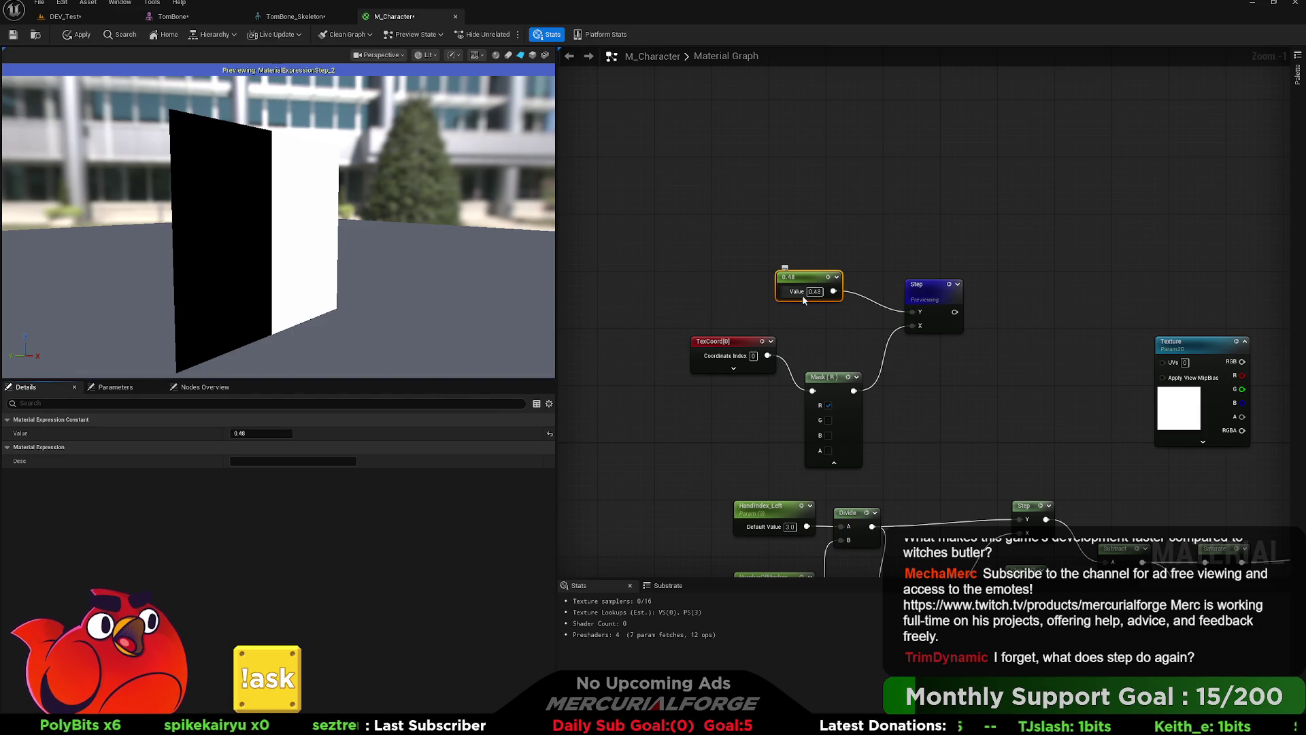
click(814, 292)
text(0.5)
key(Return)
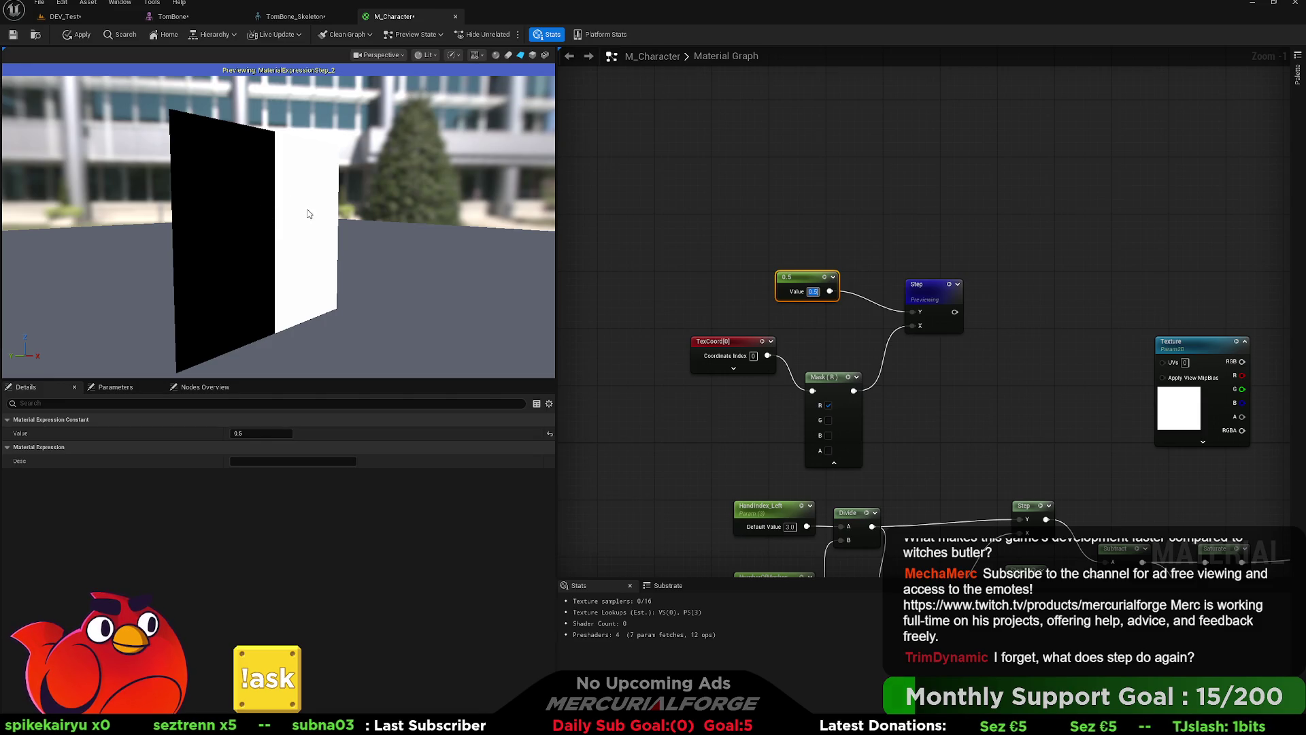
Step: Convert Mask (R) to a parameter, undo it, and preview the Mask (R) gradient
click(842, 386)
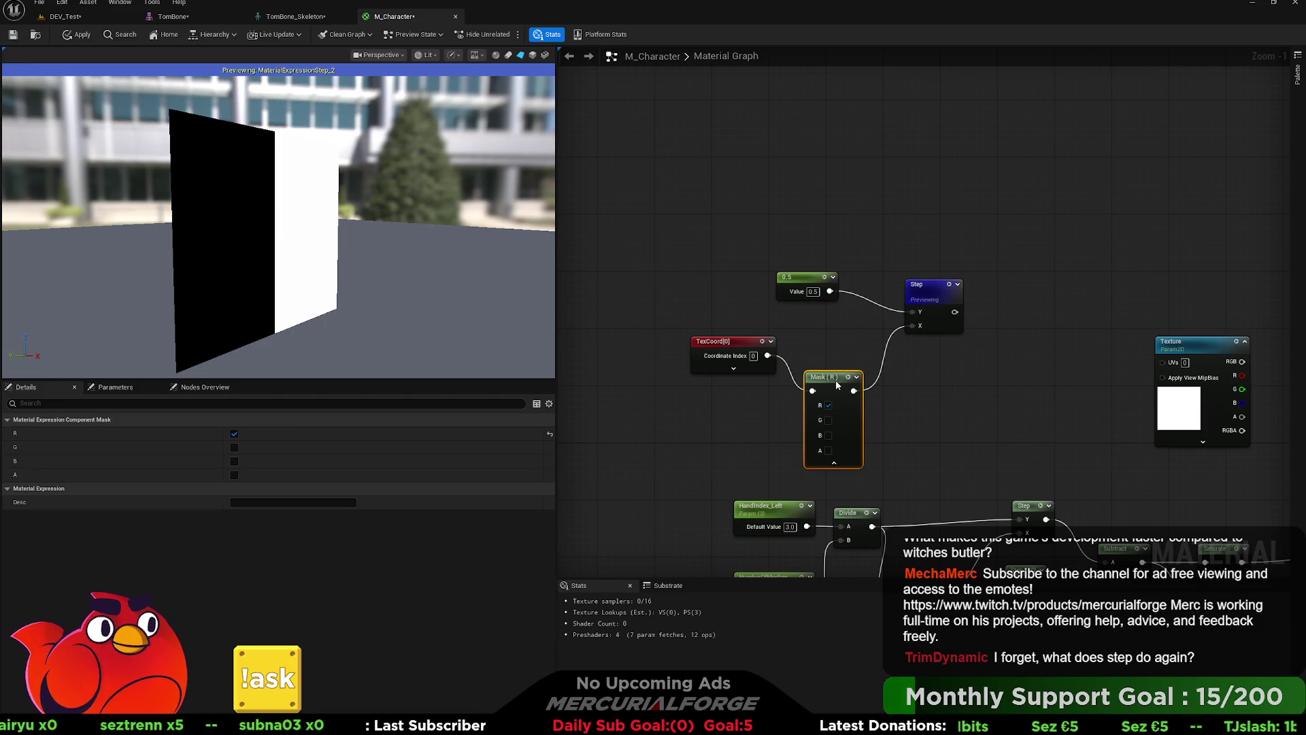
right_click(859, 414)
key(Return)
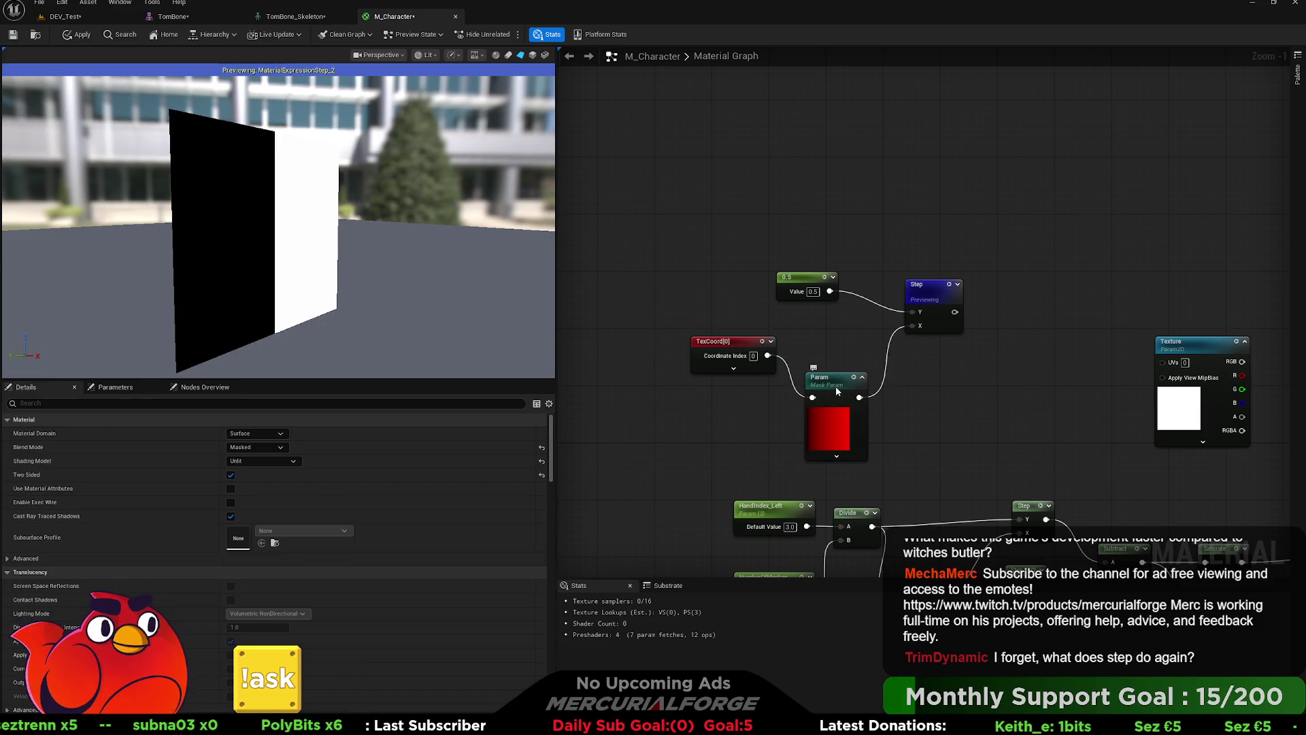
key(ctrl+z)
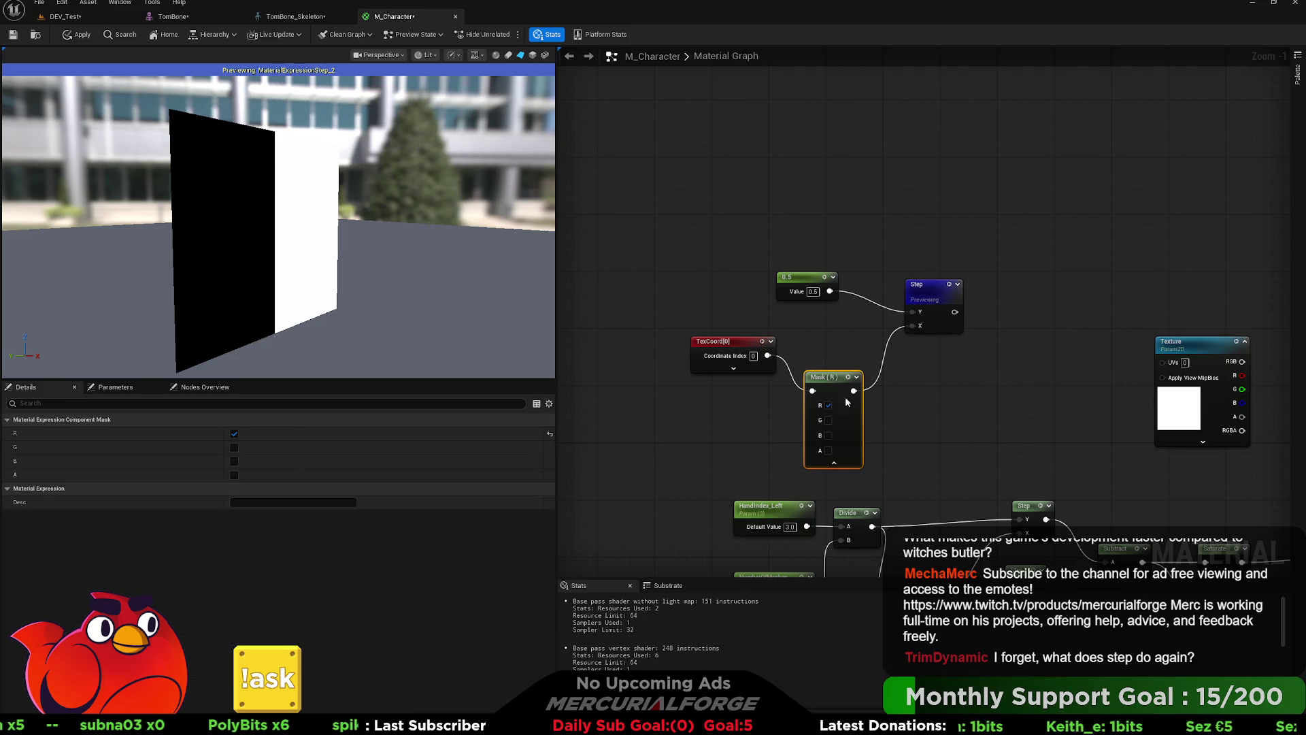
key(space)
mouse_move(292, 224)
mouse_down()
mouse_move(382, 221)
mouse_move(304, 221)
mouse_up()
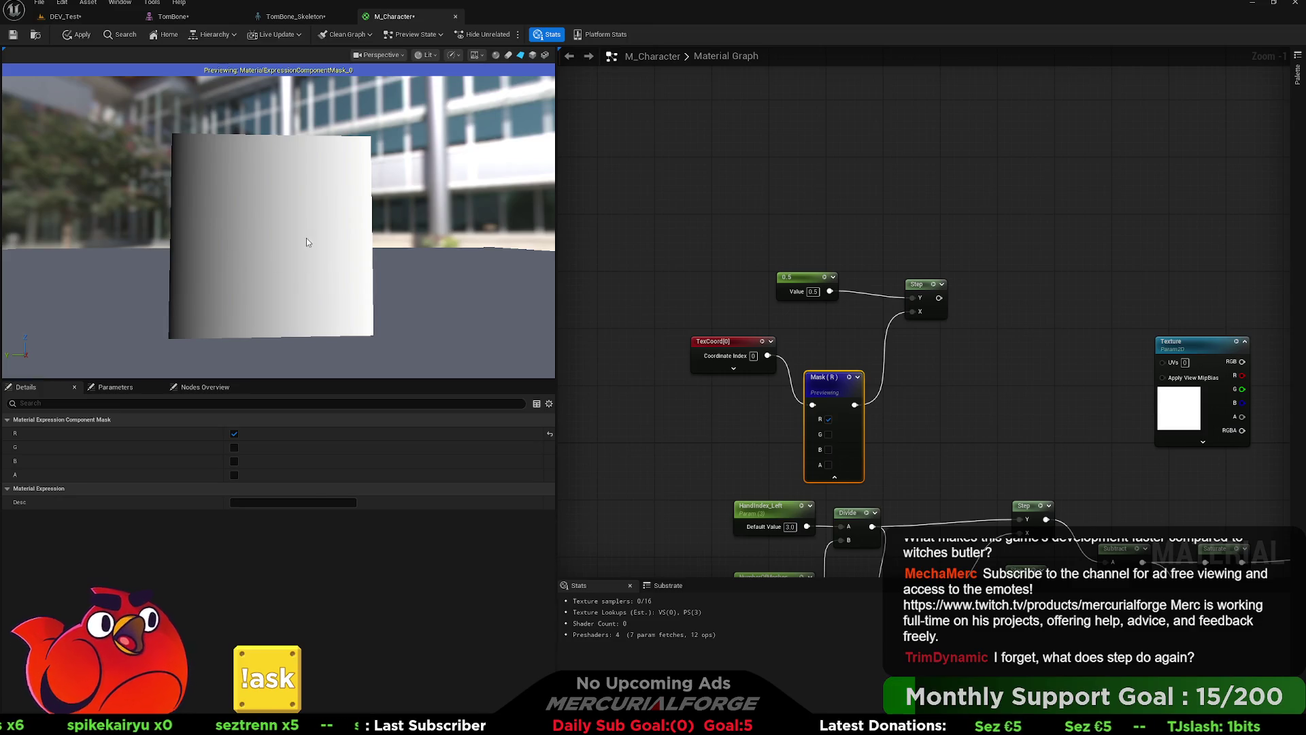
click(918, 284)
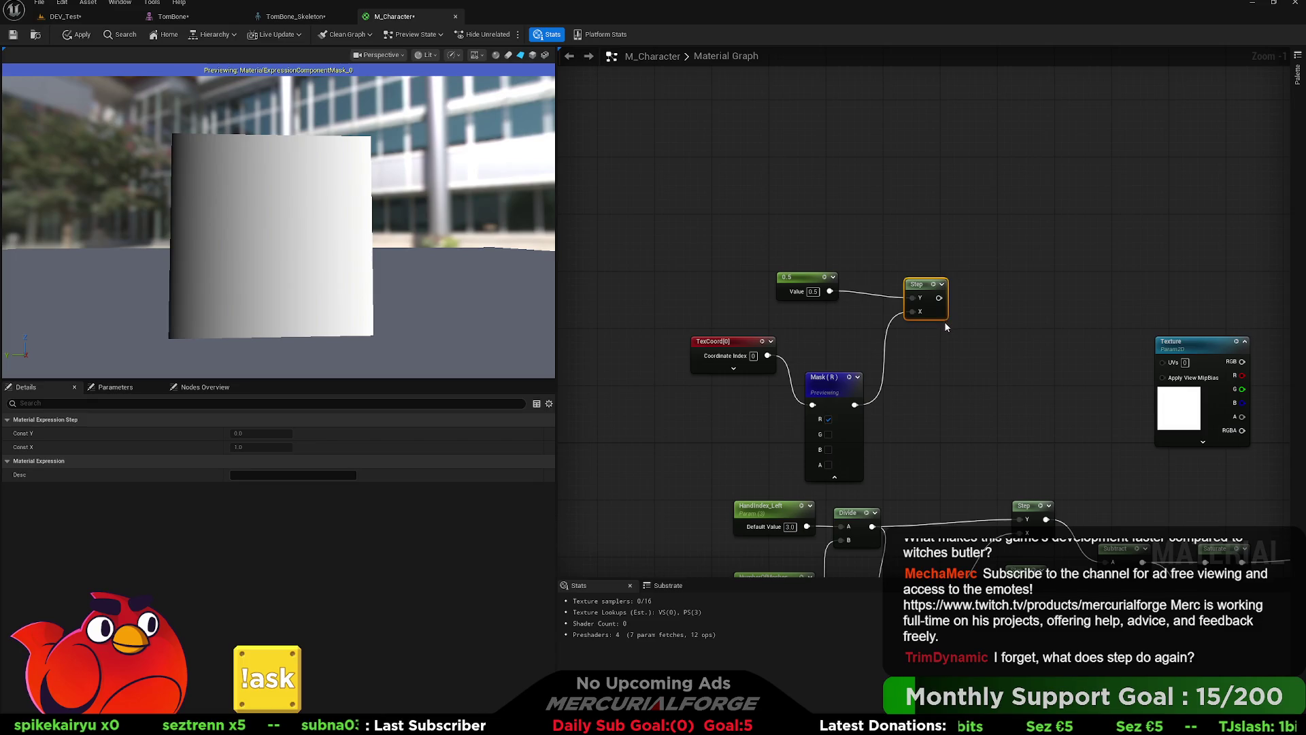
Step: Preview the Step output with the Constant at 0.1, then at 0.9
click(842, 375)
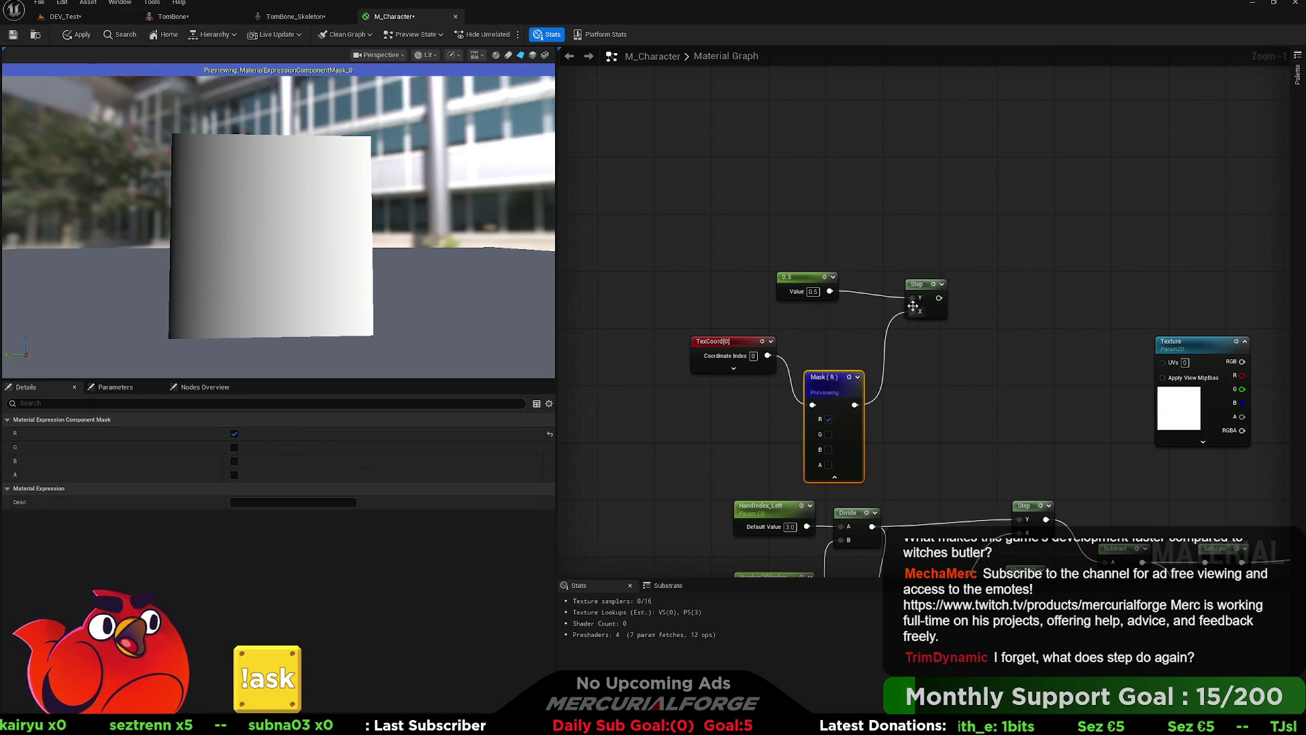
click(920, 292)
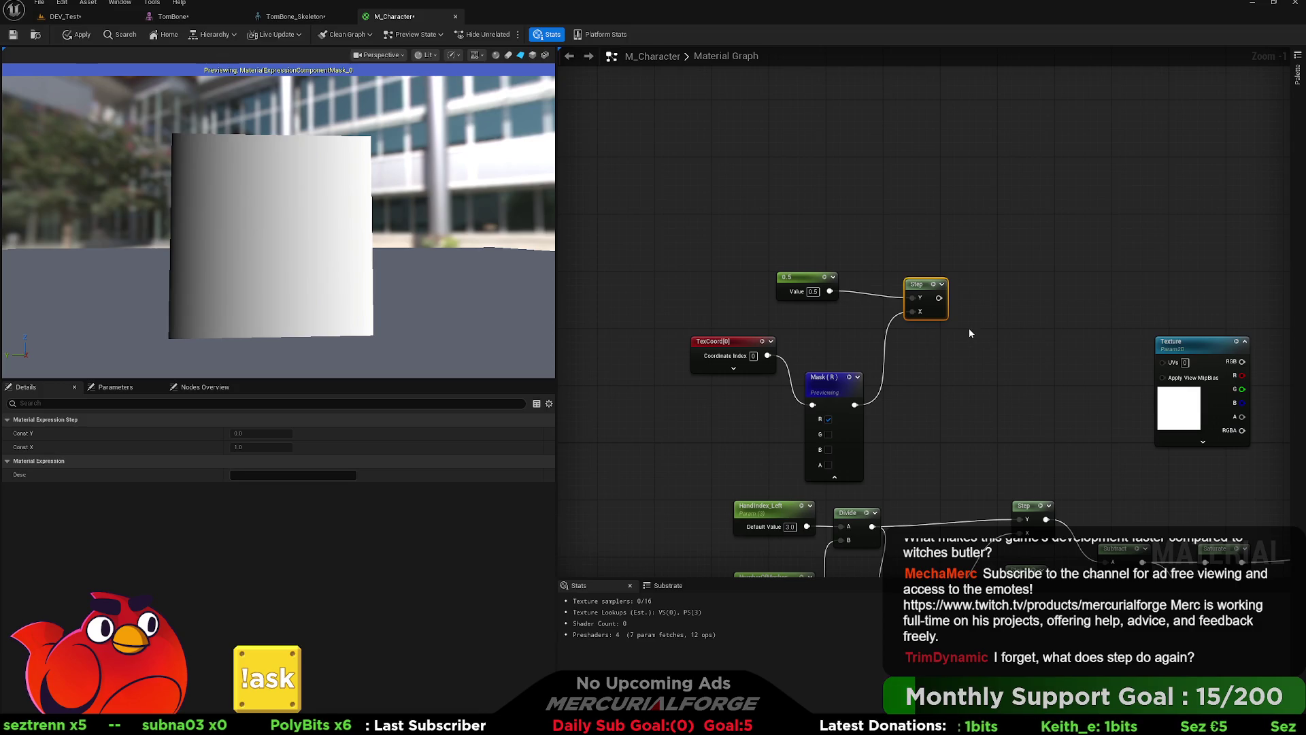
key(space)
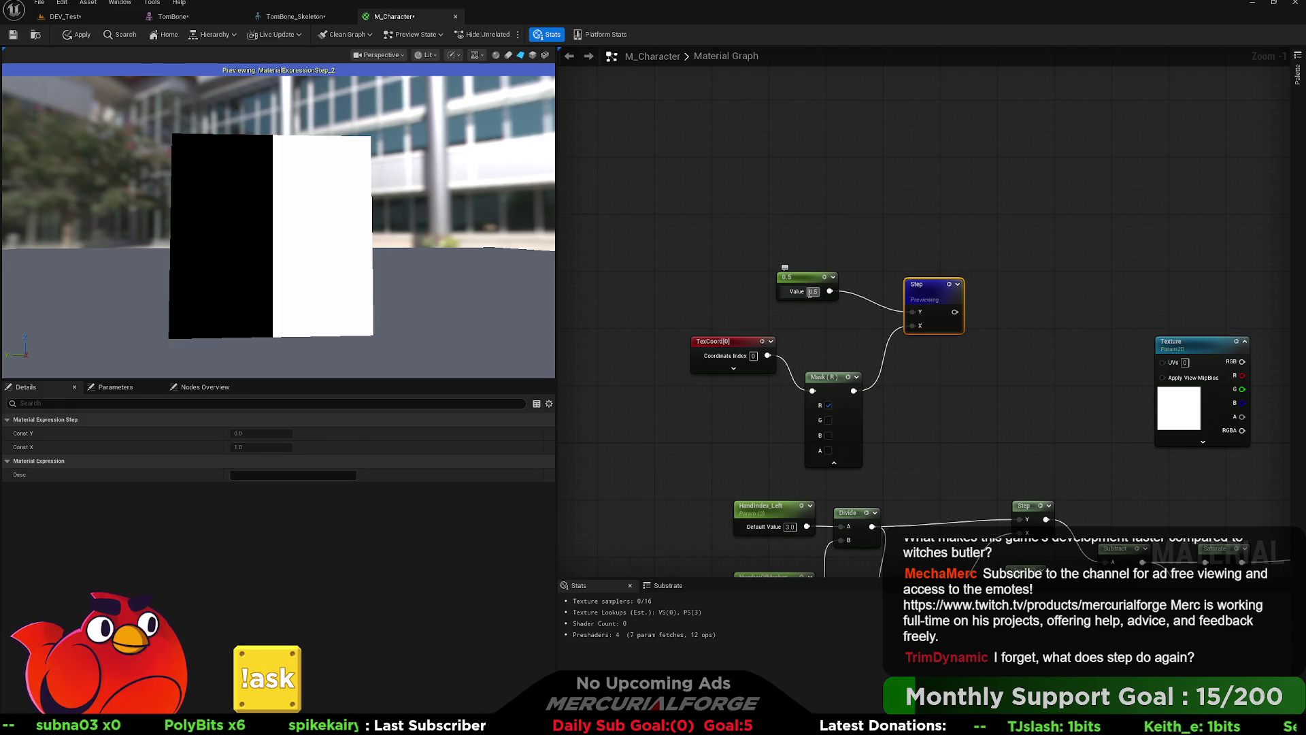
drag(811, 293, 838, 307)
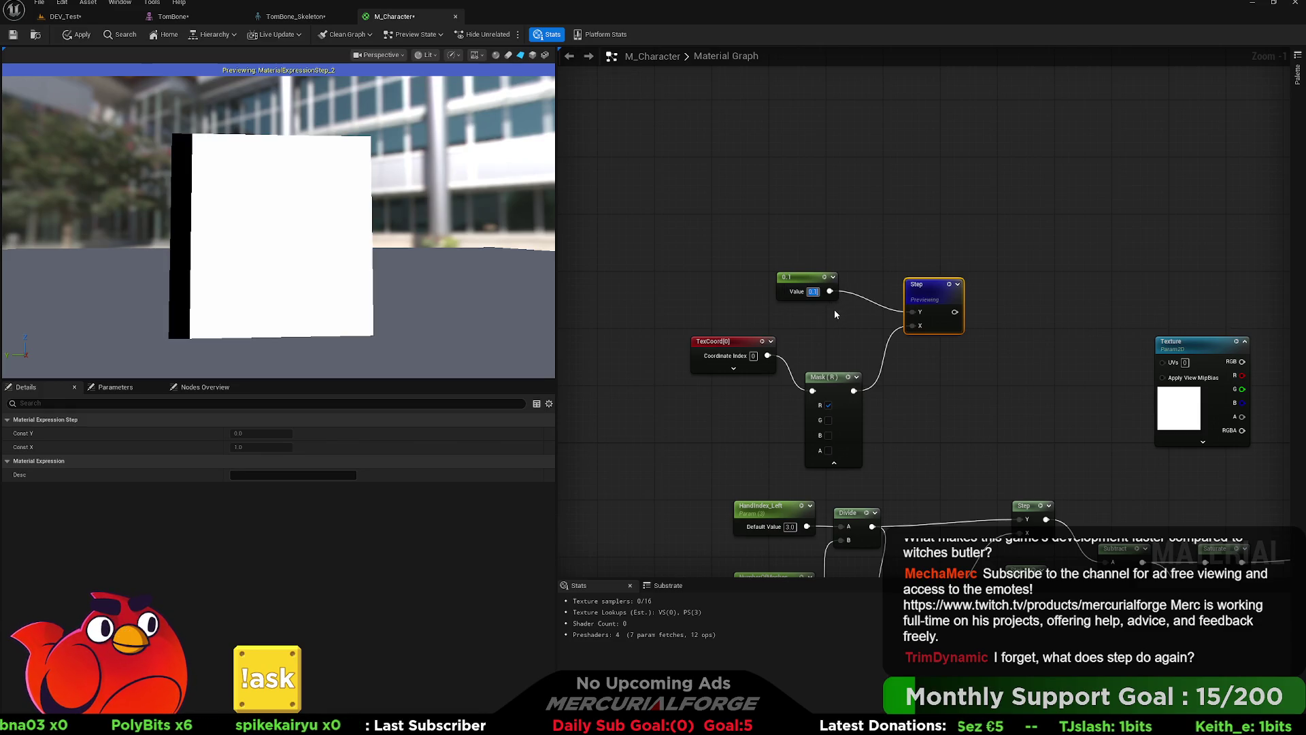
text(0.9)
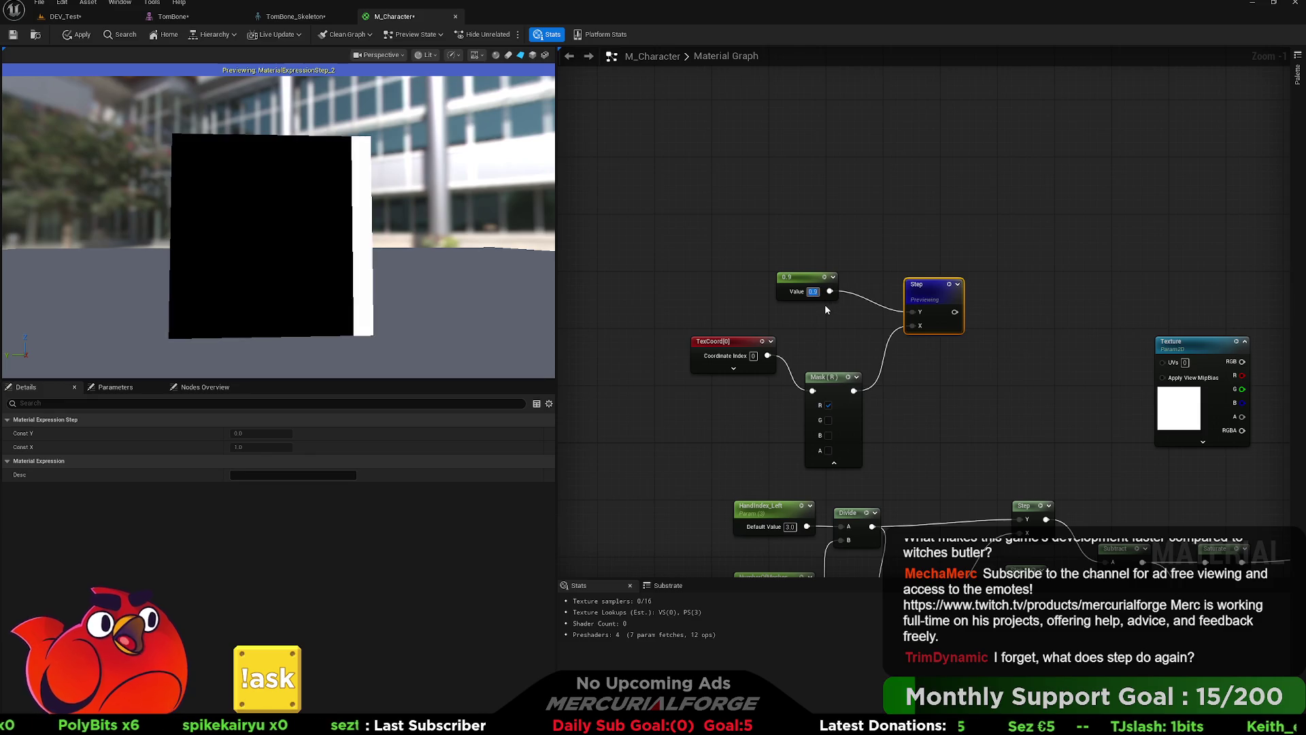
click(829, 334)
Step: Delete the Constant, TexCoord, Mask and Step test nodes and return to the hand-mask graph
mouse_move(829, 330)
mouse_down()
mouse_move(840, 189)
mouse_move(666, 73)
mouse_up()
key(Delete)
mouse_move(936, 264)
mouse_down()
mouse_move(898, 179)
mouse_move(836, 150)
mouse_move(830, 186)
mouse_up()
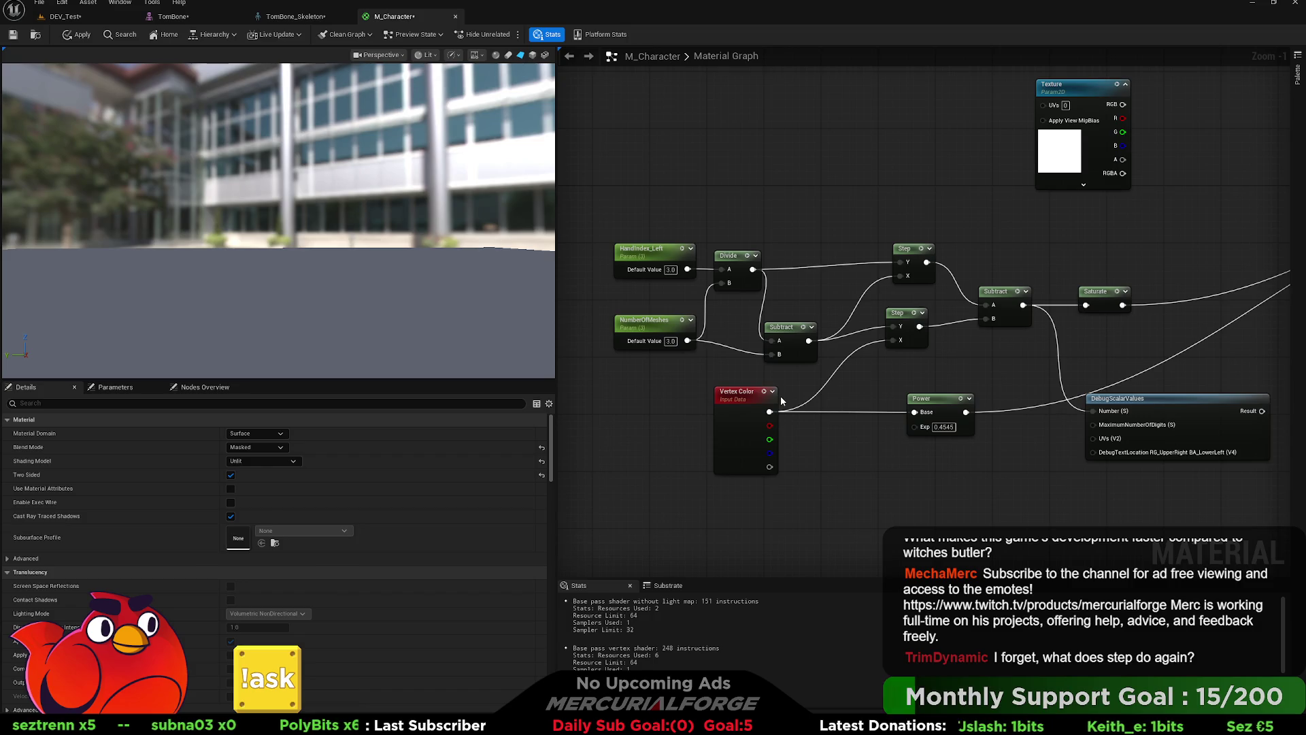
click(753, 397)
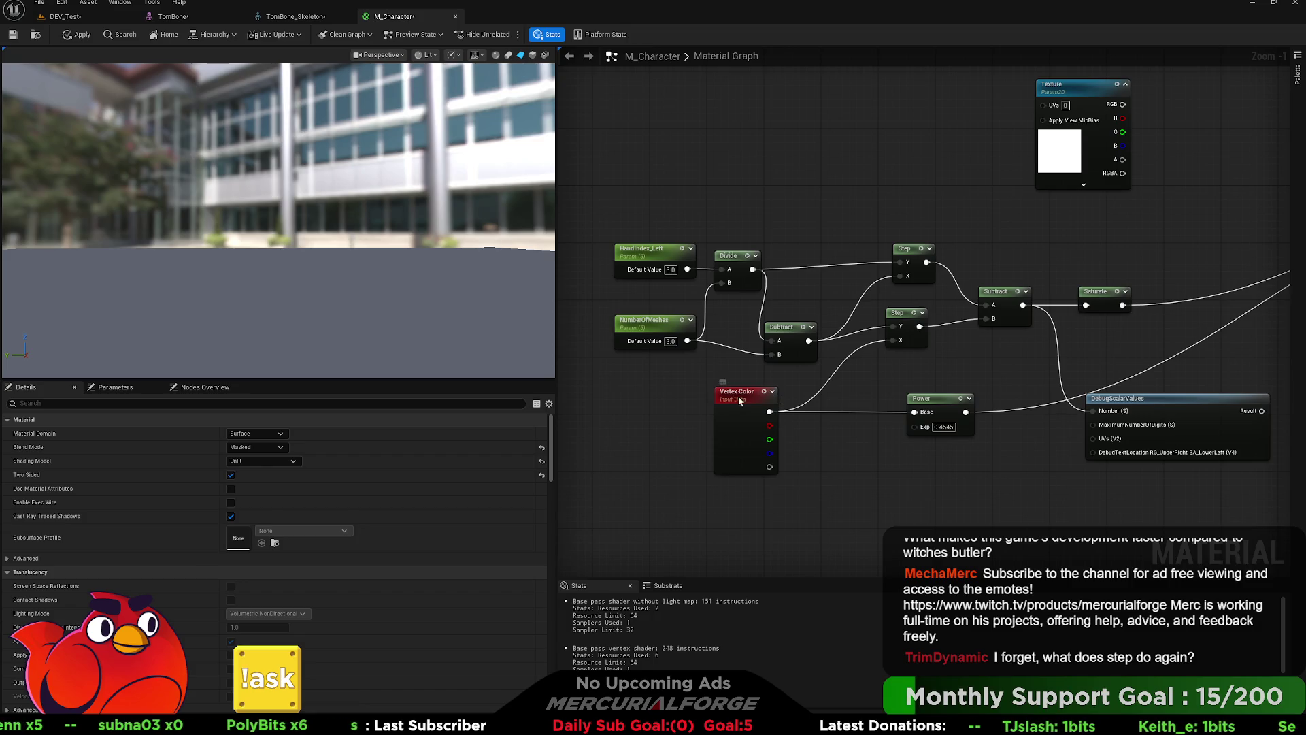
Step: Duplicate the Vertex Color node with Ctrl+D and place the copy beside Mask
click(856, 374)
mouse_move(856, 374)
mouse_down()
mouse_move(847, 266)
mouse_move(846, 304)
mouse_move(877, 267)
mouse_up()
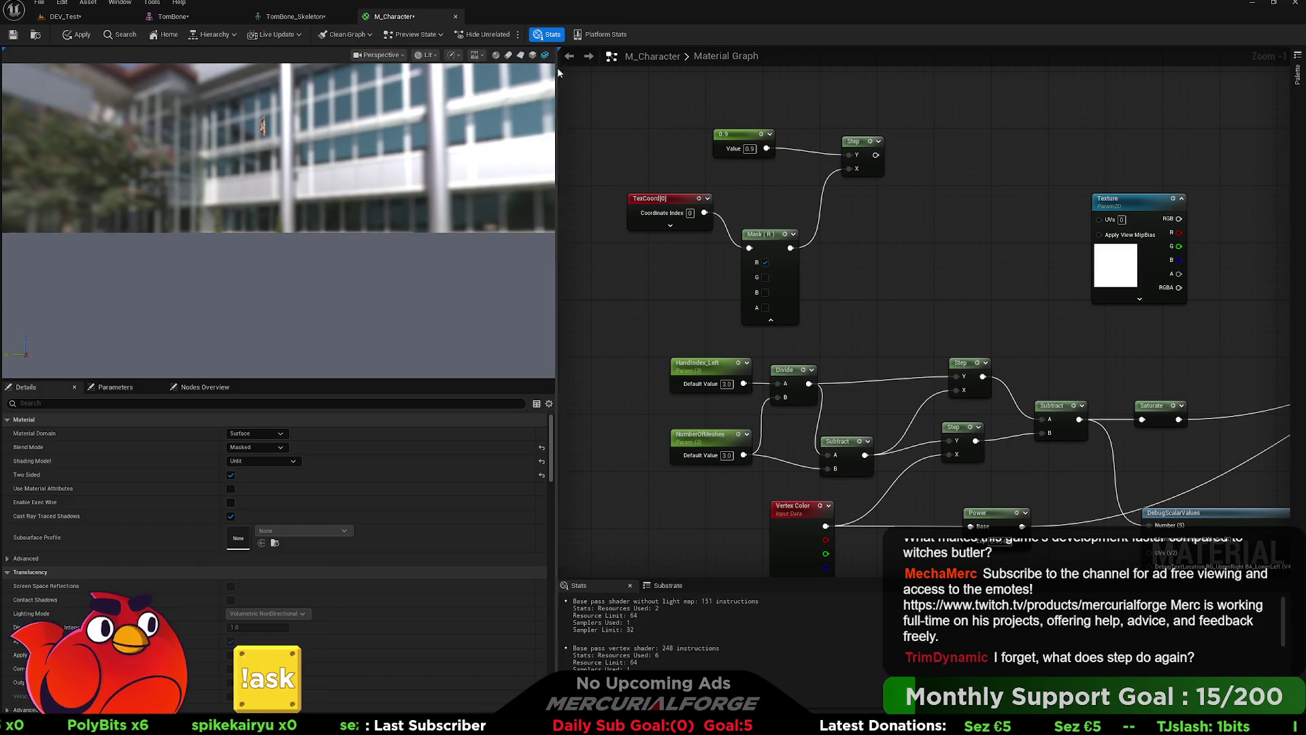
click(800, 511)
key(ctrl+d)
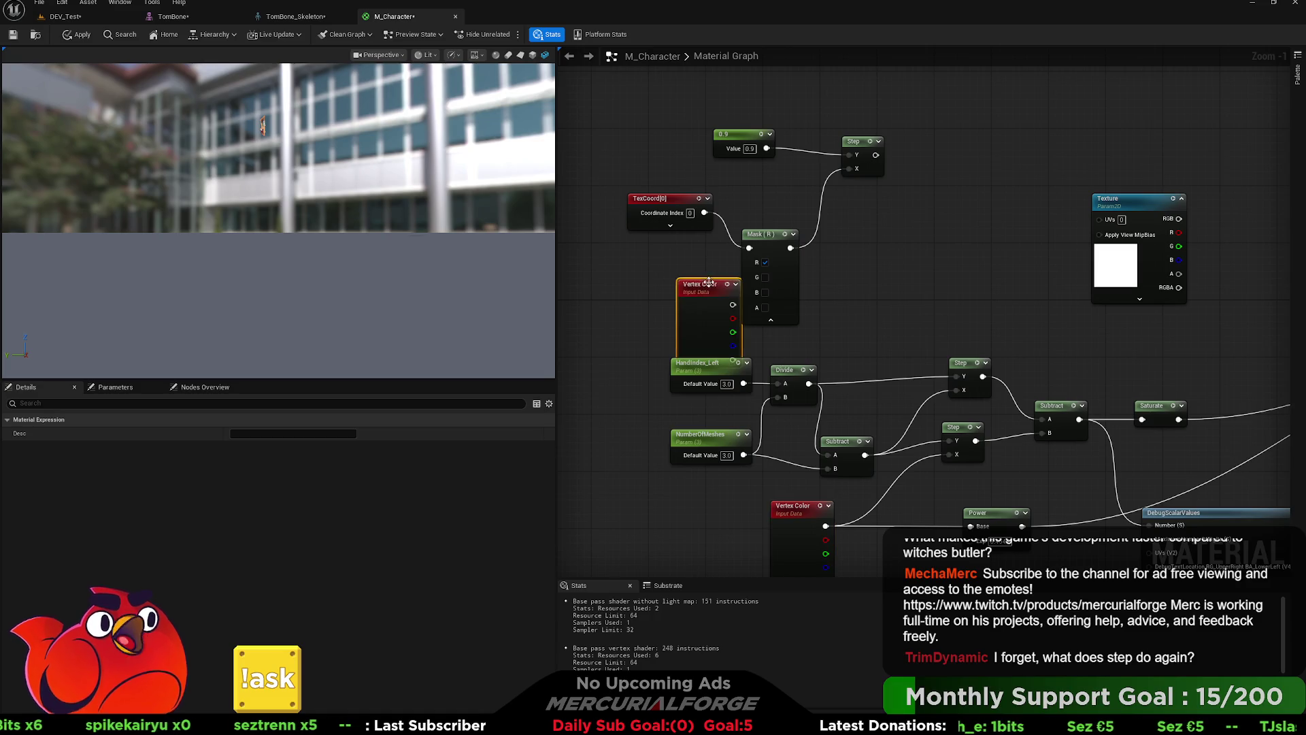
drag(686, 284, 642, 257)
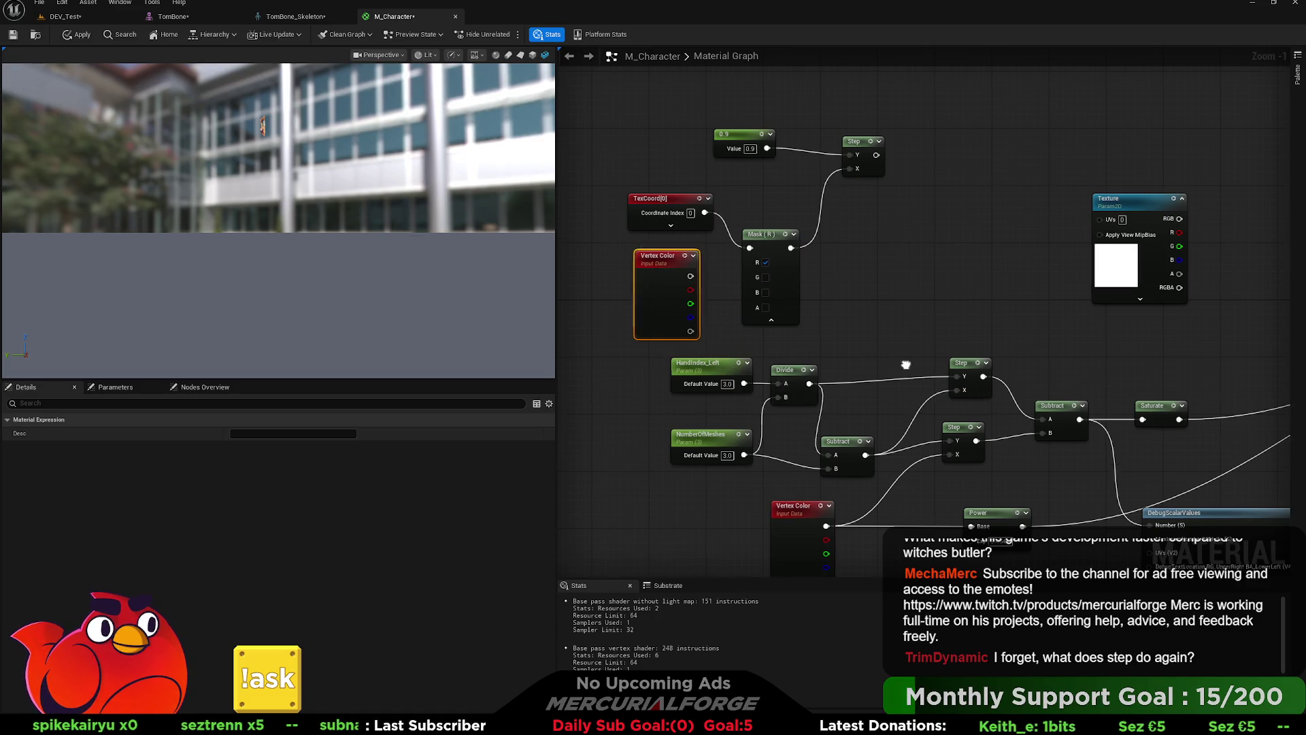
Step: Wire Subtract into the lower Step's X and vertex red into its Y
mouse_move(785, 444)
mouse_down()
mouse_move(927, 378)
mouse_move(911, 359)
mouse_up()
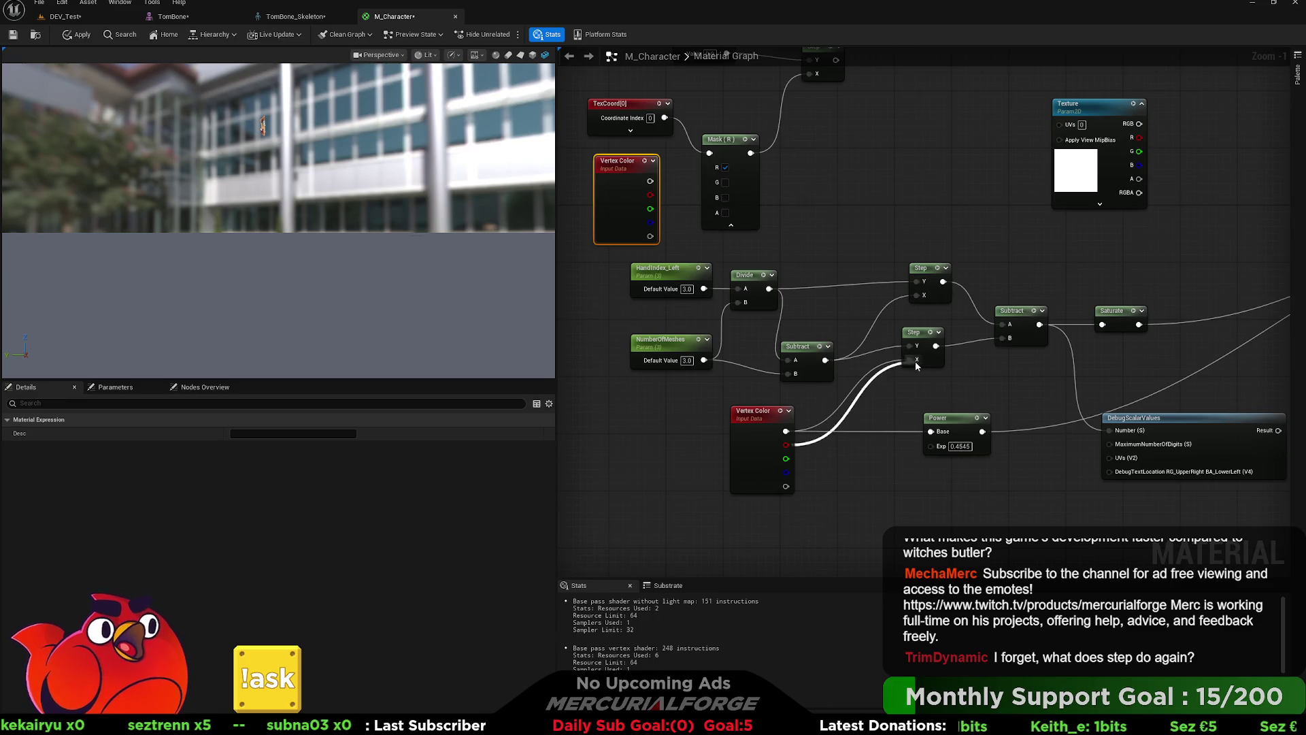
mouse_move(801, 452)
mouse_down()
mouse_move(714, 436)
mouse_move(802, 463)
mouse_up()
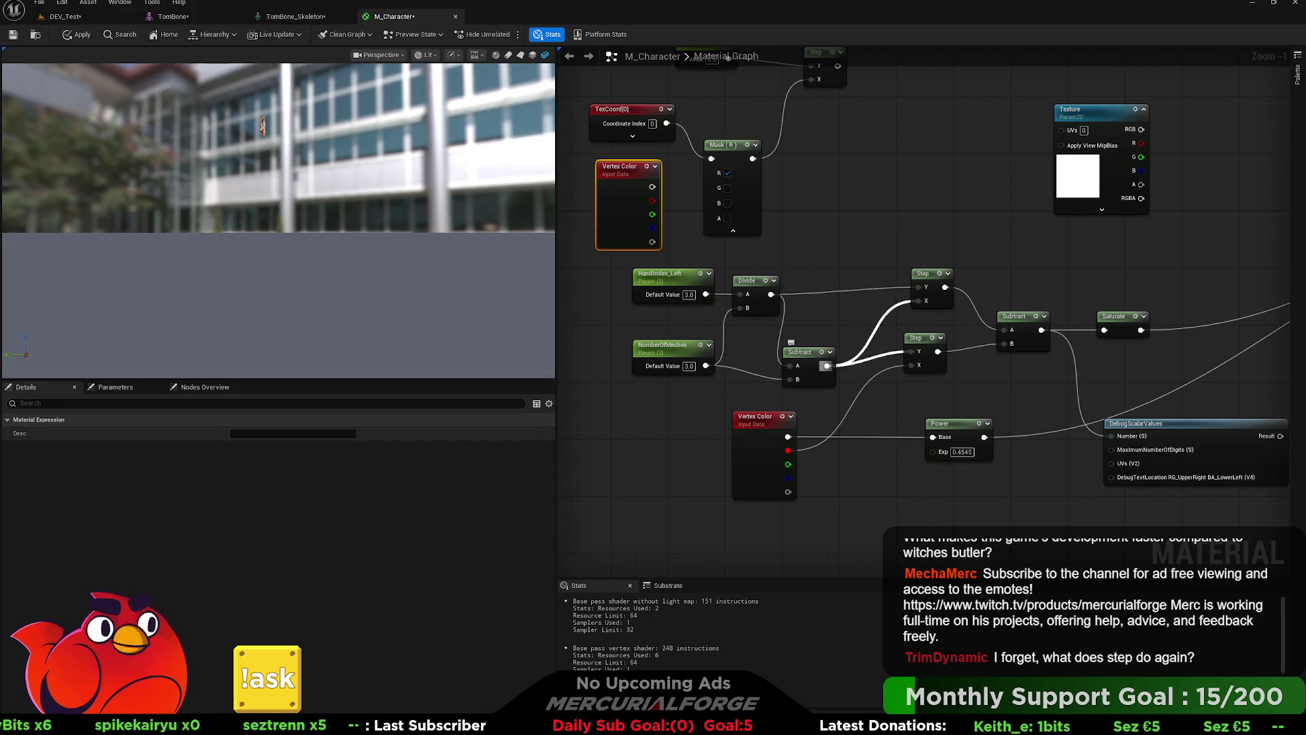
drag(826, 365, 911, 366)
drag(787, 451, 912, 352)
Step: Connect vertex red to the upper Step's Y and move the preview closer to the hands
mouse_move(786, 451)
mouse_down()
mouse_move(929, 292)
mouse_move(770, 294)
mouse_up()
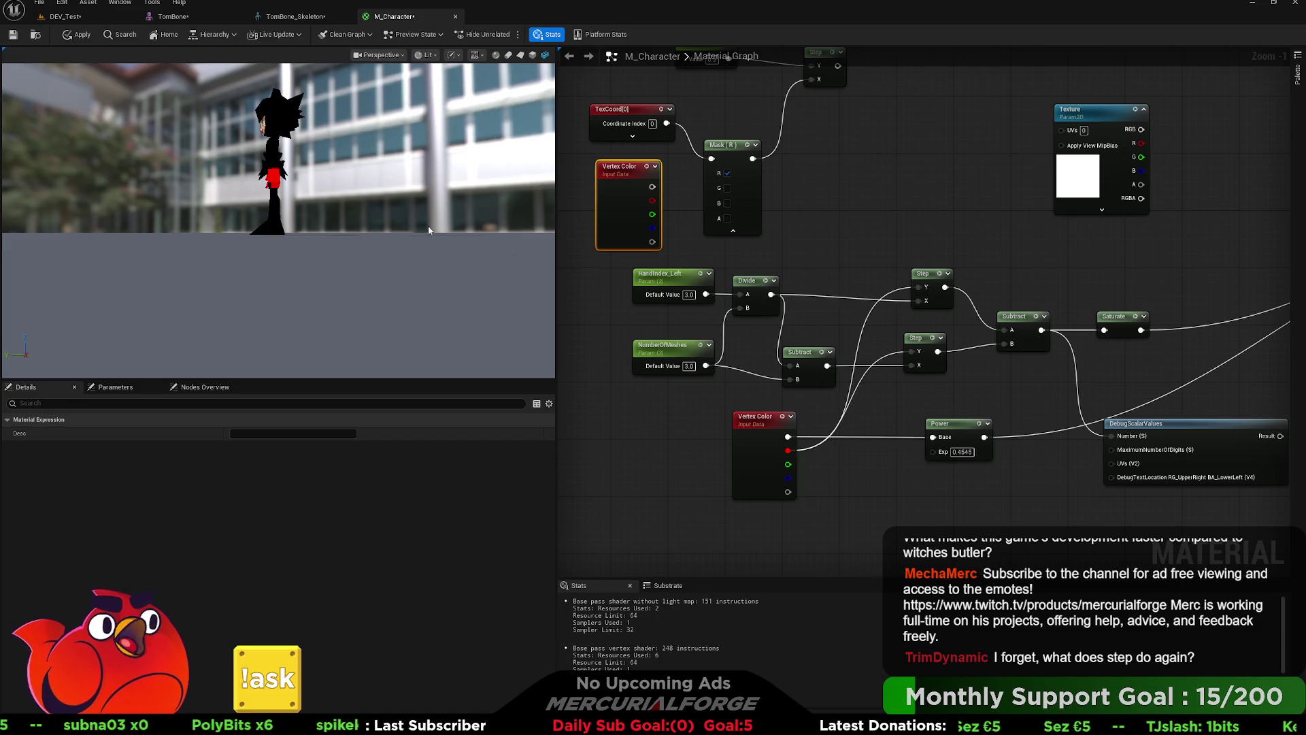
drag(510, 239, 462, 232)
drag(353, 185, 353, 185)
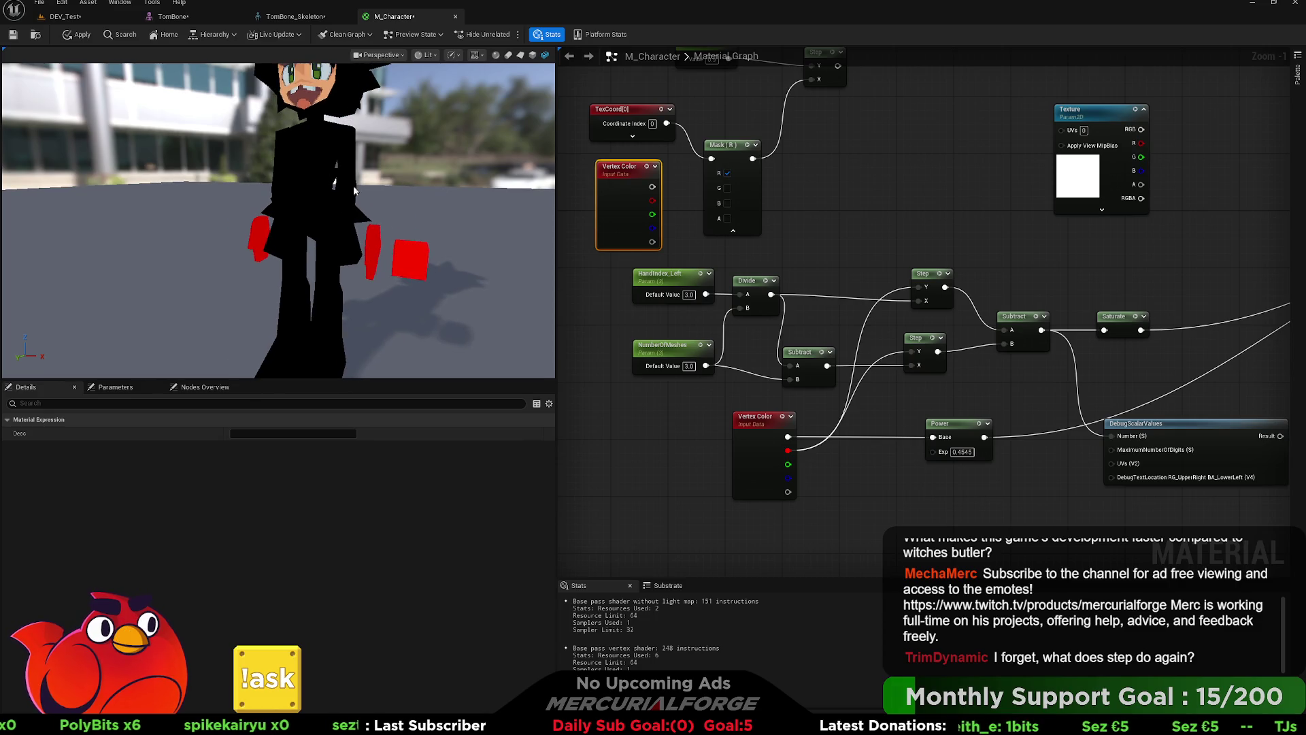
Step: Try HandIndex_Left default values 0, 2 and 3
click(689, 294)
text(0)
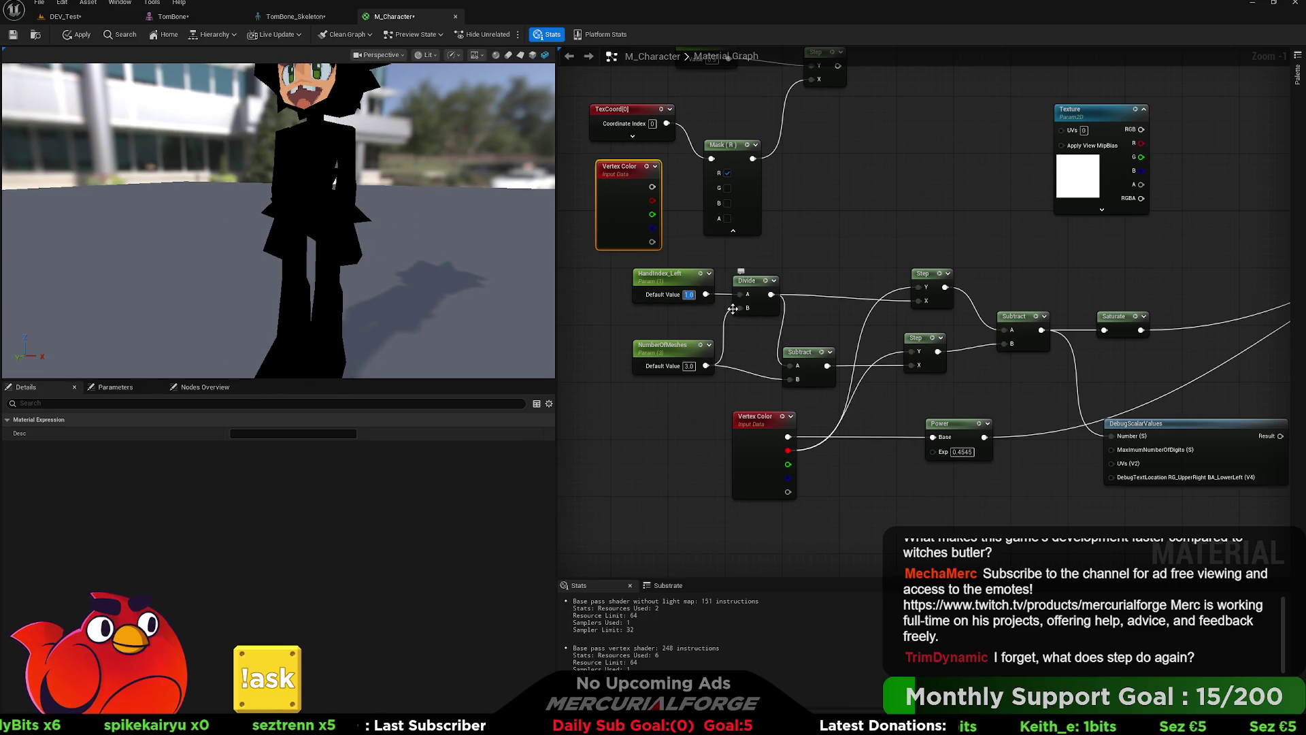
key(Return)
text(2)
key(Return)
text(3)
key(Return)
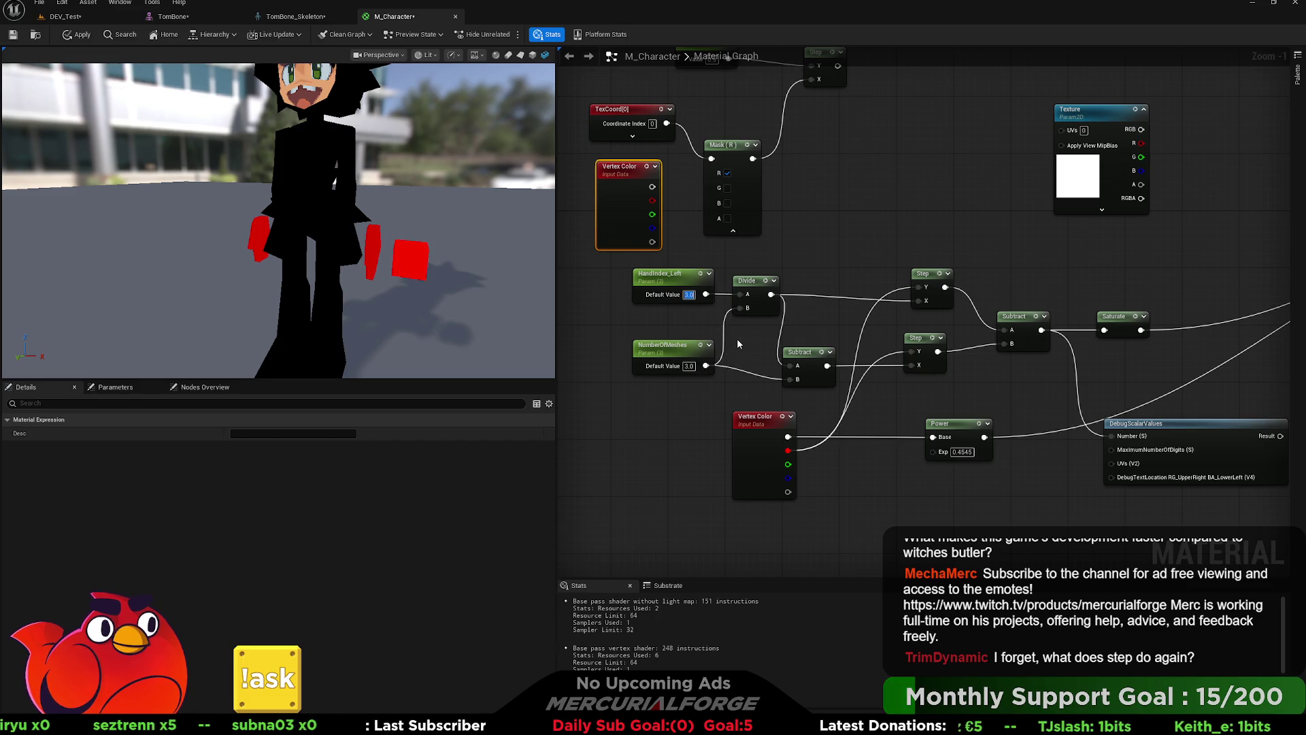
drag(749, 340, 685, 324)
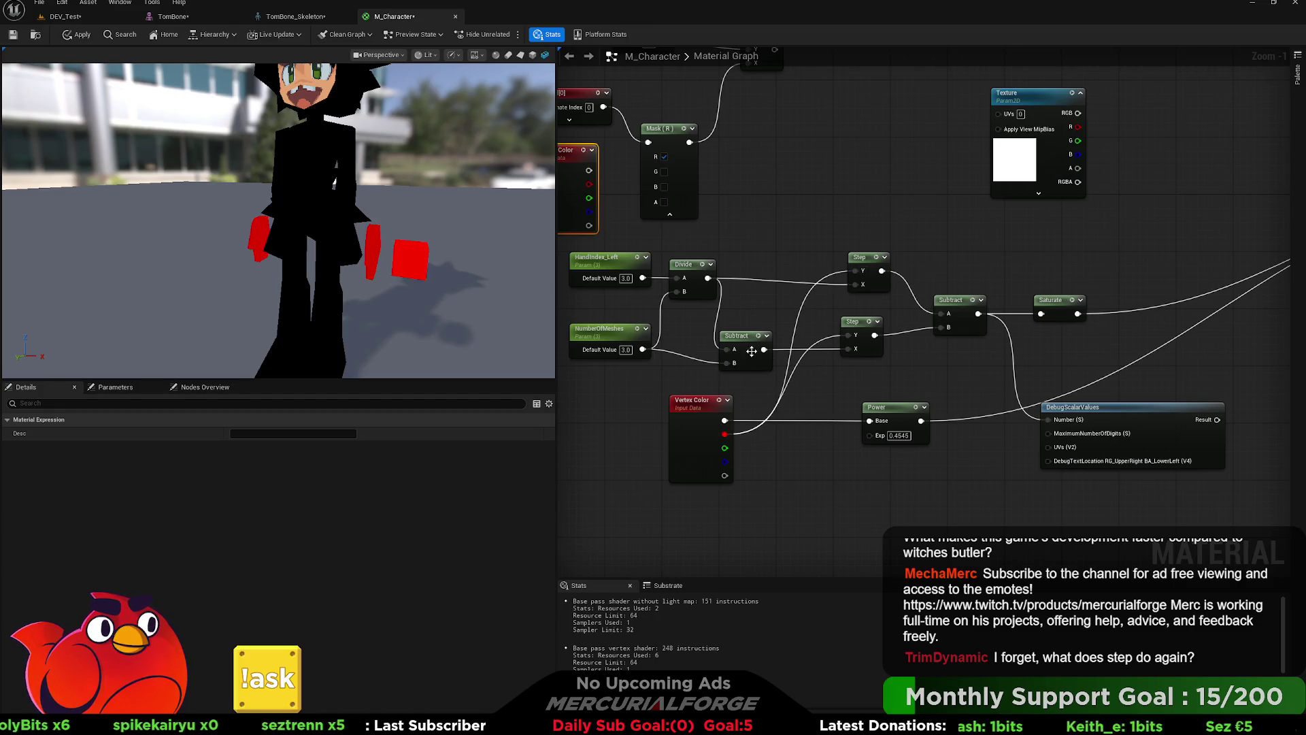
Step: Align the Subtract, Step, Saturate and Power nodes in the graph
drag(739, 341, 746, 326)
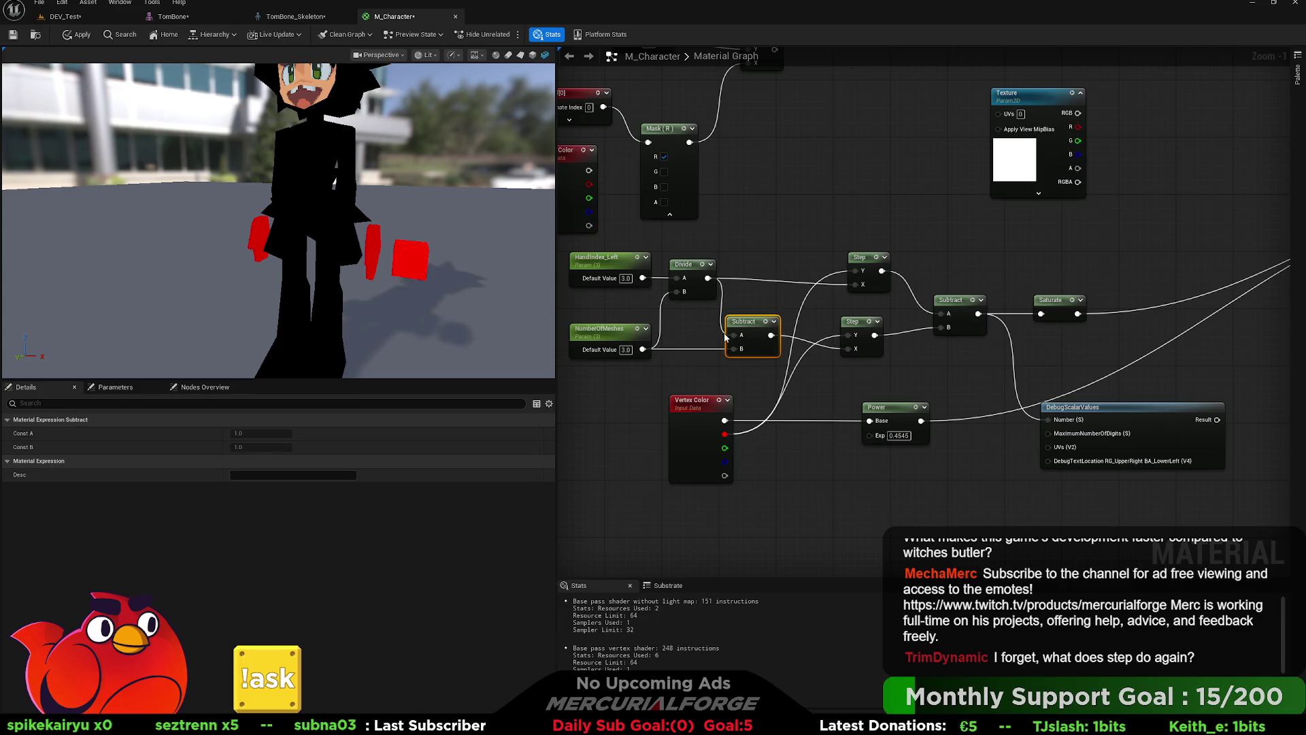
drag(856, 333, 862, 325)
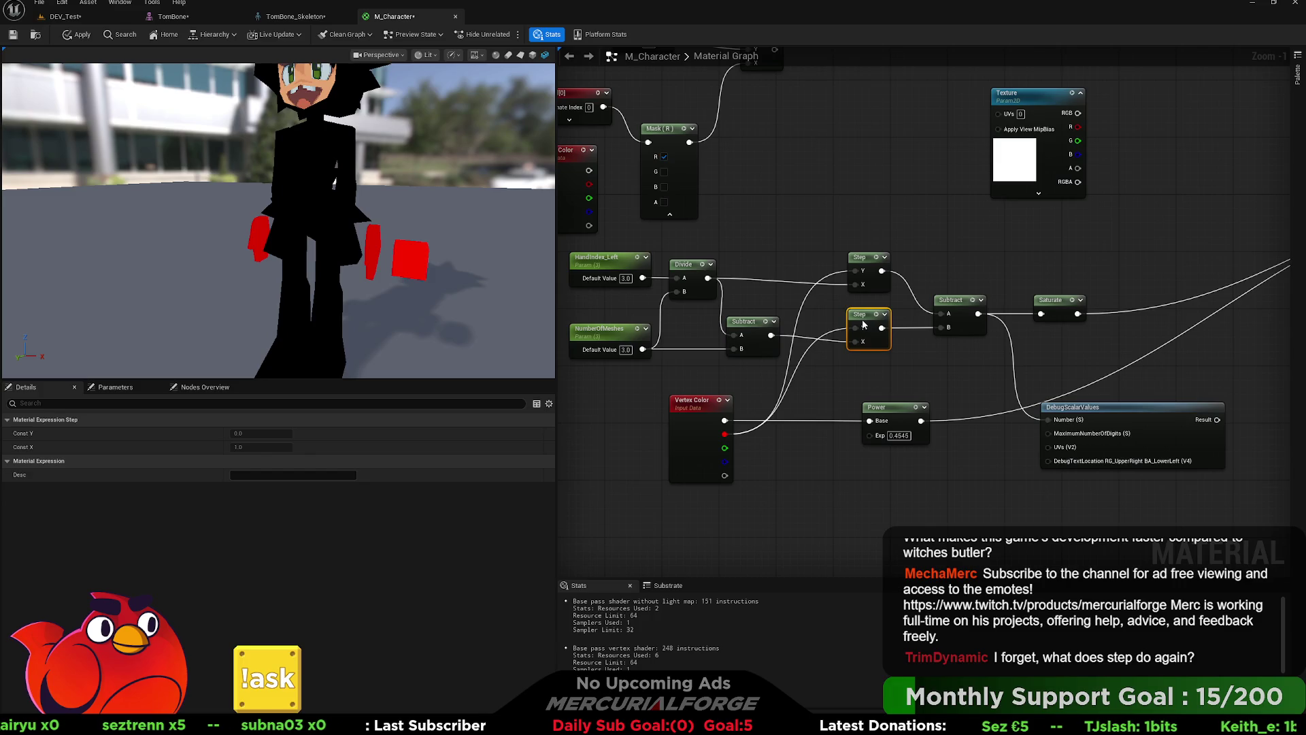
drag(958, 304, 940, 286)
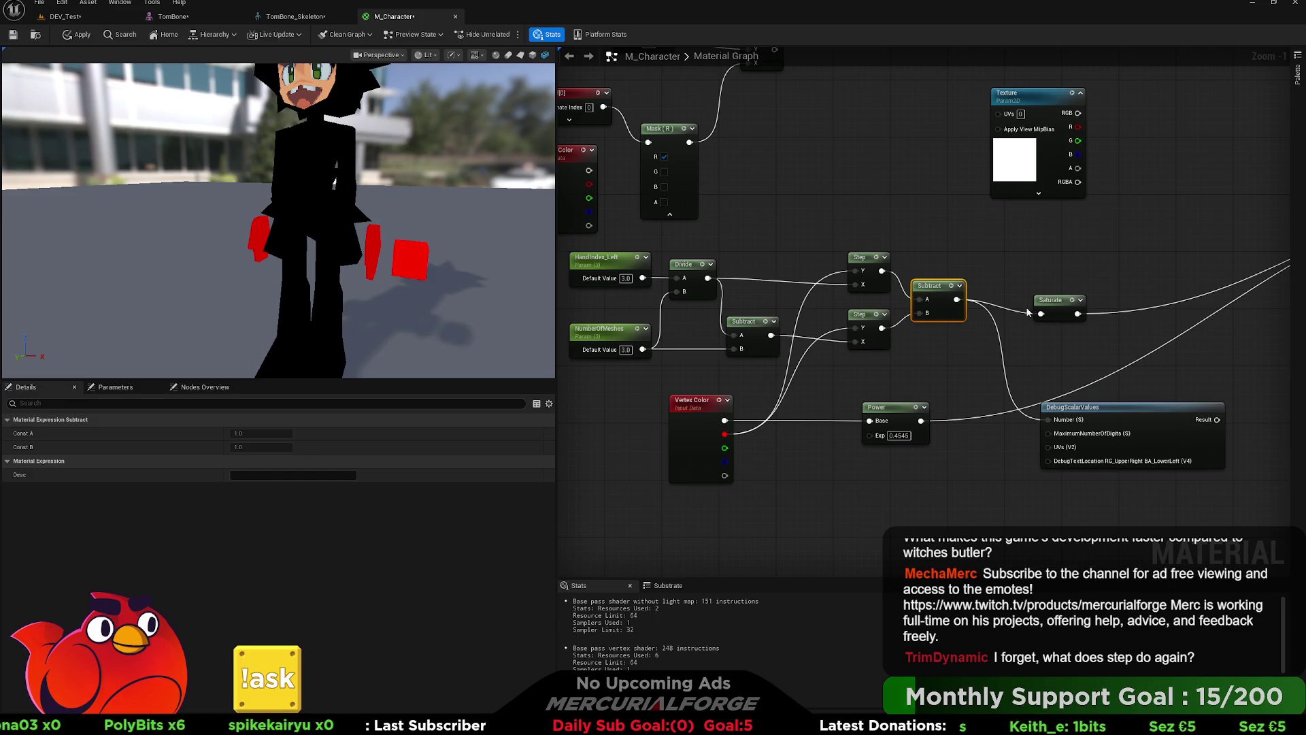
drag(1053, 301, 1024, 285)
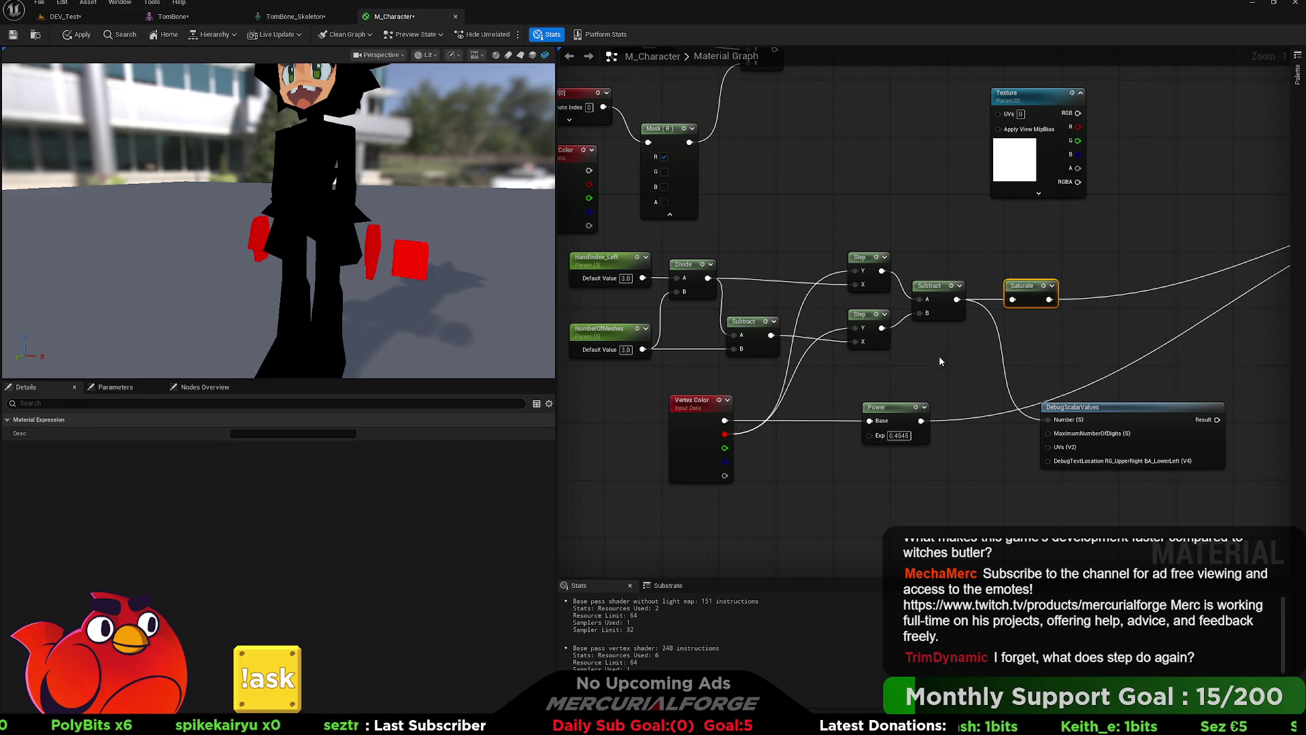
mouse_move(912, 417)
mouse_down()
mouse_move(847, 423)
mouse_move(853, 341)
mouse_up()
Step: Wire Vertex Color directly into the upper Step's X and delete the Power node
drag(856, 420, 855, 272)
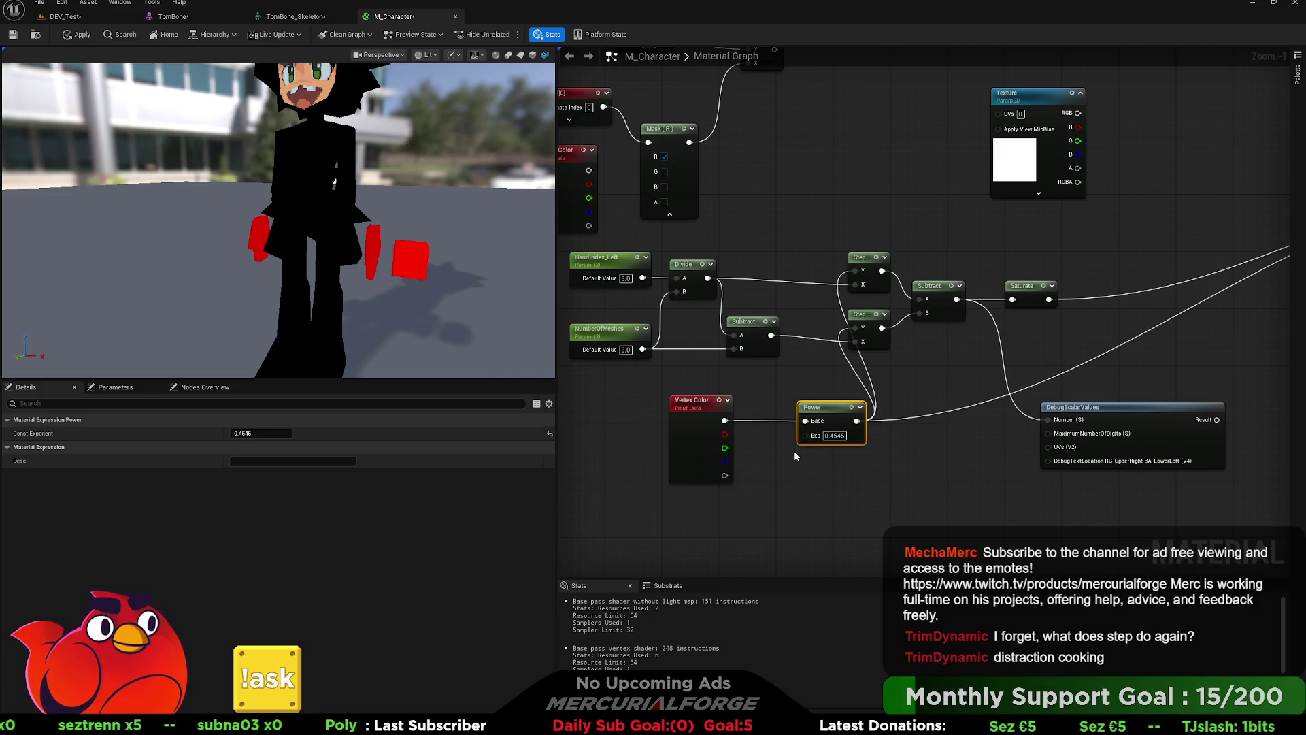
drag(725, 420, 859, 342)
key(ctrl+z)
drag(725, 421, 865, 282)
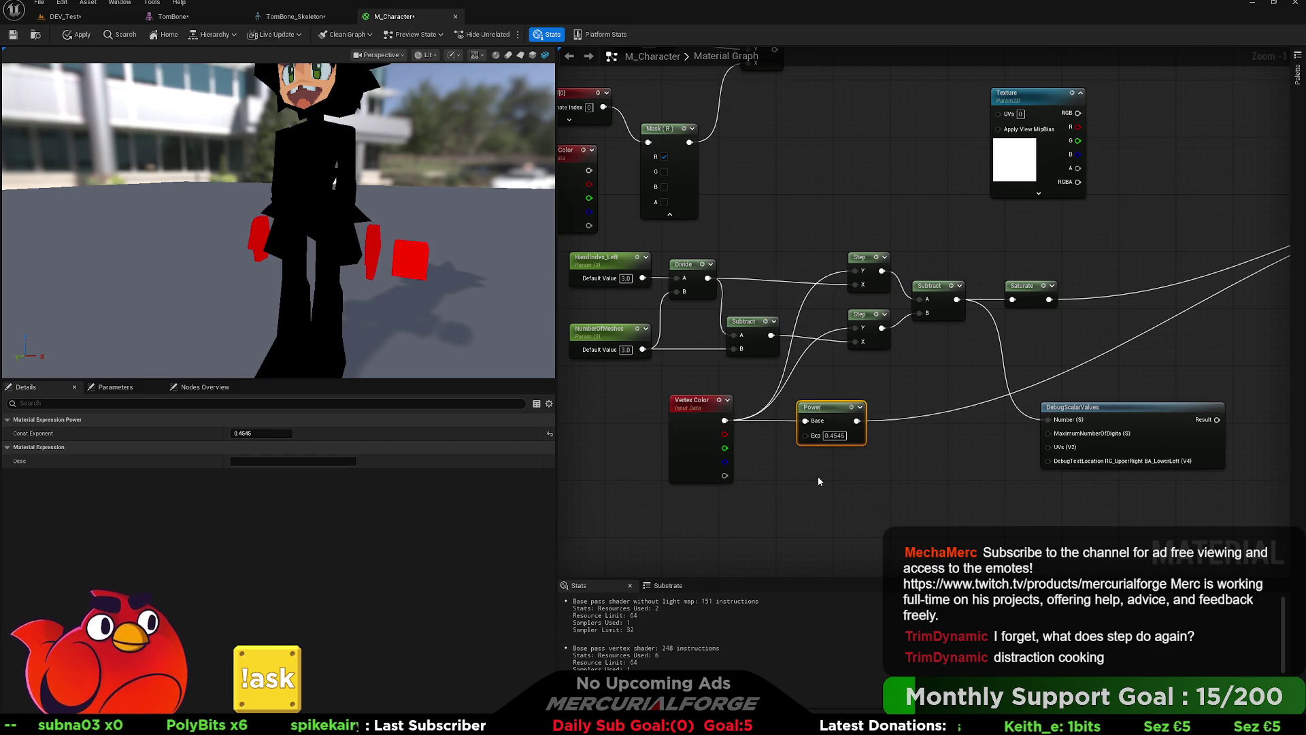
key(Delete)
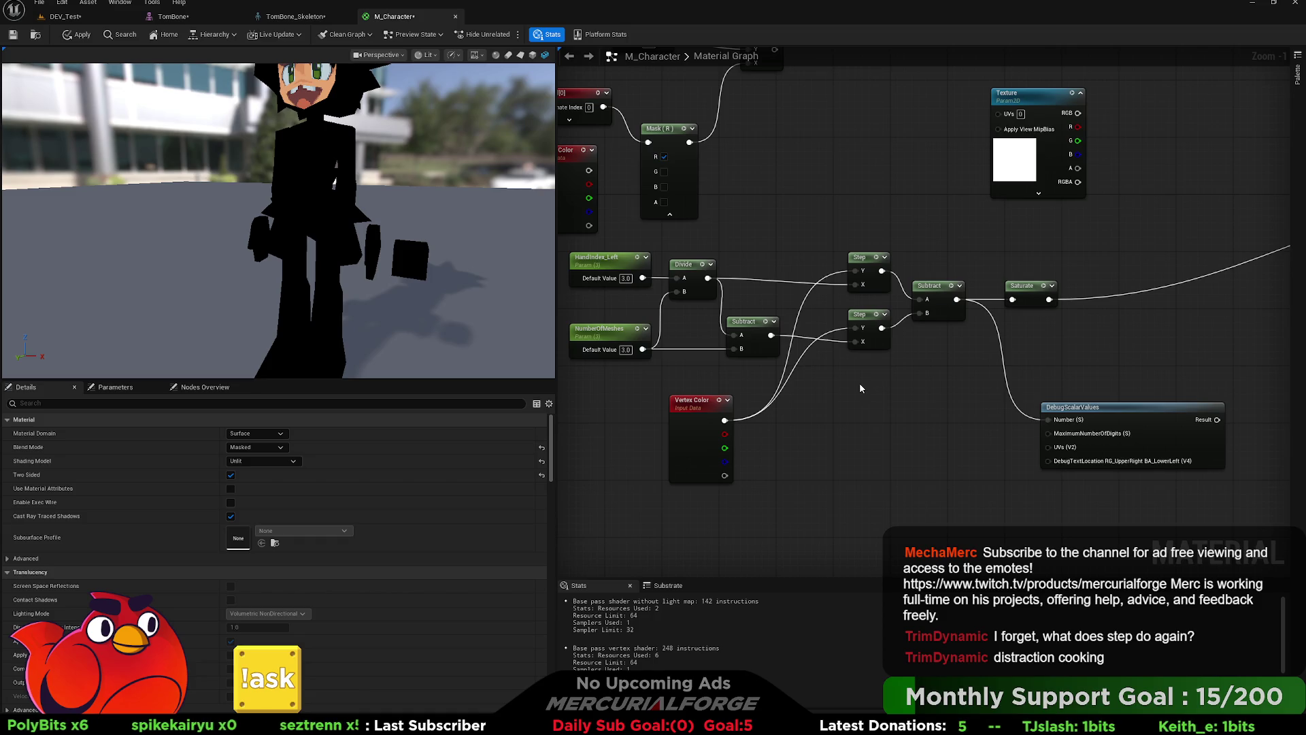
Step: Break the link into DebugScalarValues' Number and inspect HandIndex_Left, Divide and NumberOfMeshes
alt+click(1048, 419)
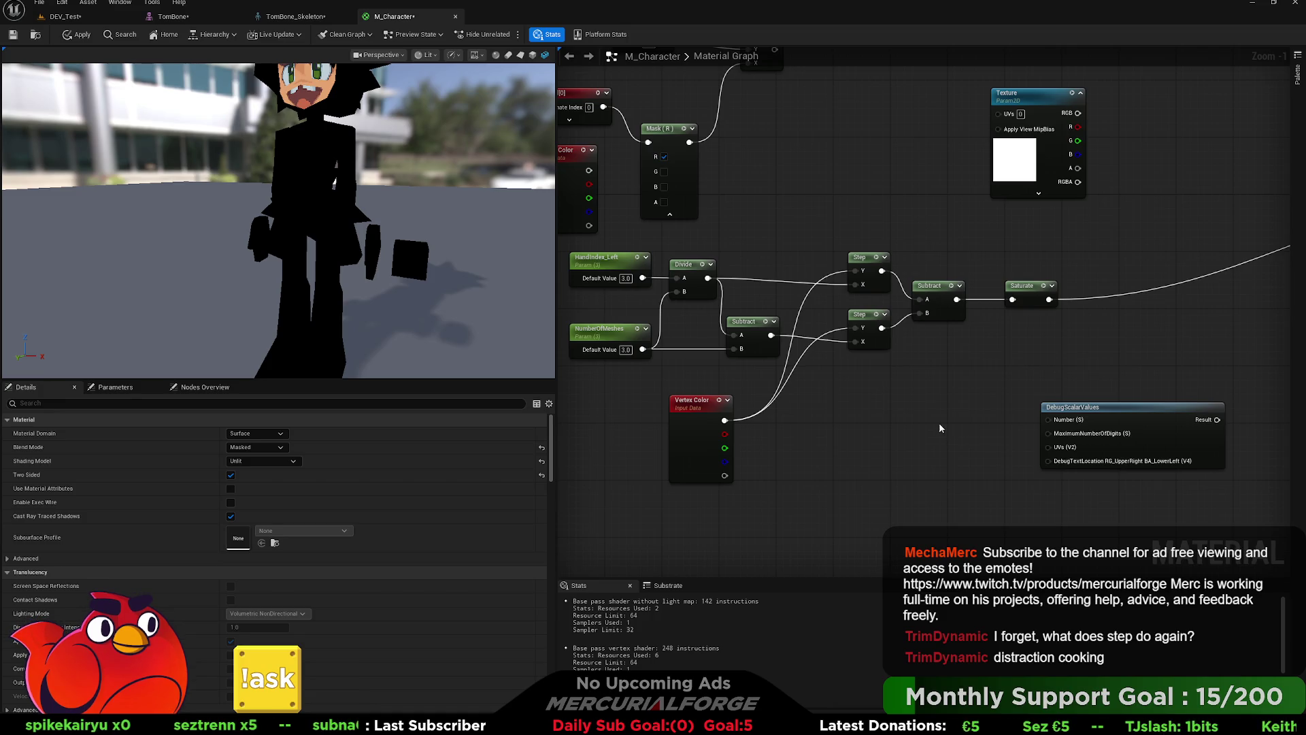
drag(613, 269, 689, 281)
click(689, 280)
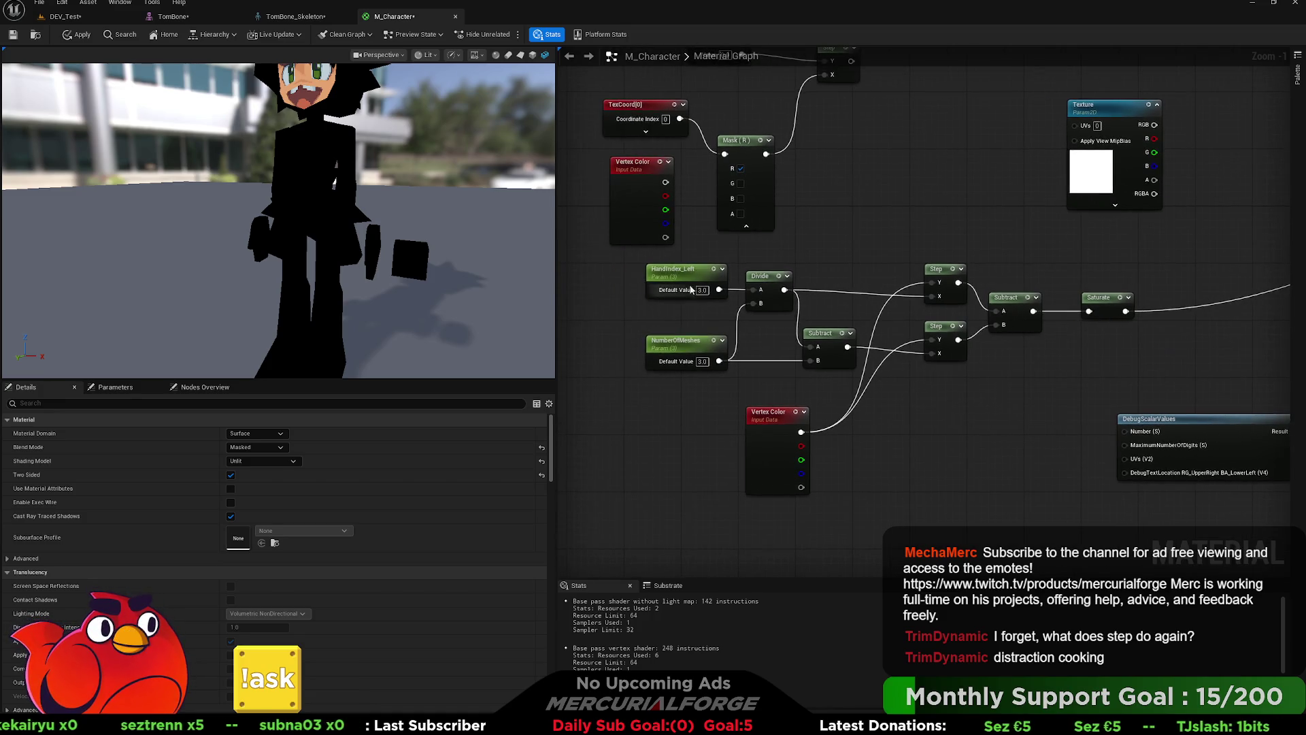
click(762, 276)
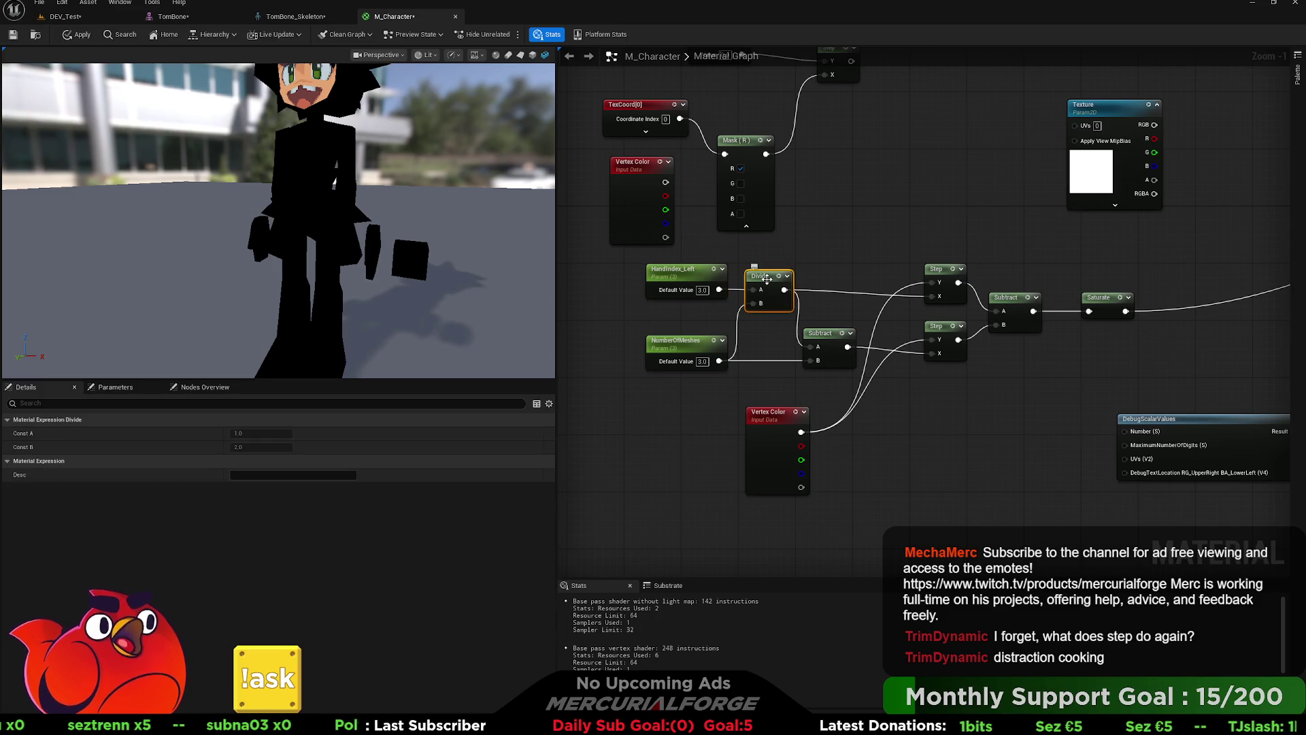
click(695, 345)
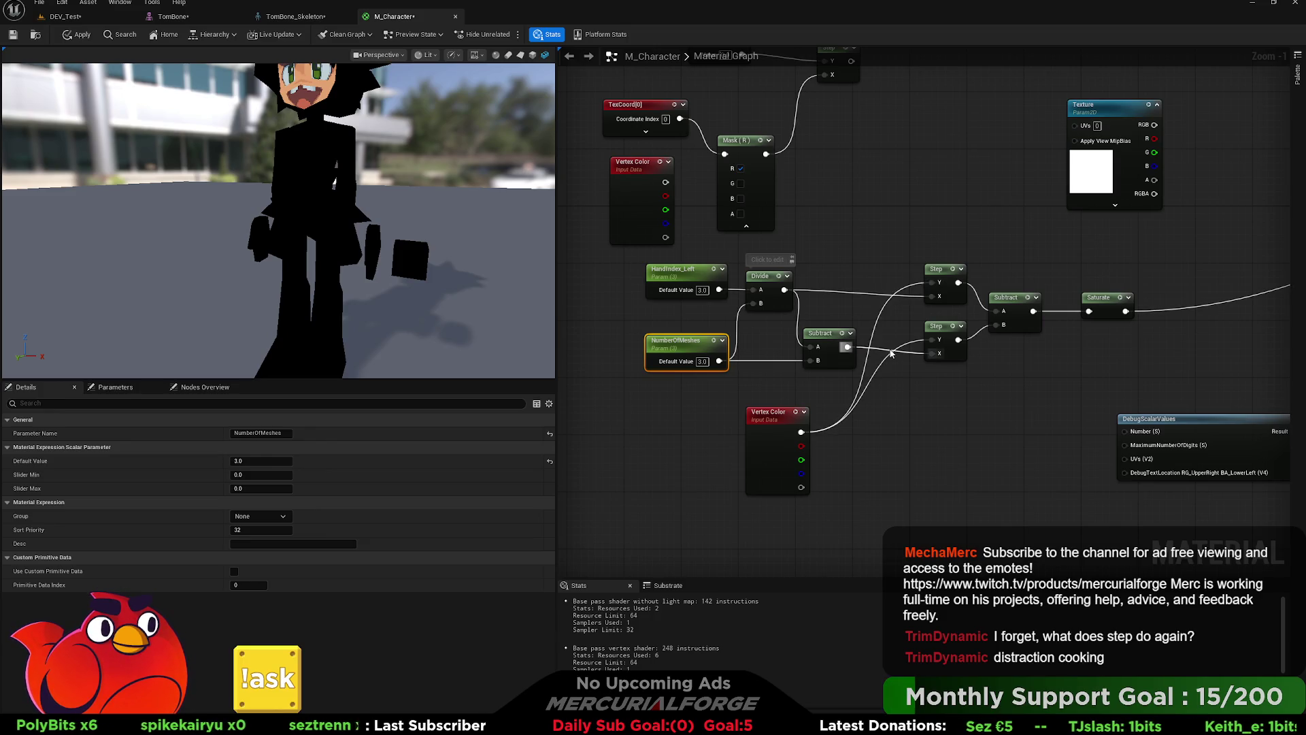
Step: Comment the Divide node "0 -> 1" and wire Subtract into DebugScalarValues' Number
click(779, 265)
click(778, 265)
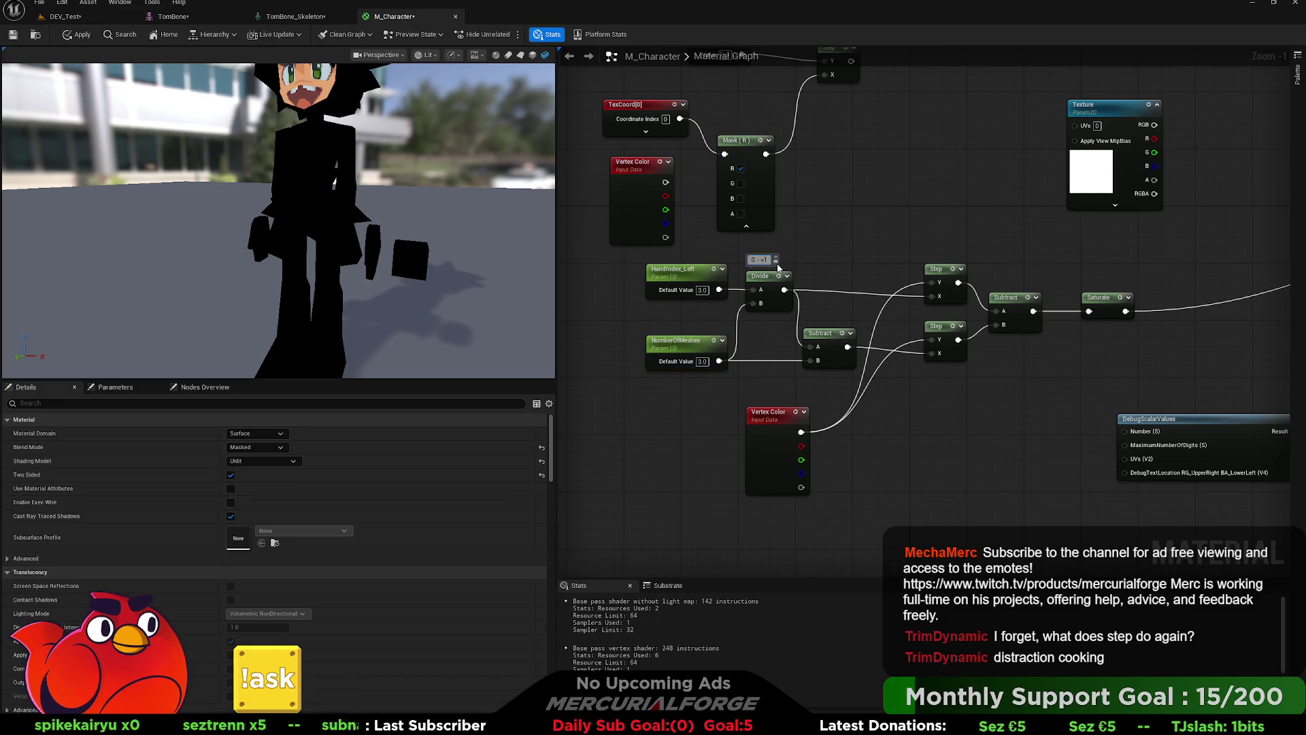
key(Return)
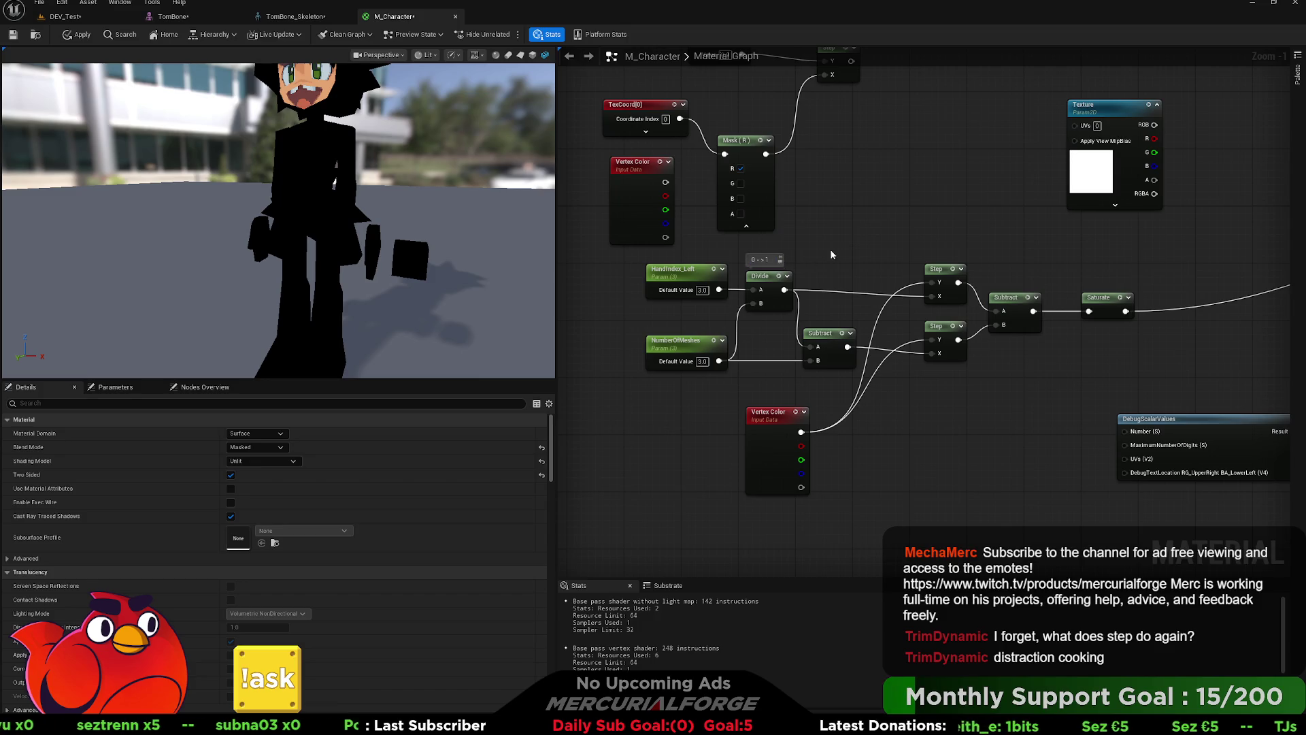
mouse_move(847, 347)
mouse_down()
mouse_move(952, 394)
mouse_move(1134, 436)
mouse_move(1025, 429)
mouse_up()
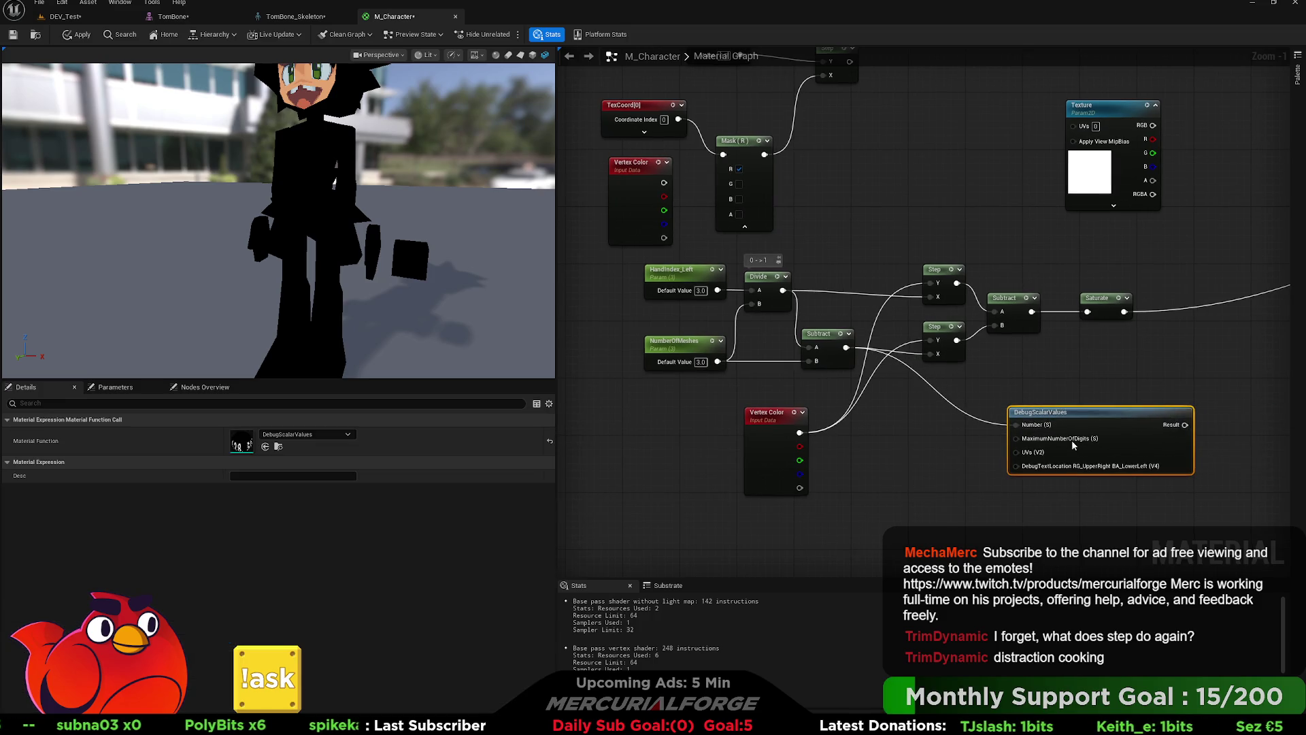
Step: Preview DebugScalarValues on a plane facing the camera and pull a wire from Divide
key(space)
click(521, 55)
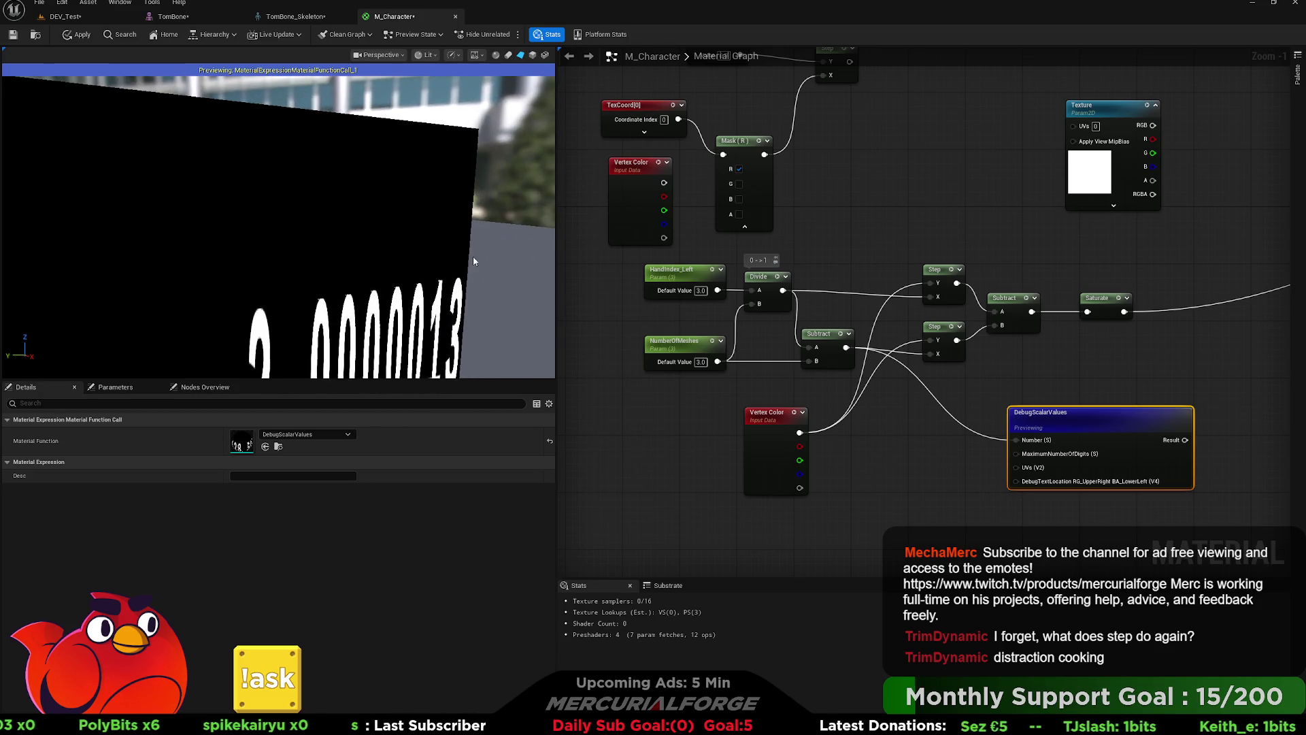
mouse_move(495, 275)
mouse_down()
mouse_move(490, 258)
mouse_move(495, 276)
mouse_up()
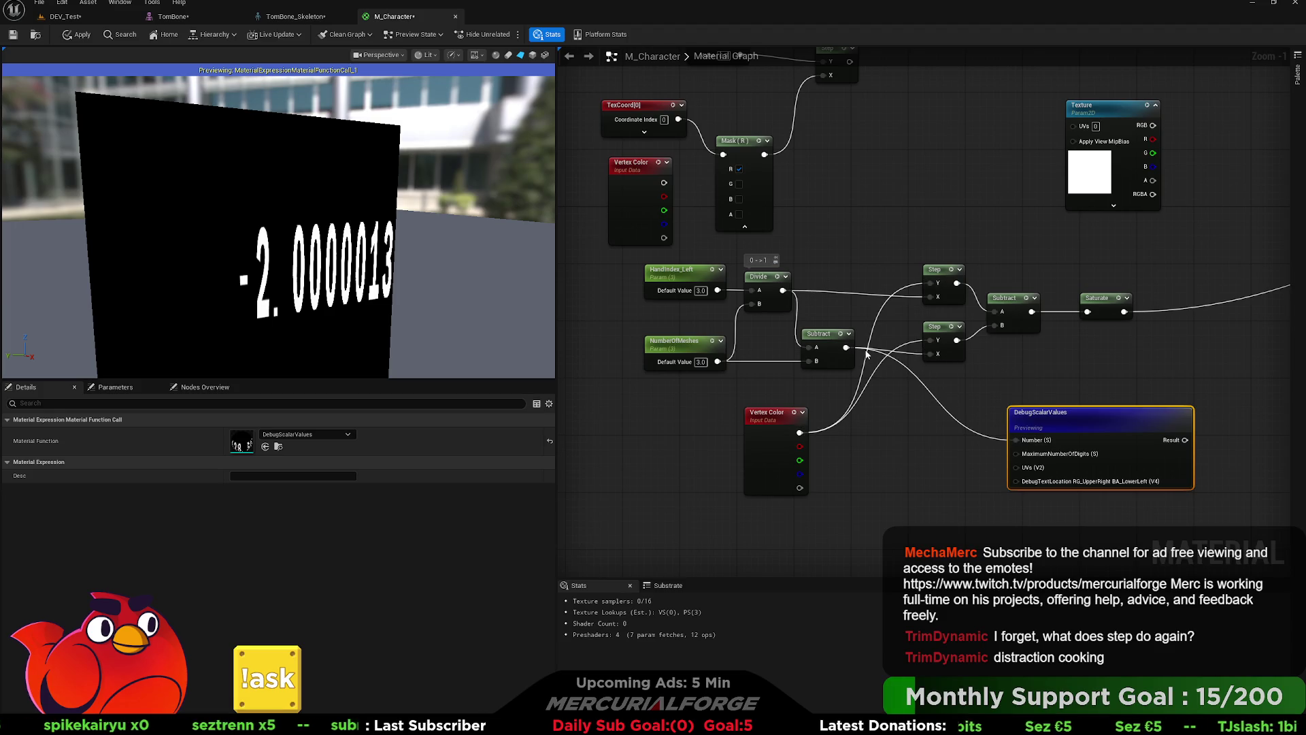
mouse_move(783, 291)
mouse_down()
mouse_move(892, 408)
mouse_move(895, 377)
mouse_up()
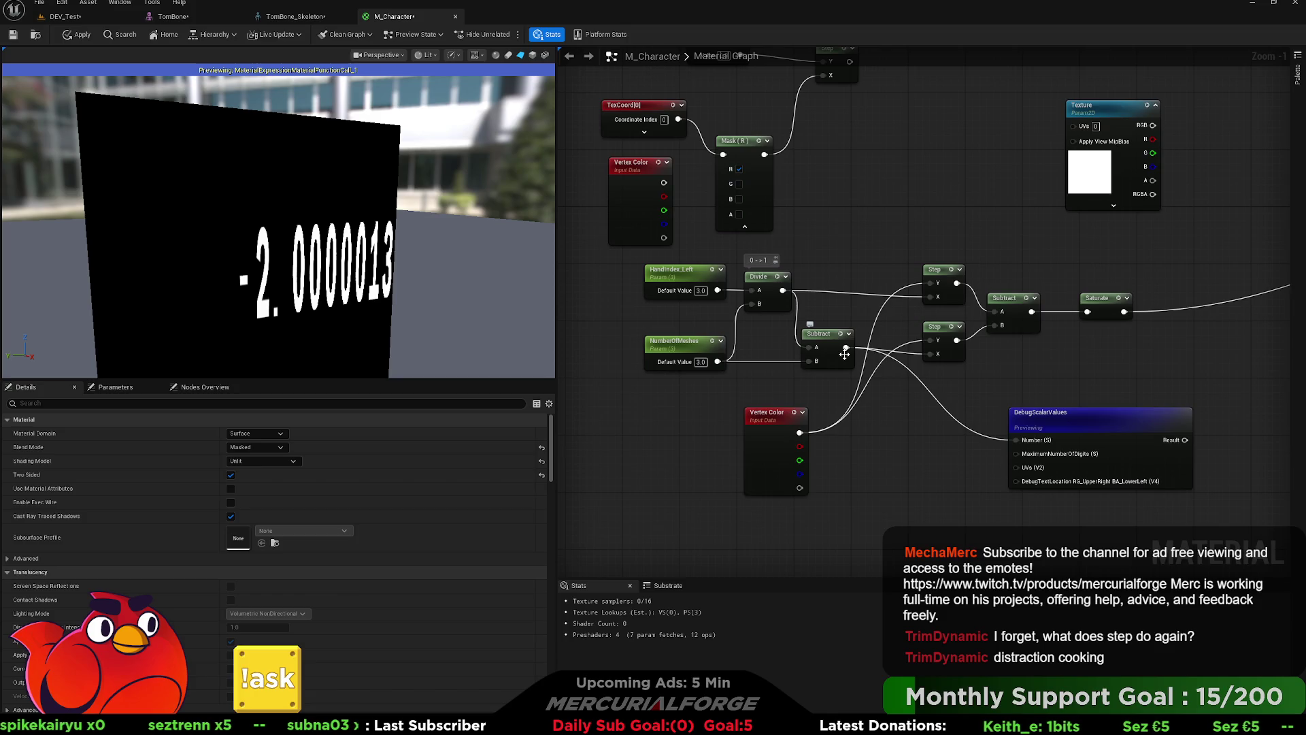
Step: Paste a second Divide dividing by NumberOfMeshes and feed it into Subtract's B
mouse_move(701, 347)
mouse_down()
mouse_move(655, 345)
mouse_move(694, 353)
mouse_up()
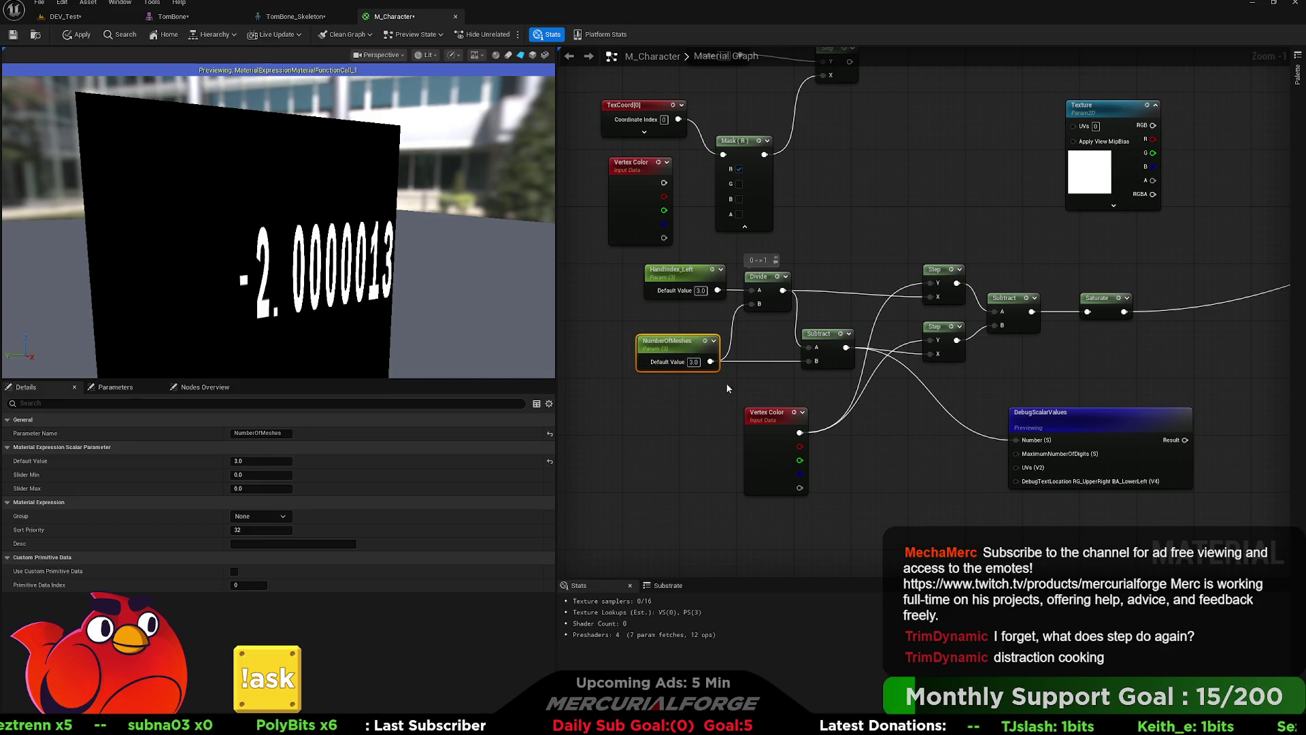
drag(768, 408, 825, 444)
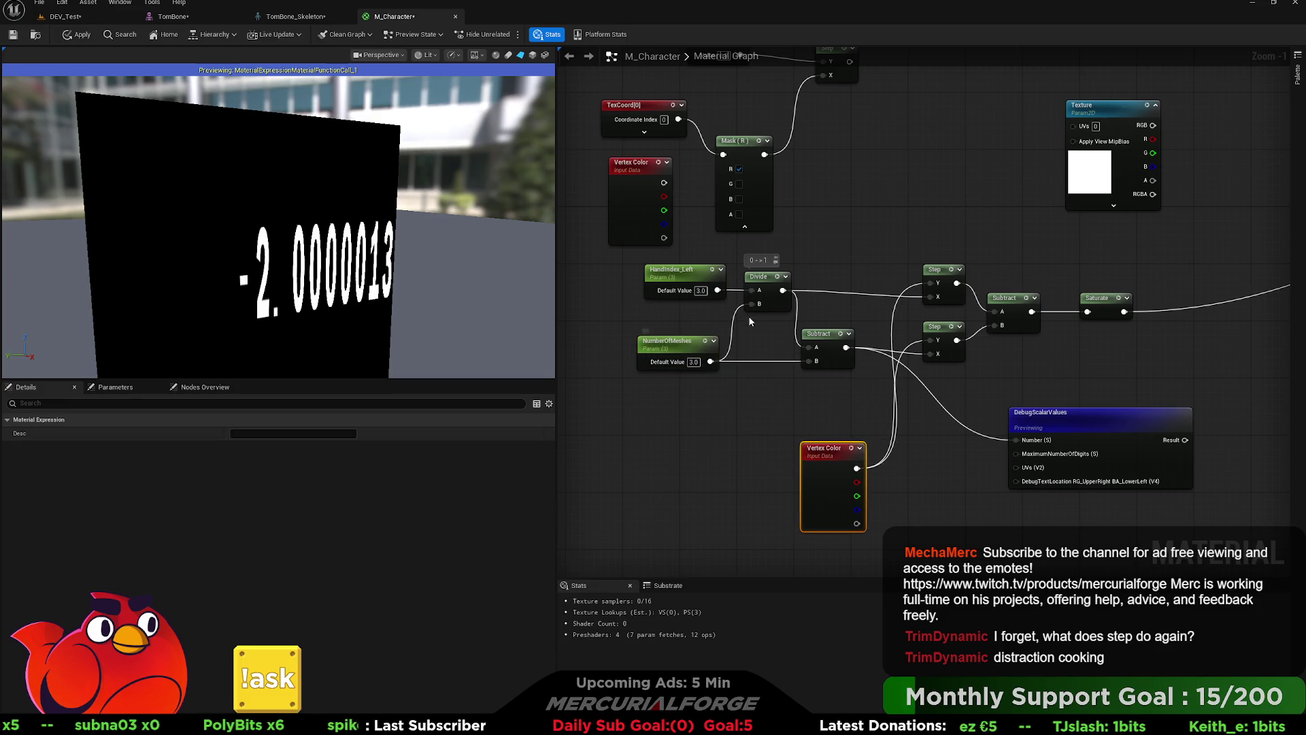
key(ctrl+v)
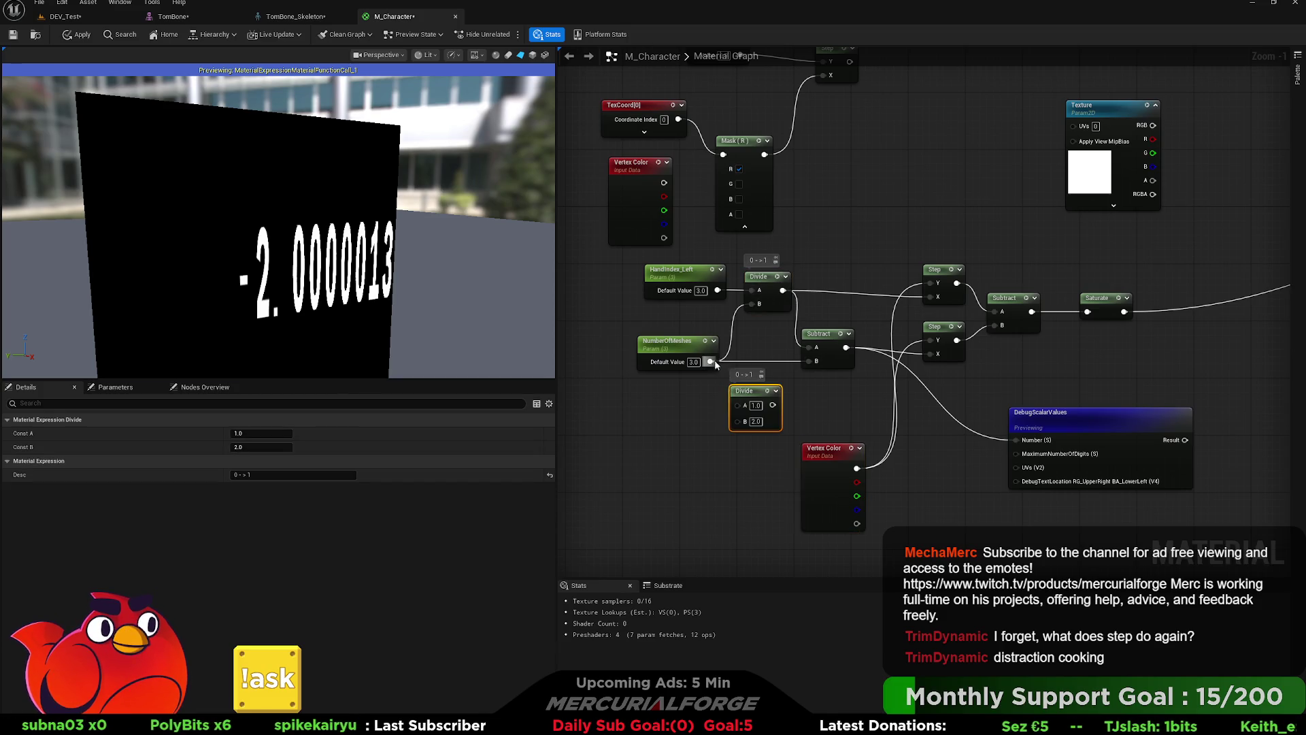
drag(752, 429, 814, 361)
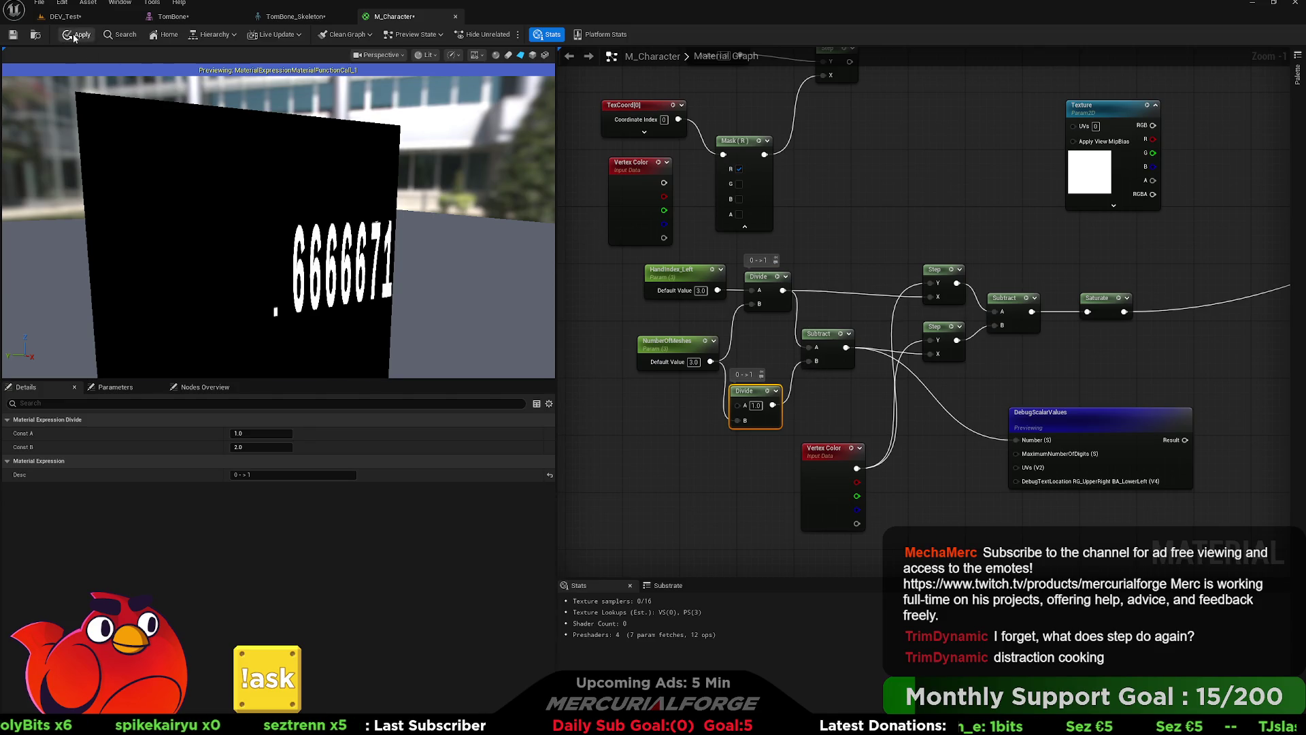
Step: Stop the DebugScalarValues preview and show the character mesh again
click(1085, 420)
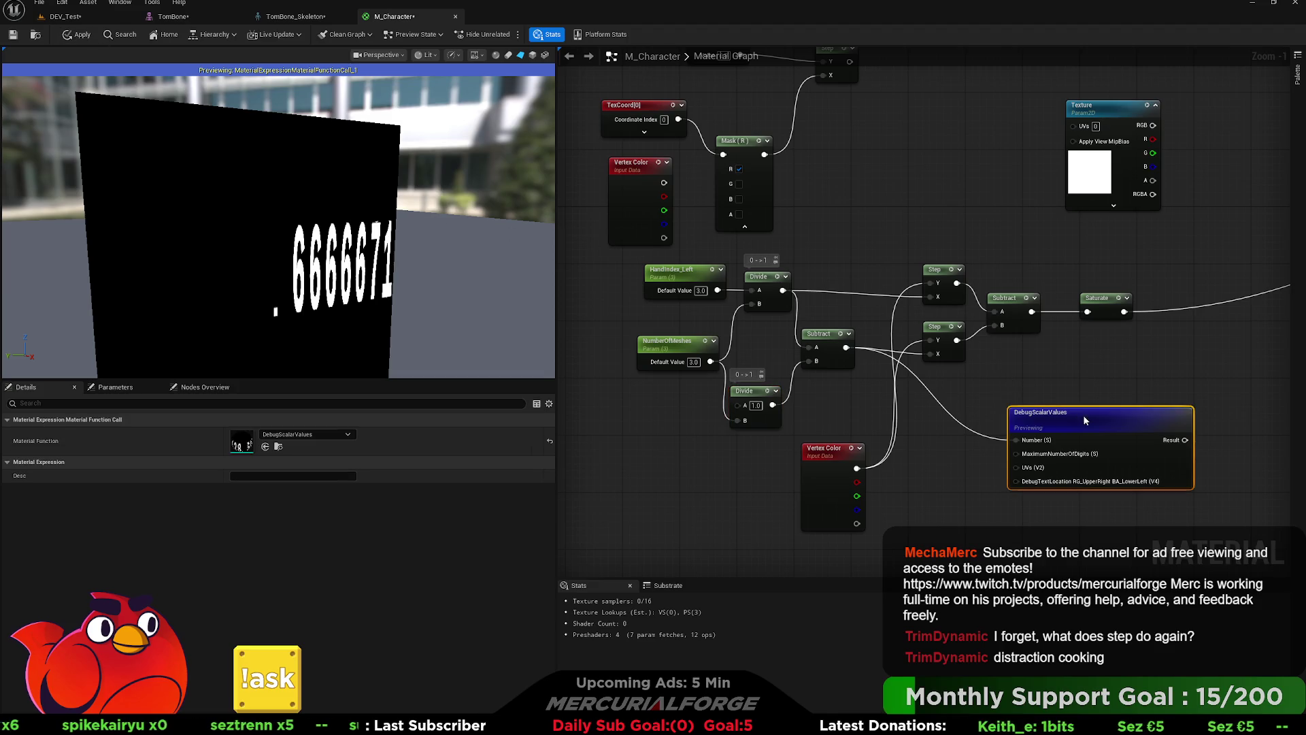
key(space)
click(545, 55)
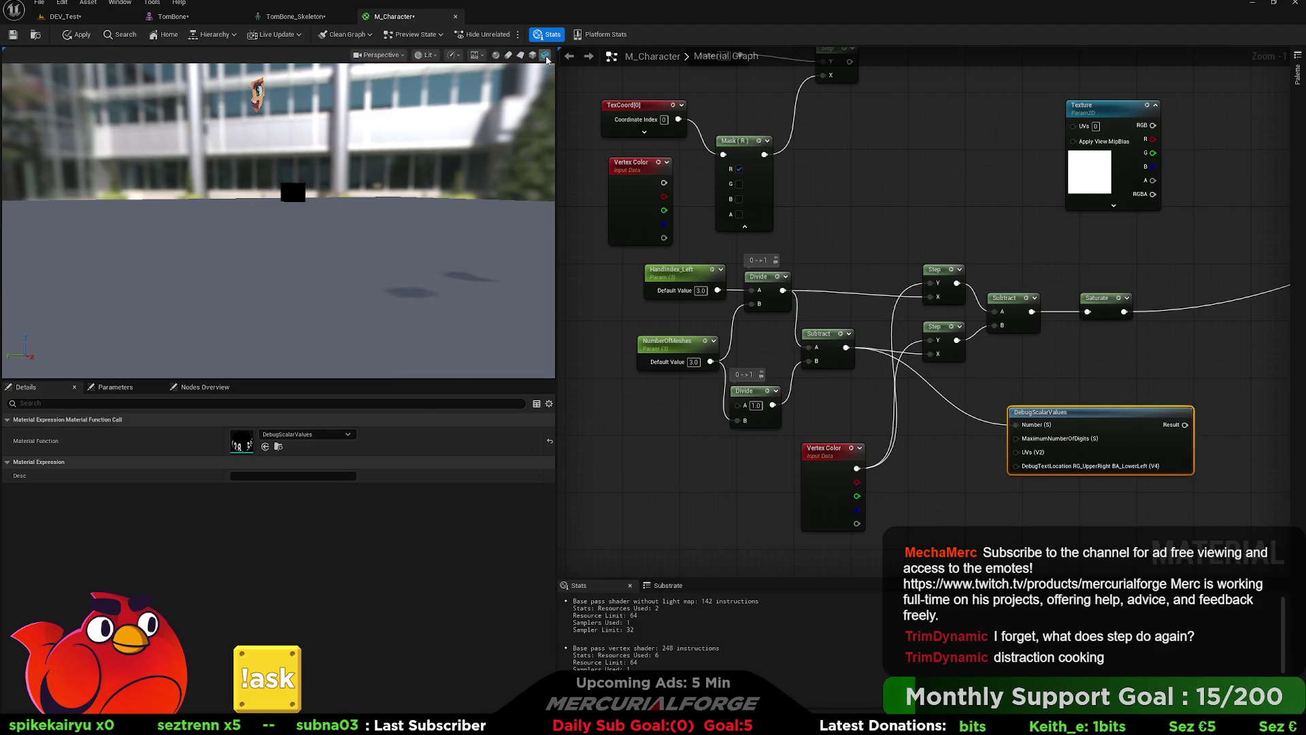
Step: Test HandIndex_Left at 2, 1, 0 and back to 1 on the character
drag(340, 204, 299, 194)
text(2)
key(Return)
text(1)
key(Return)
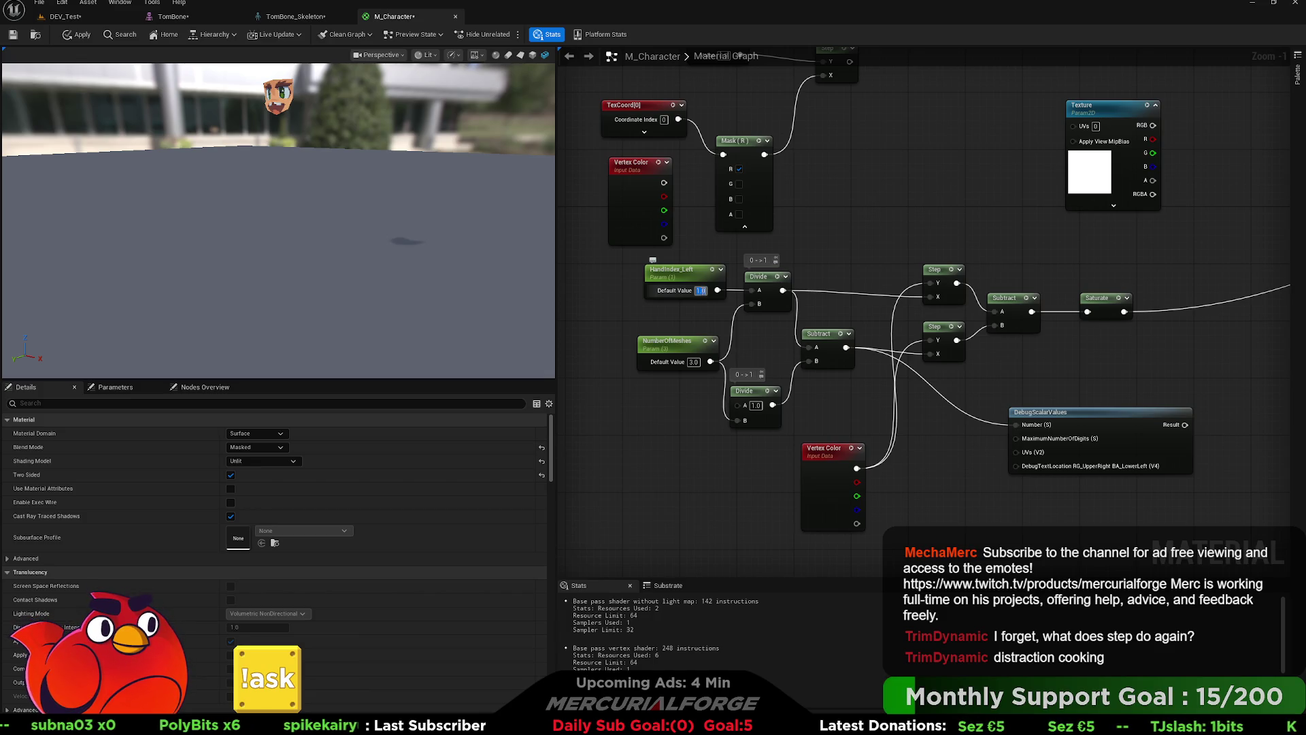
text(0)
key(Return)
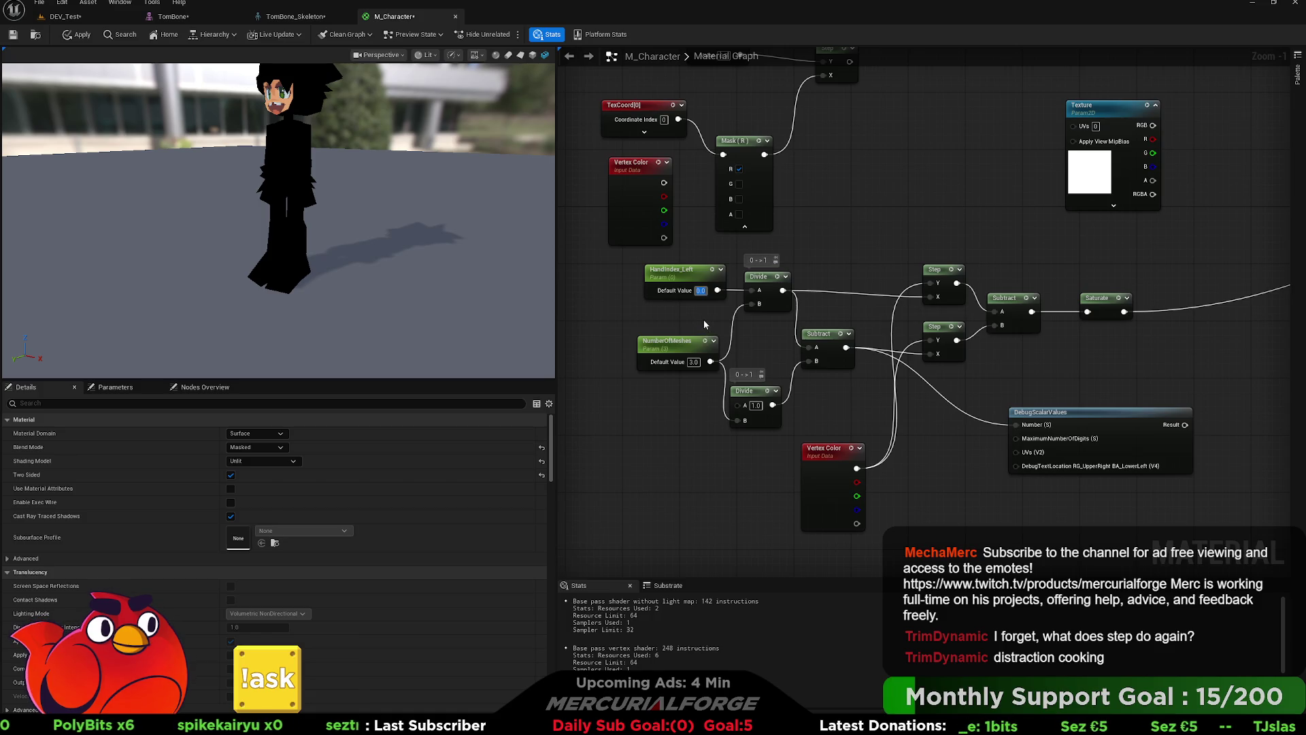
text(1)
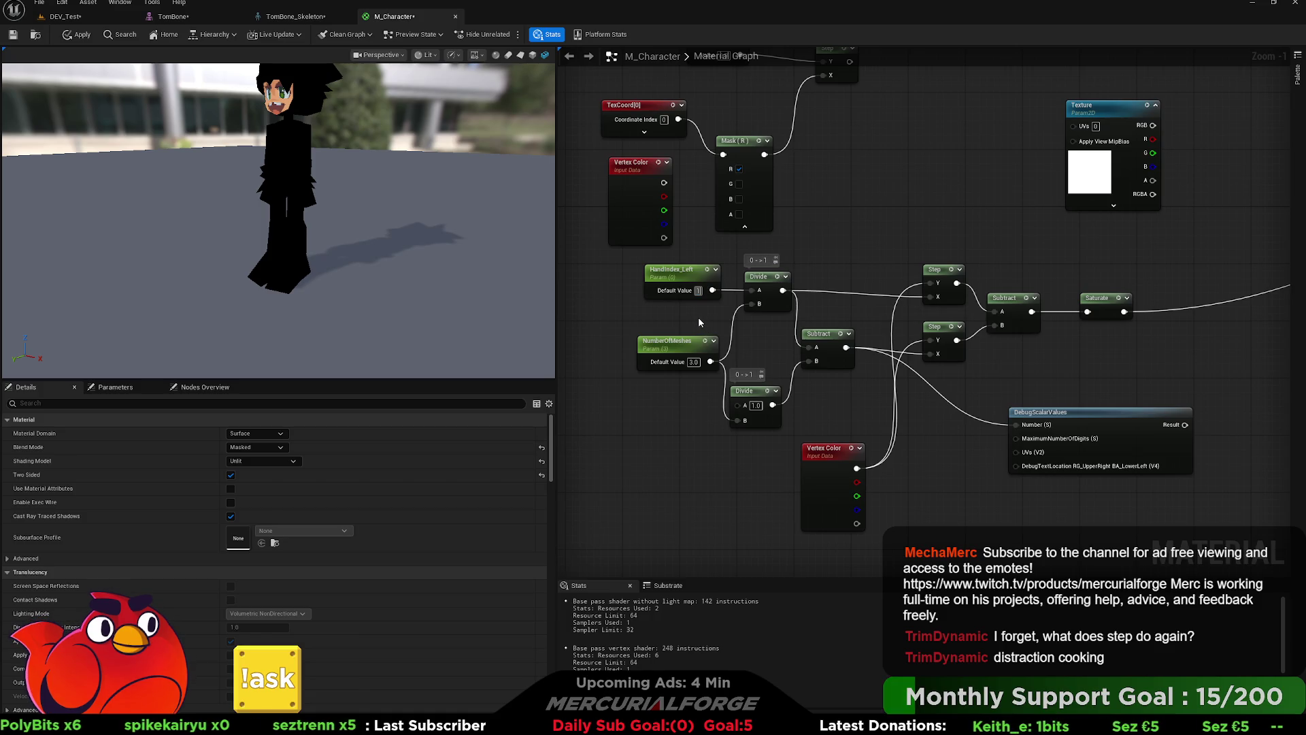
key(Return)
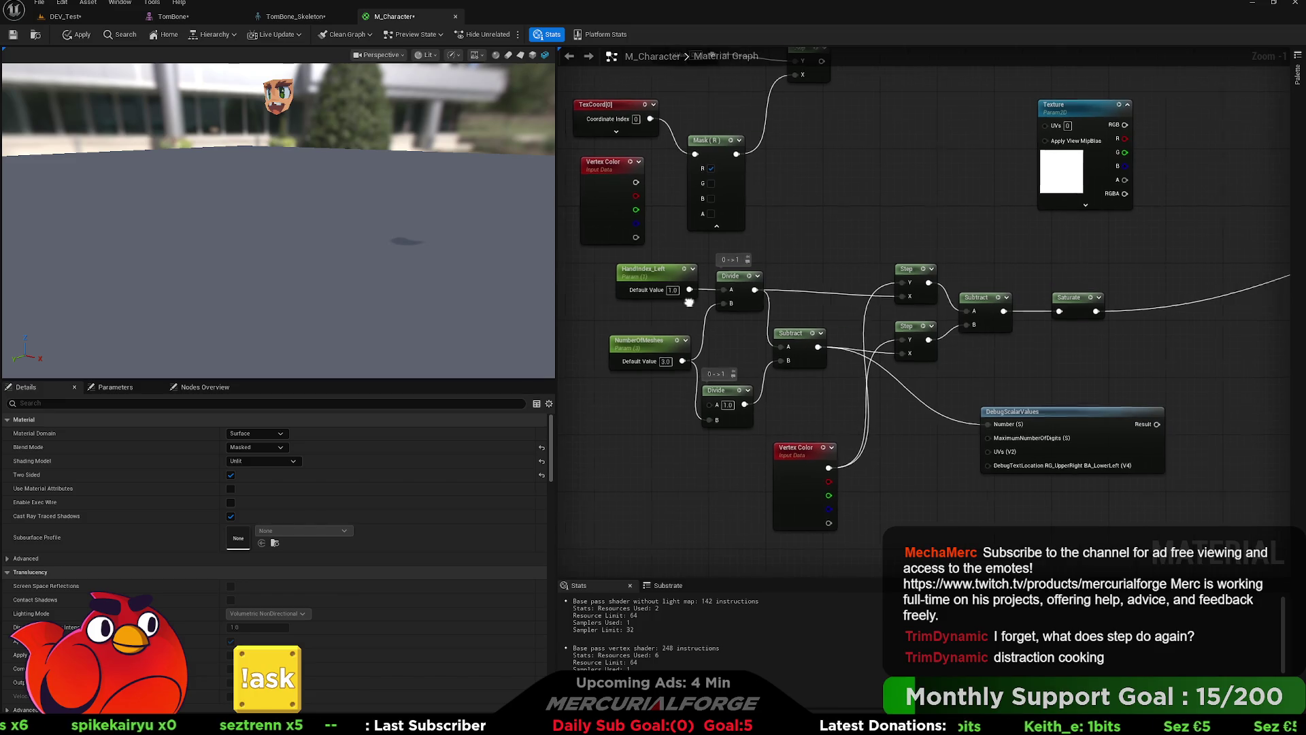
Step: Preview DebugScalarValues on a cube, setting HandIndex_Left to 0 then 1.0
click(1049, 445)
key(space)
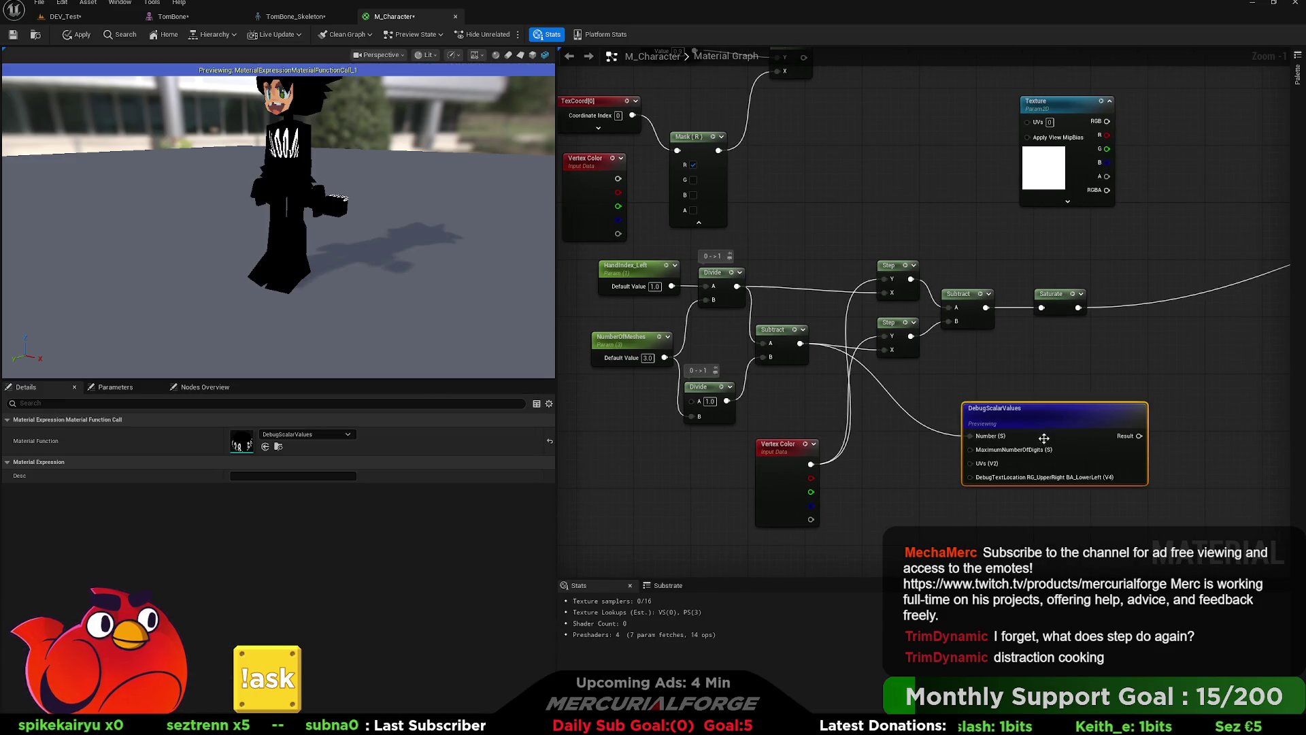
click(533, 55)
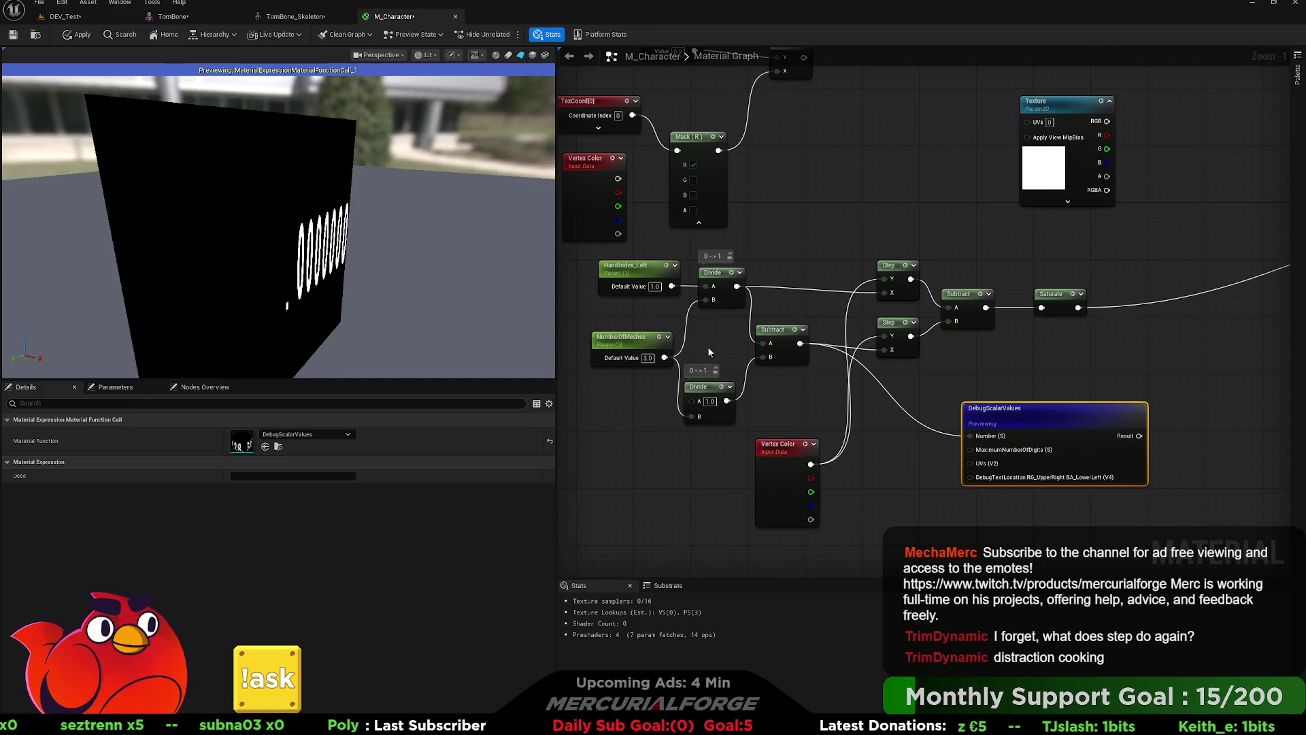
click(655, 286)
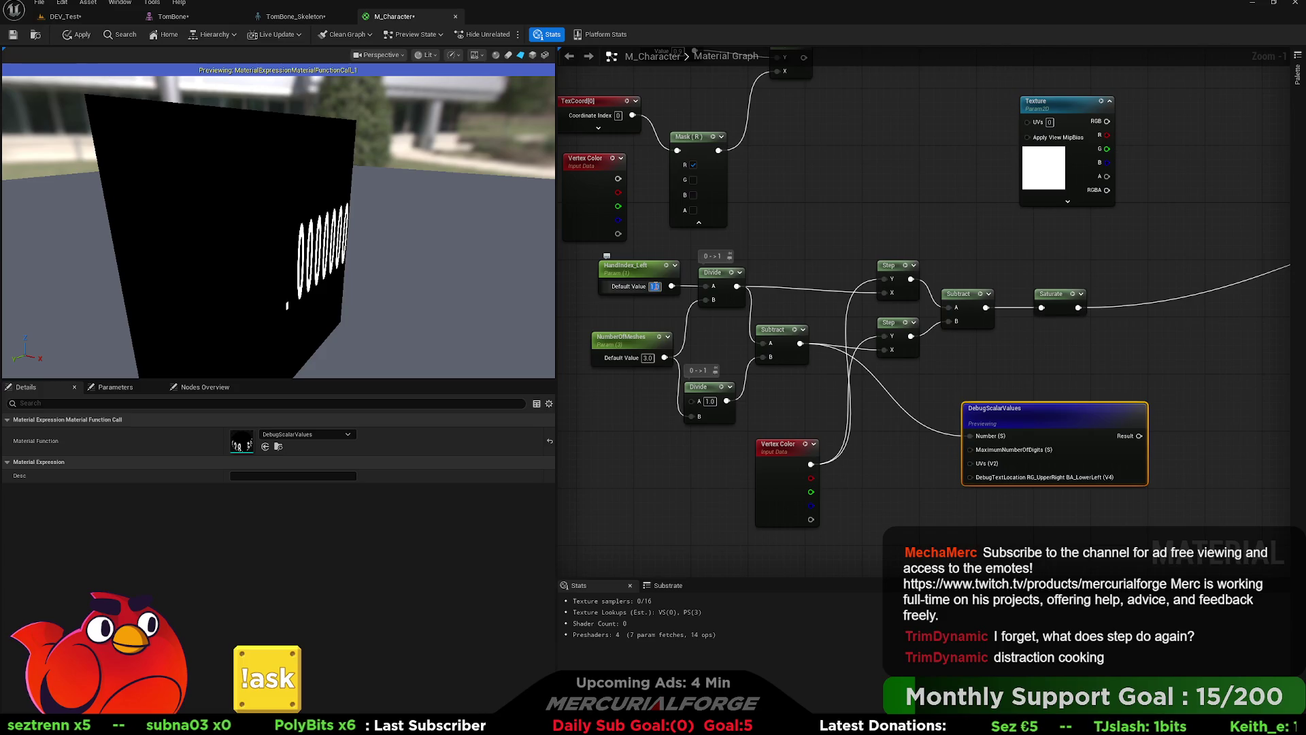
text(0)
key(Return)
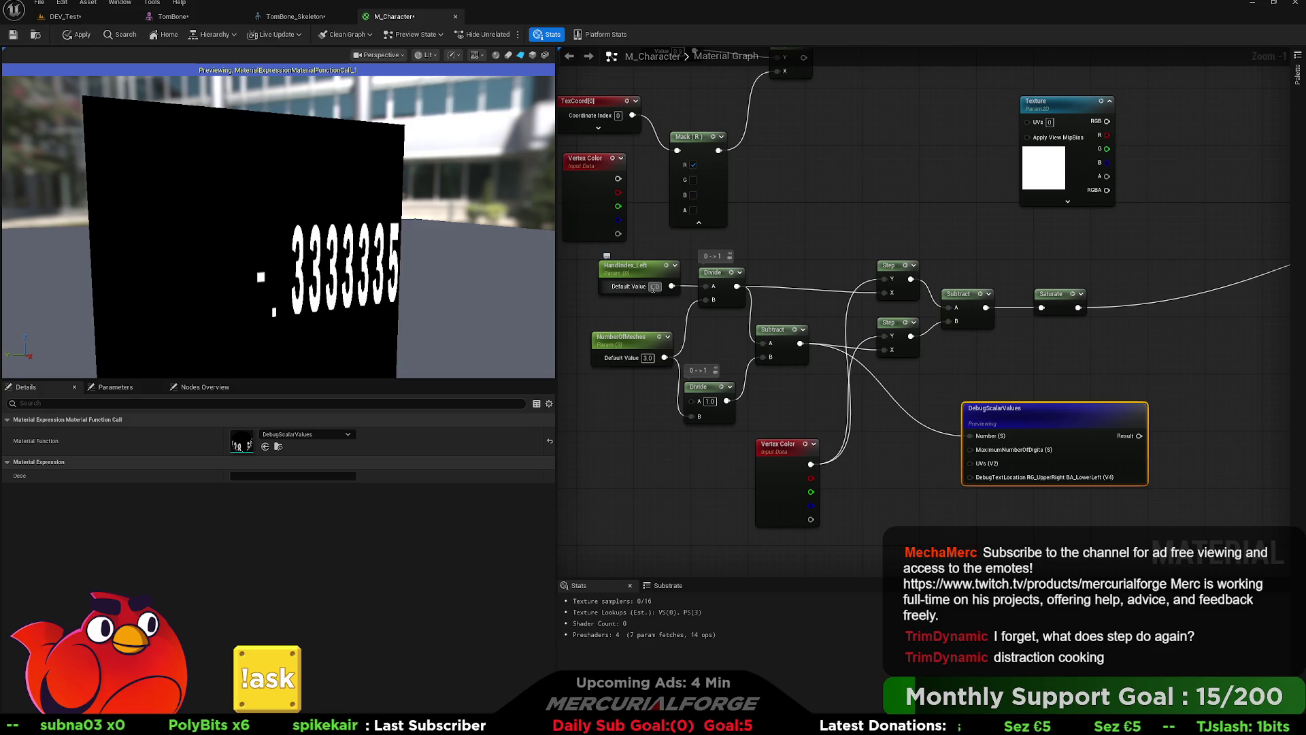
drag(655, 287, 661, 302)
click(663, 314)
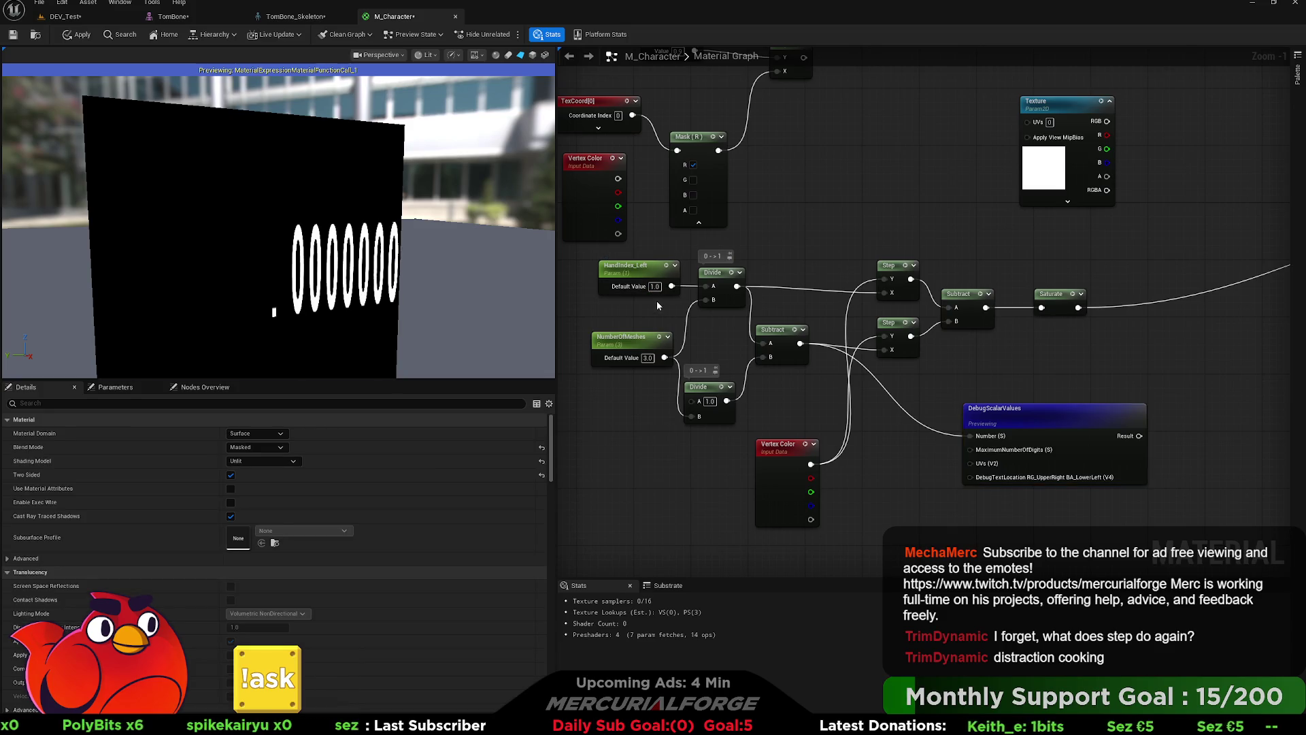
Step: Feed the readout from each Divide, then from Subtract, and move Vertex Color up
drag(736, 286, 969, 435)
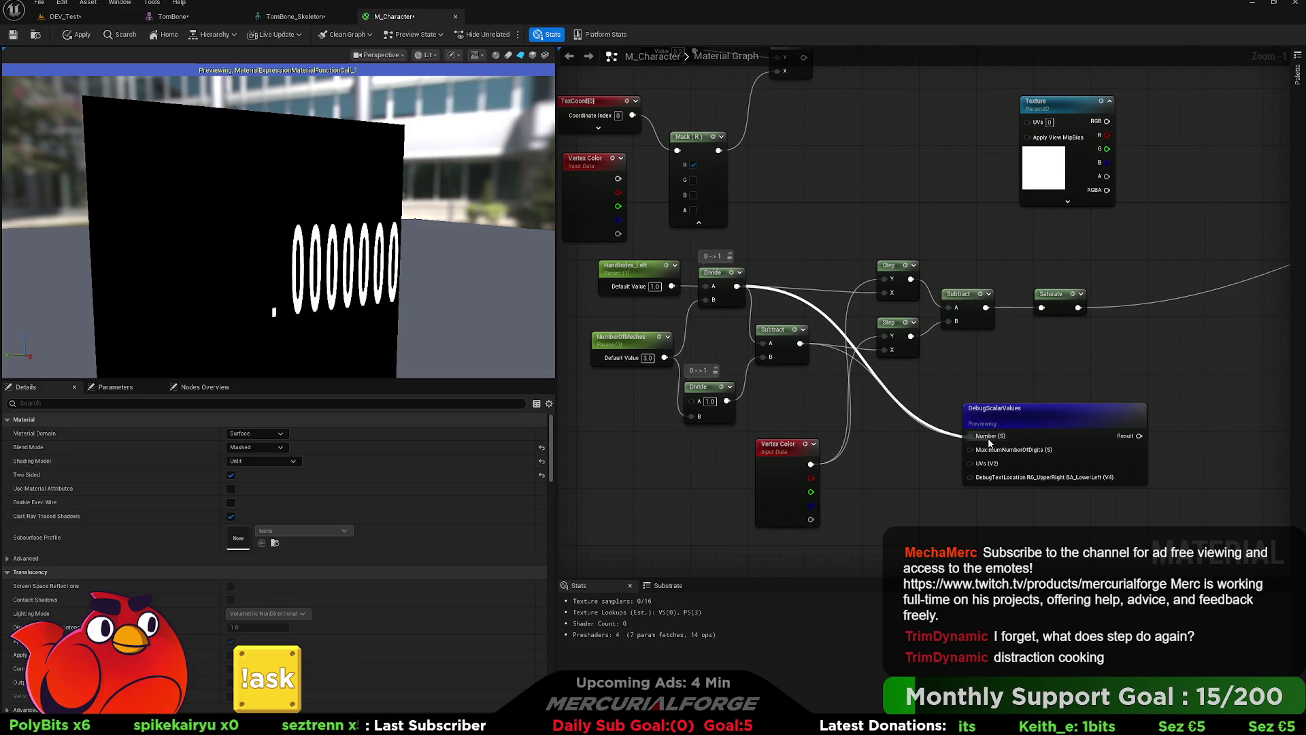
drag(726, 400, 978, 438)
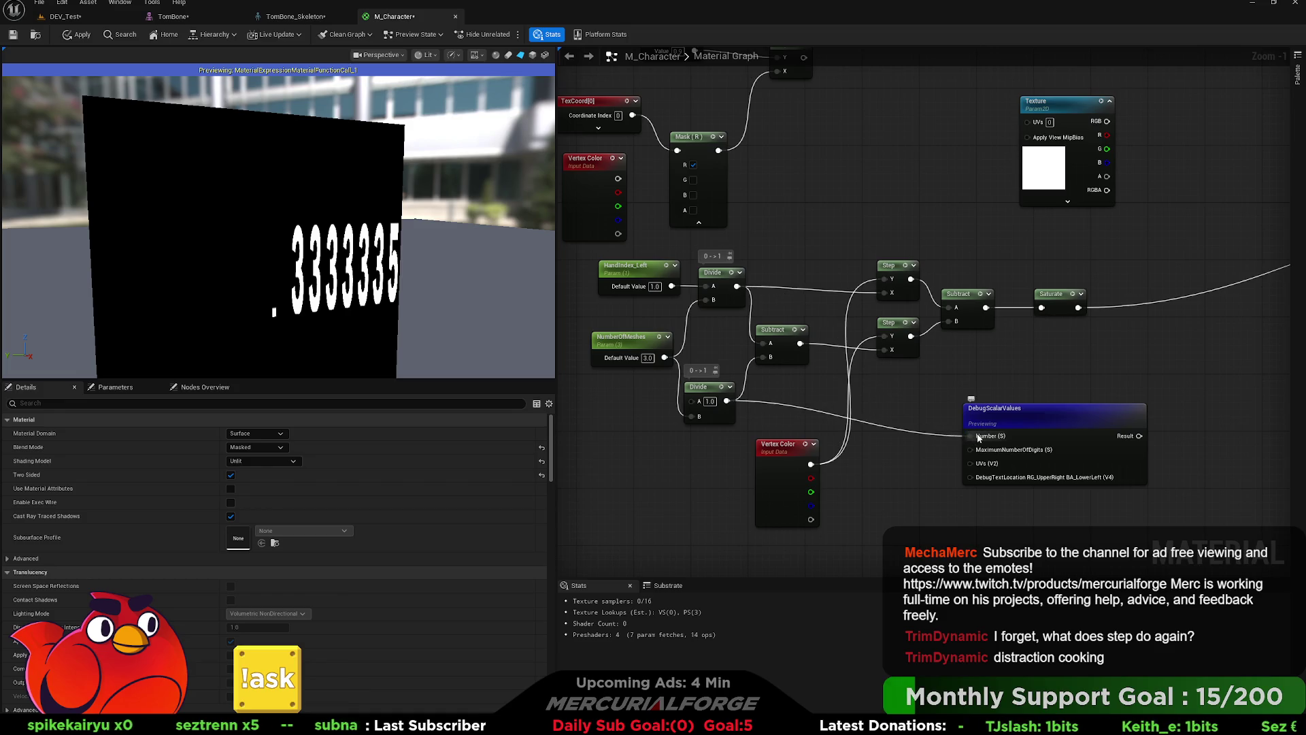
drag(800, 344, 977, 439)
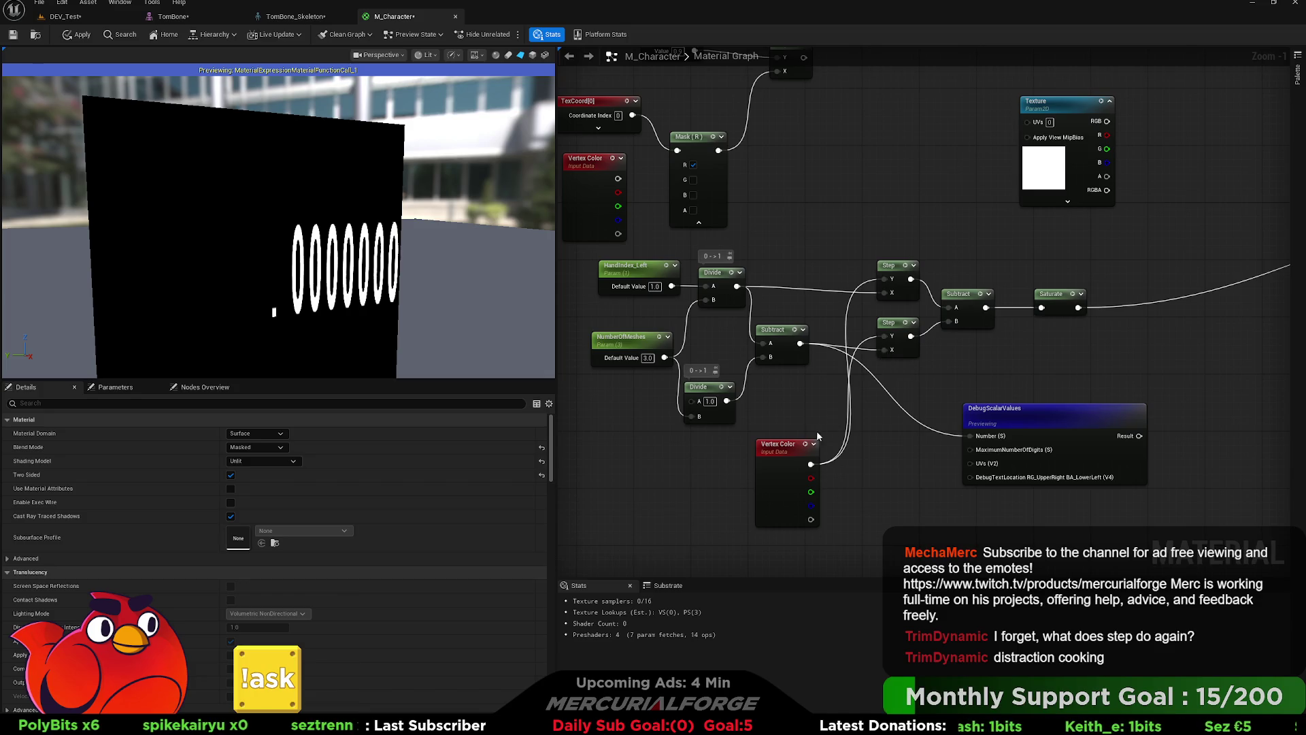
drag(791, 445, 791, 395)
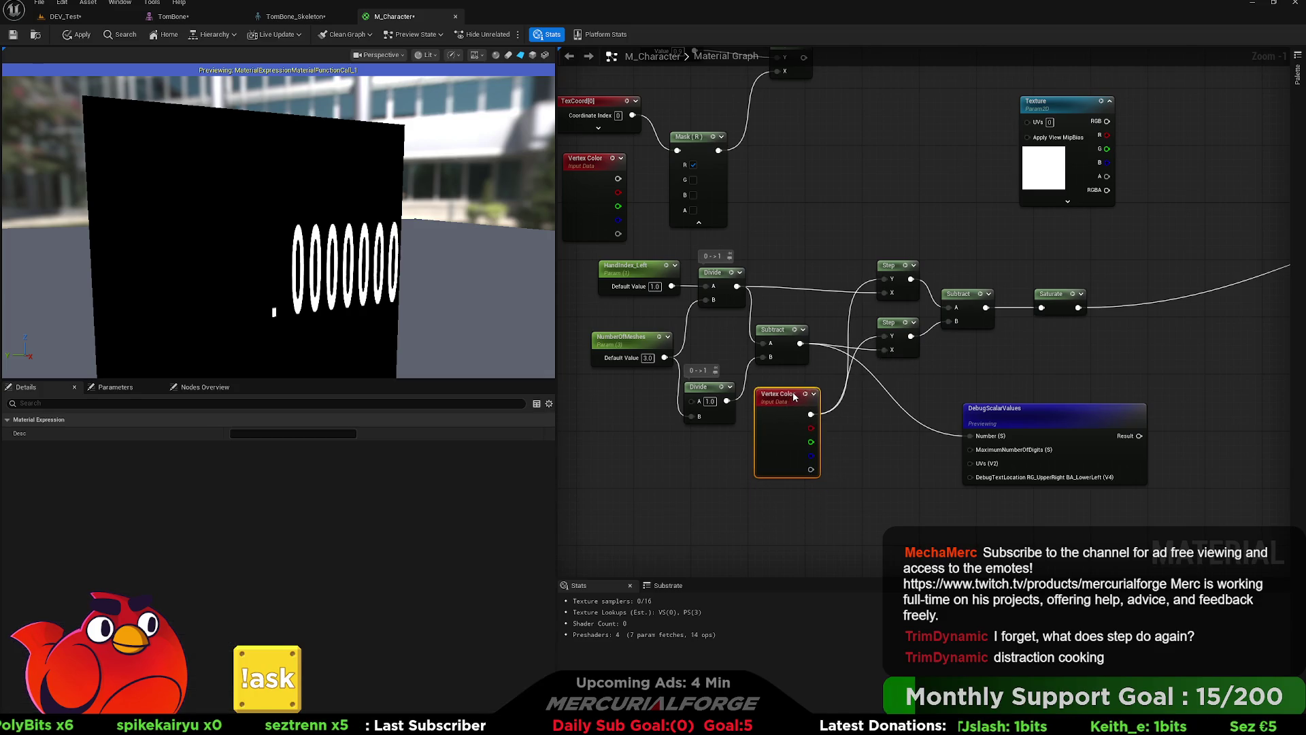
Step: Stop the DebugScalarValues preview and show the character mesh in the material preview again
click(1026, 417)
key(space)
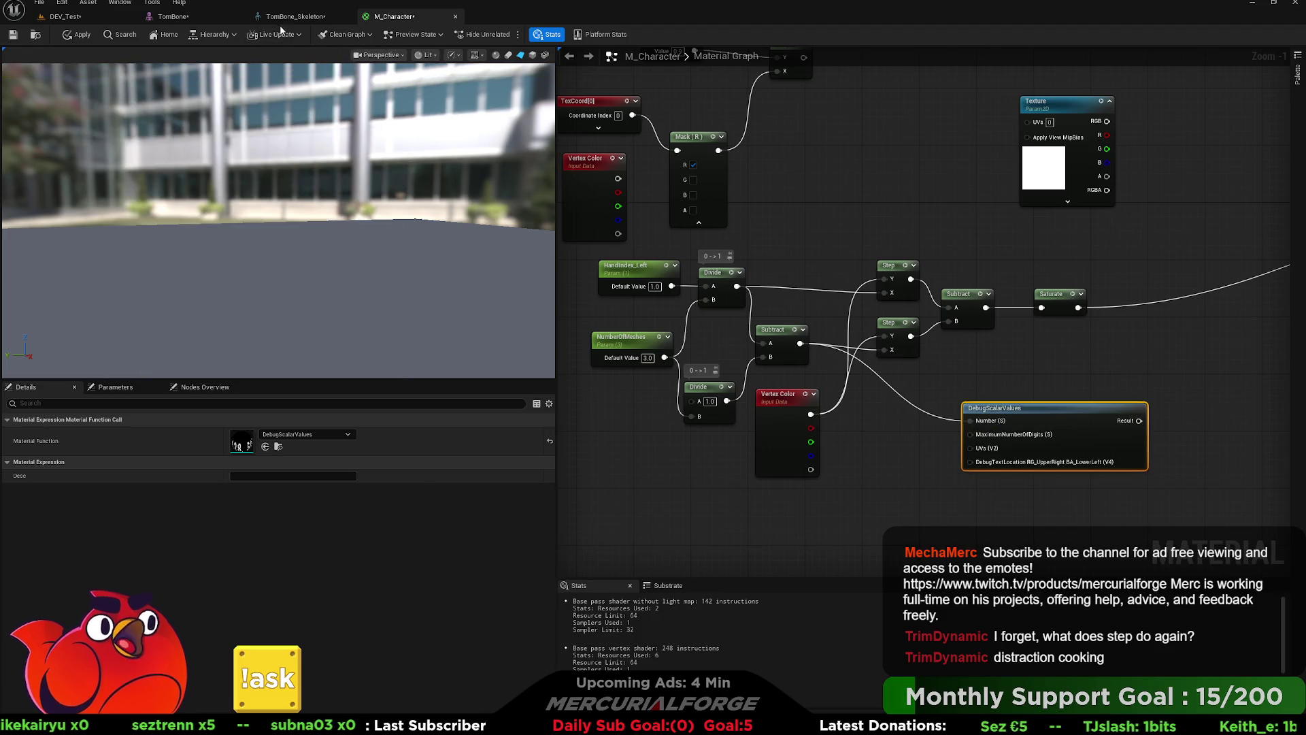
click(544, 56)
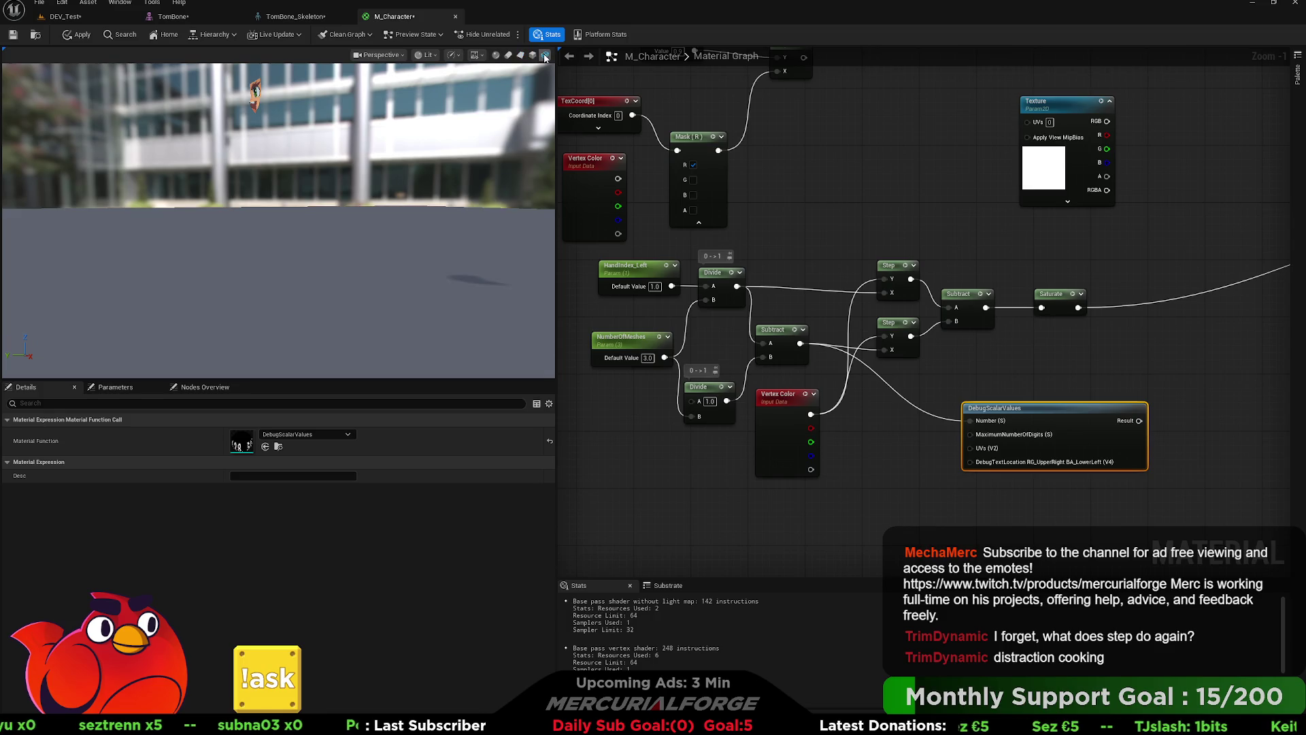
mouse_move(1133, 302)
mouse_down()
mouse_move(658, 321)
mouse_move(705, 292)
mouse_move(1196, 295)
mouse_up()
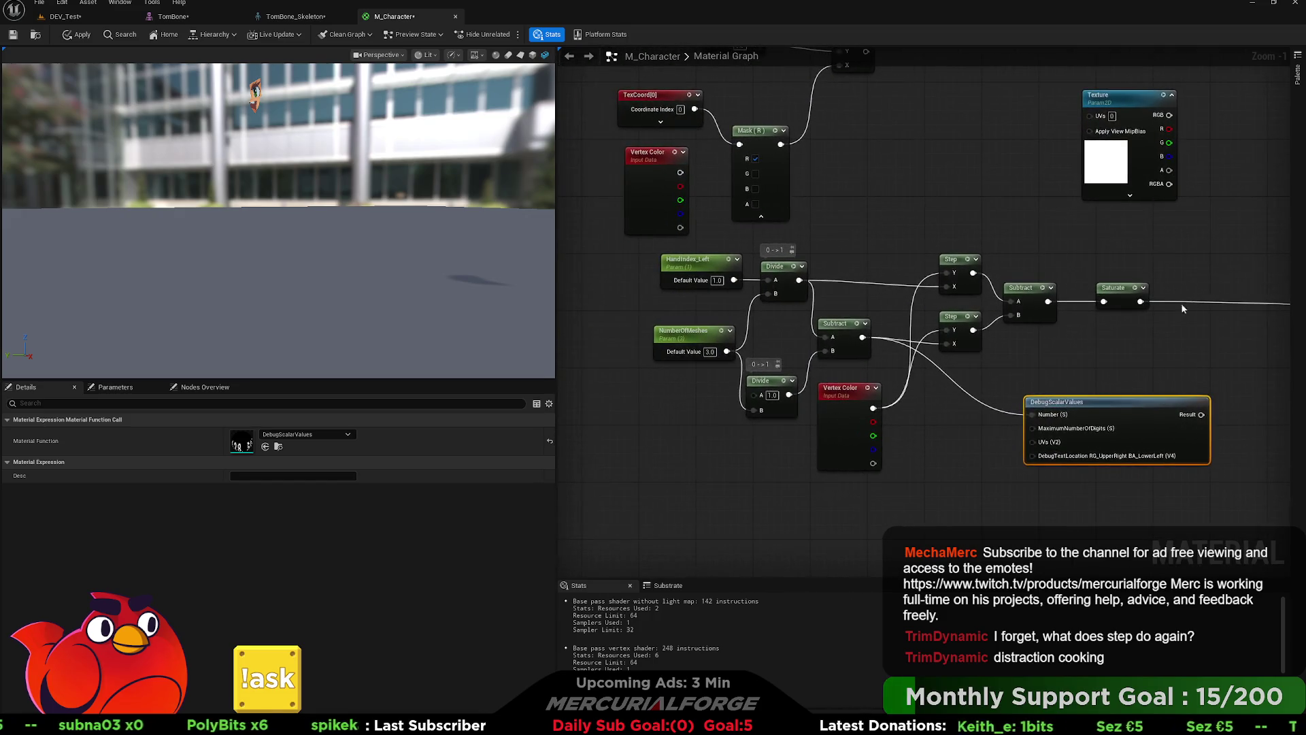
drag(1066, 345, 1090, 348)
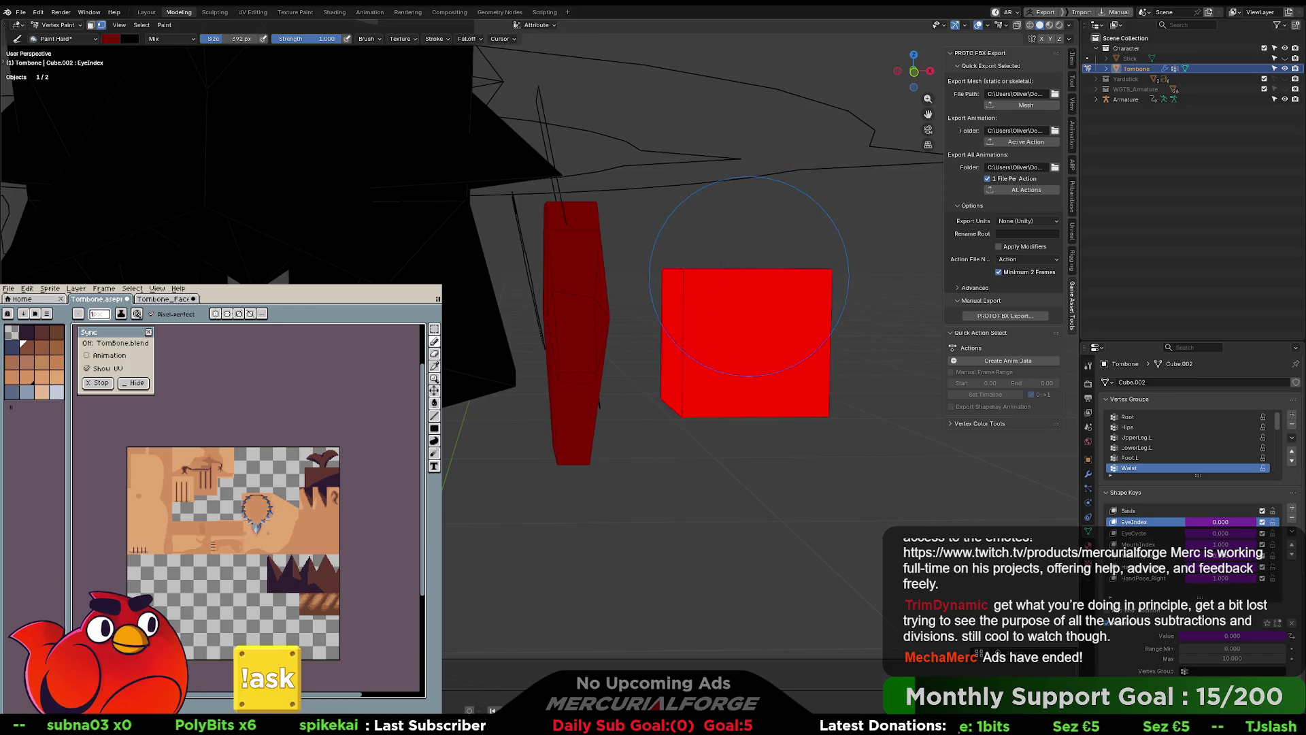
key(alt+Tab)
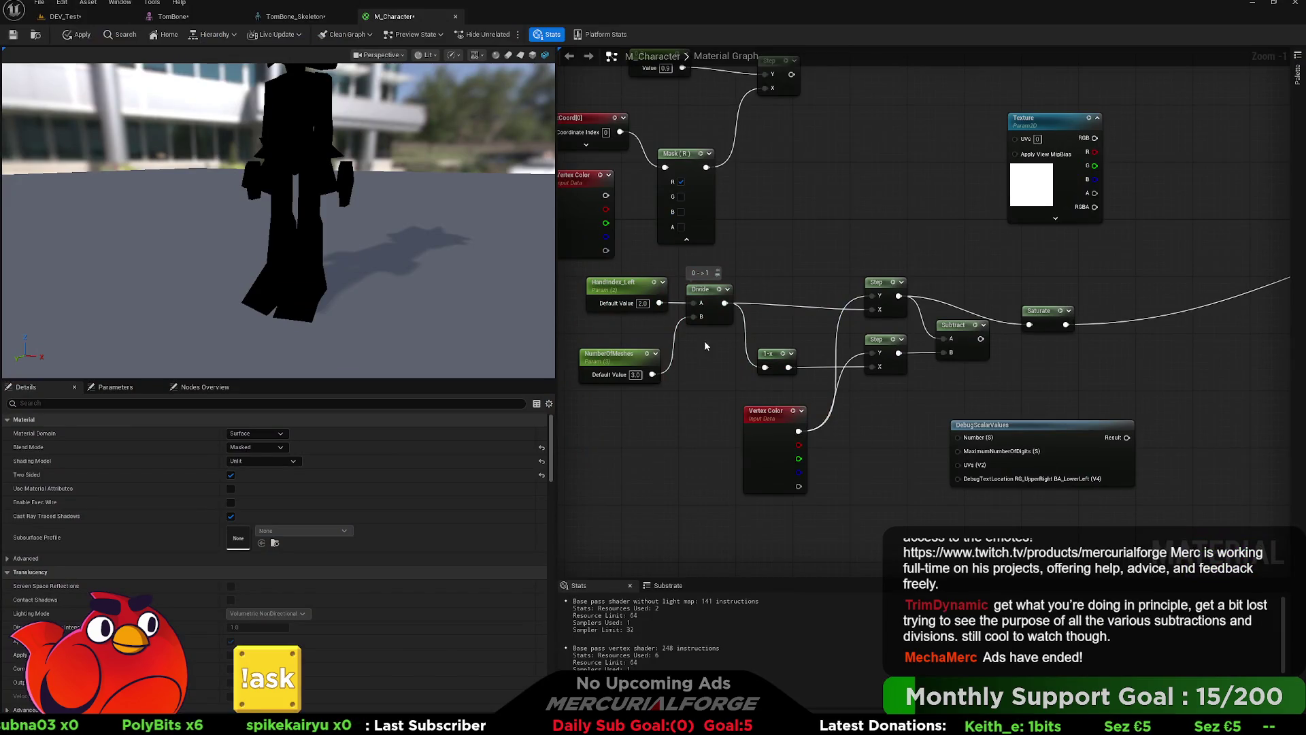
Step: Try HandIndex_Left at 3, 1, 2 and back to 3, then wire Subtract's output into Saturate
text(3)
key(Return)
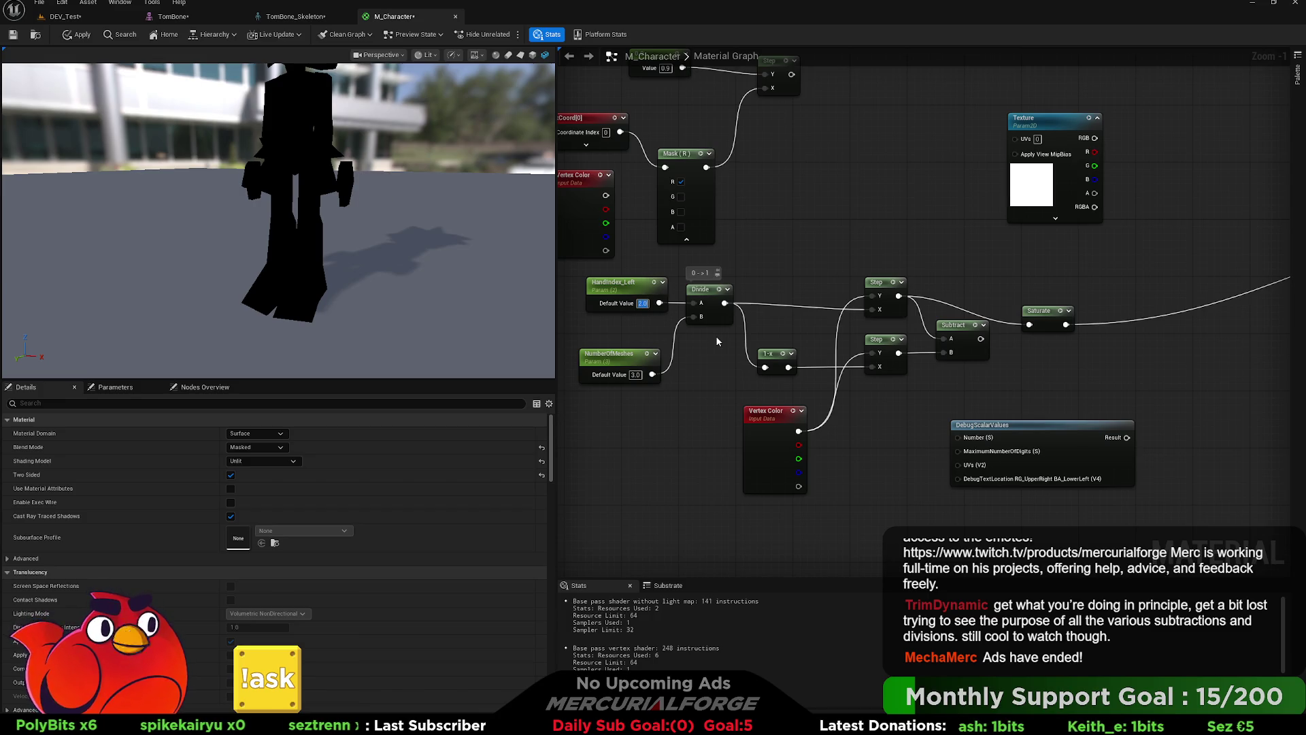
text(1)
key(Return)
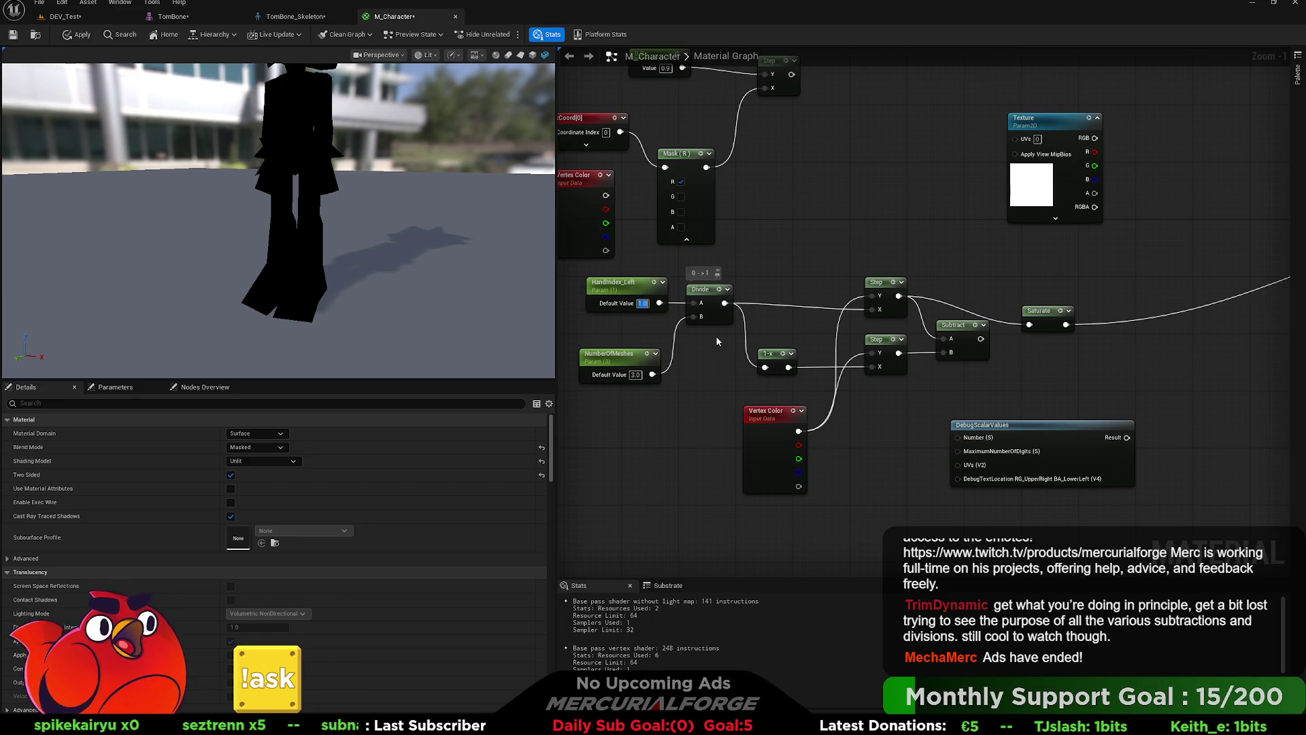
text(2)
key(Return)
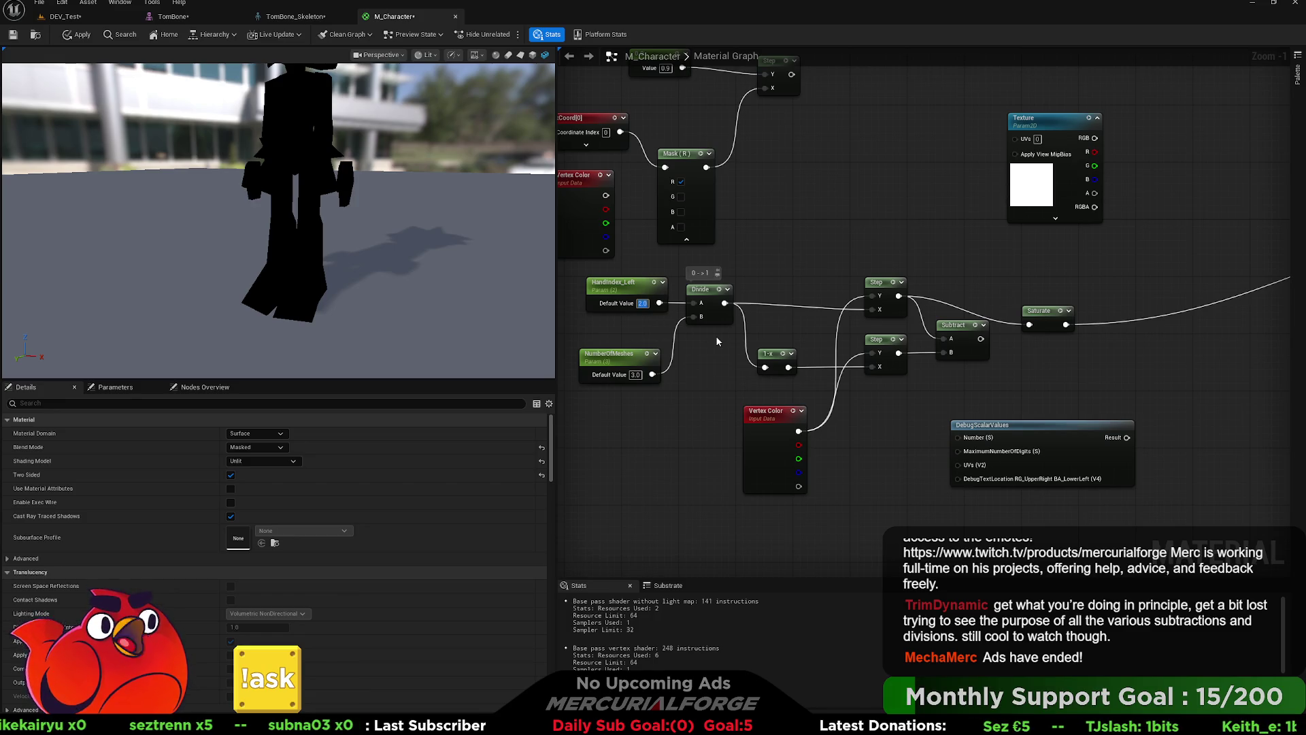
text(3)
key(Return)
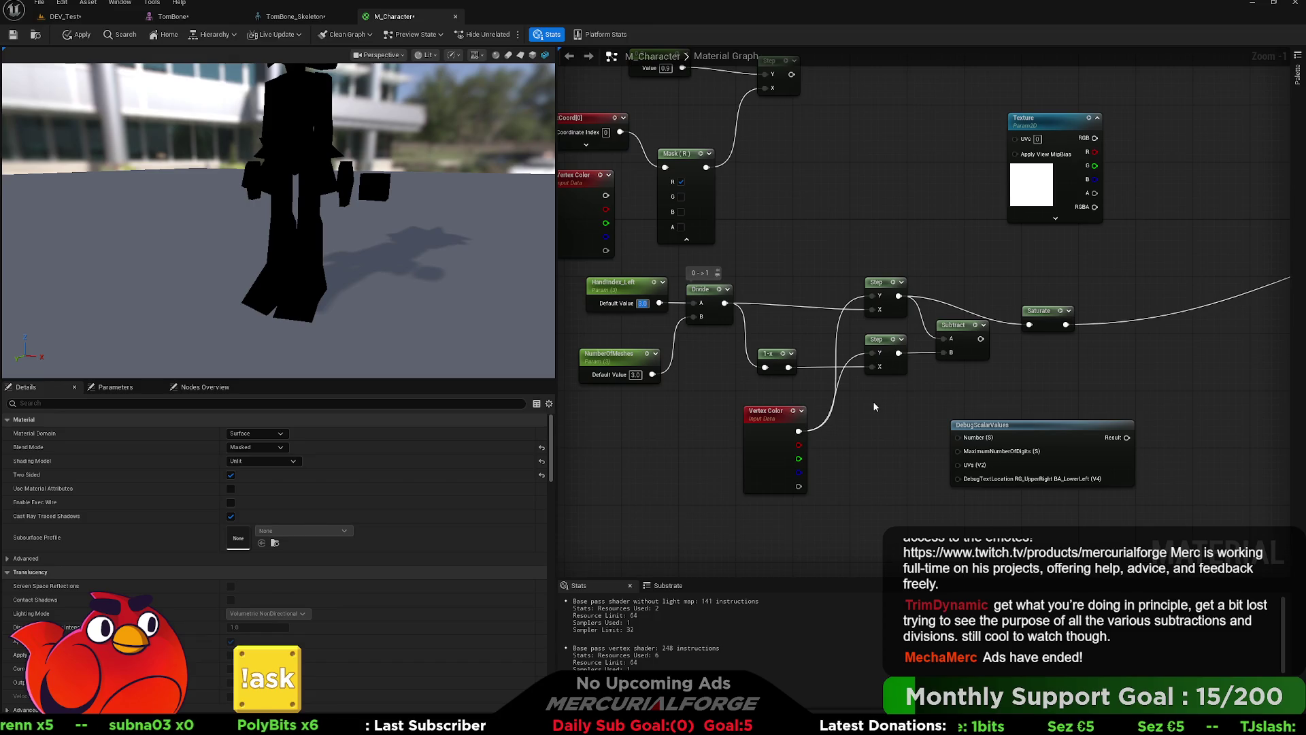
drag(980, 338, 1030, 326)
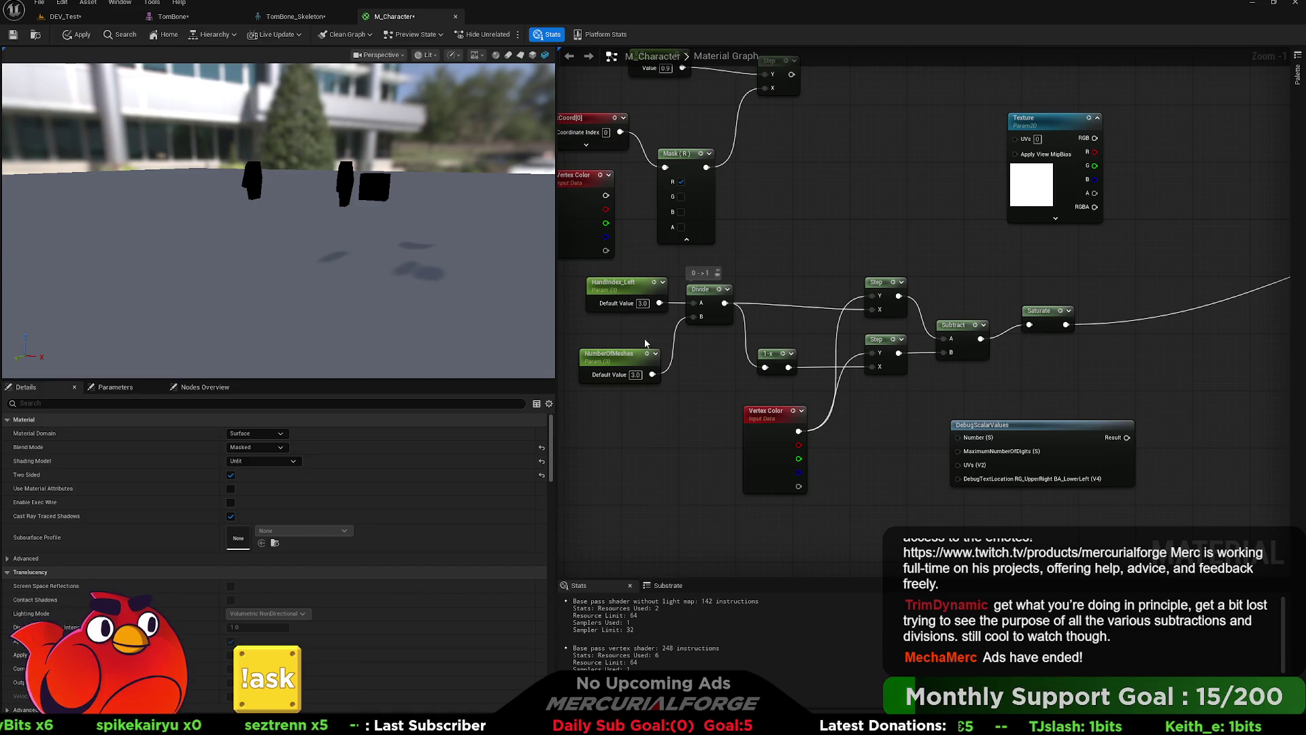
drag(631, 359, 633, 338)
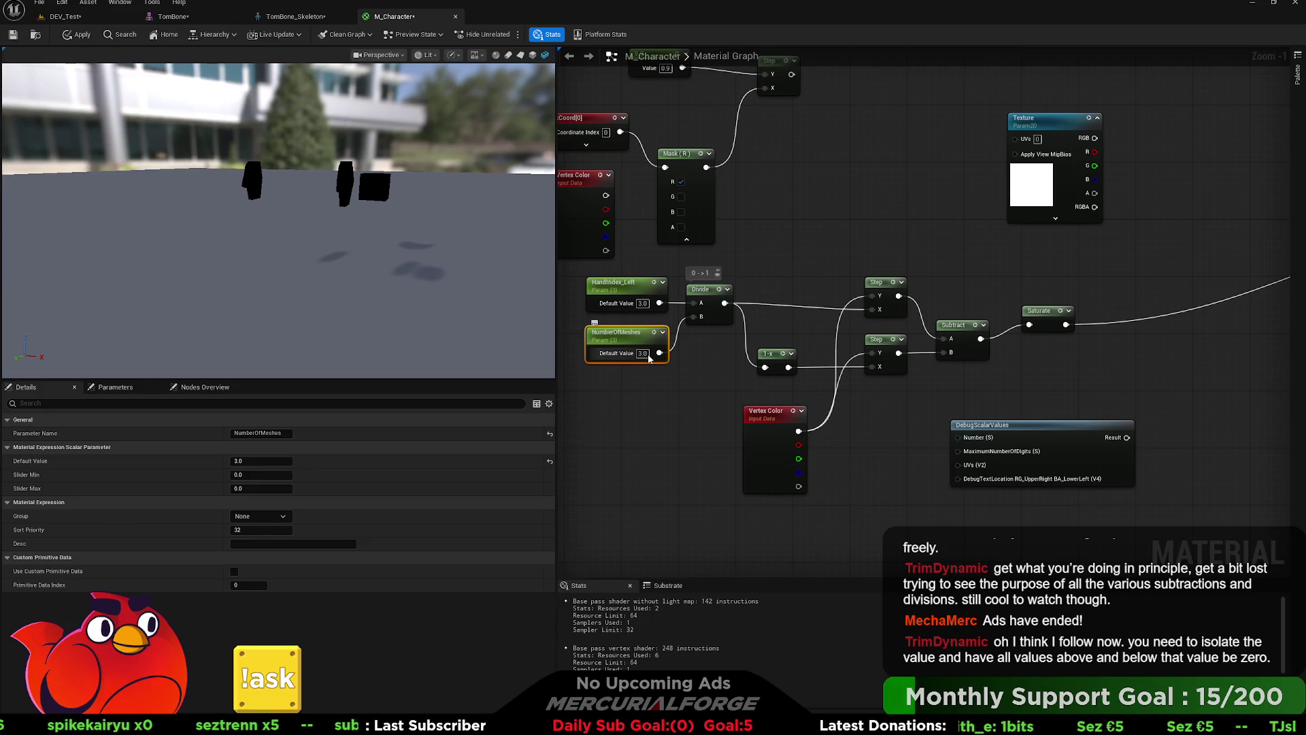
Step: Select the DebugScalarValues node in the M_Character graph
click(997, 443)
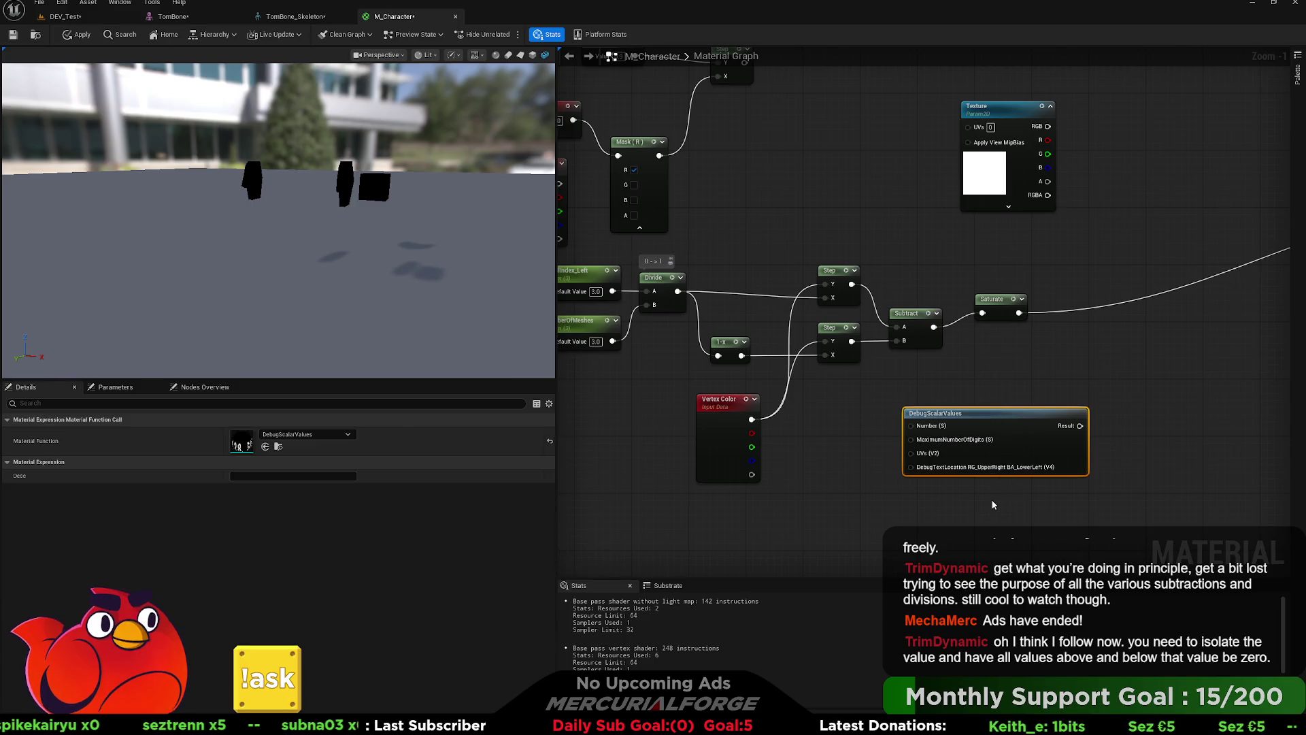
Step: Delete the DebugScalarValues node and regroup the mask chain with Vertex Color above it
key(Delete)
mouse_move(1124, 496)
mouse_down()
mouse_move(653, 289)
mouse_move(740, 391)
mouse_up()
click(986, 483)
drag(840, 466, 773, 202)
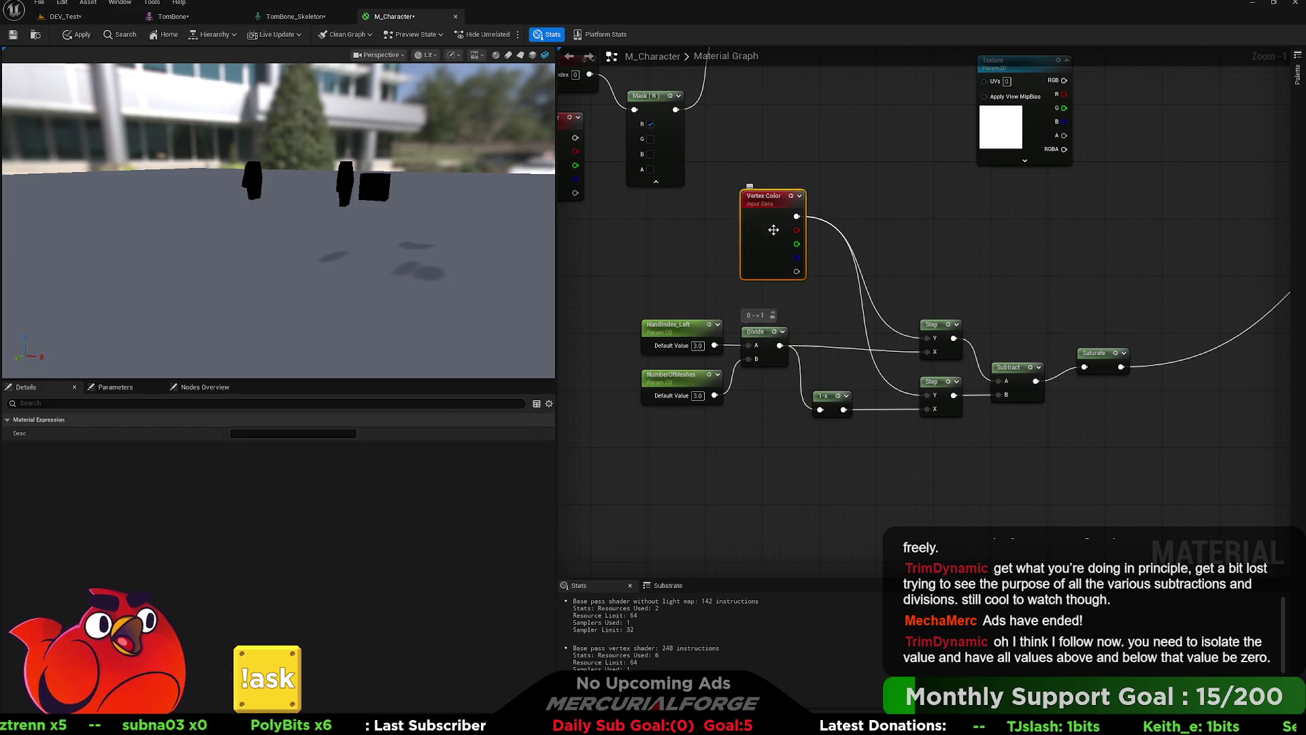
click(813, 327)
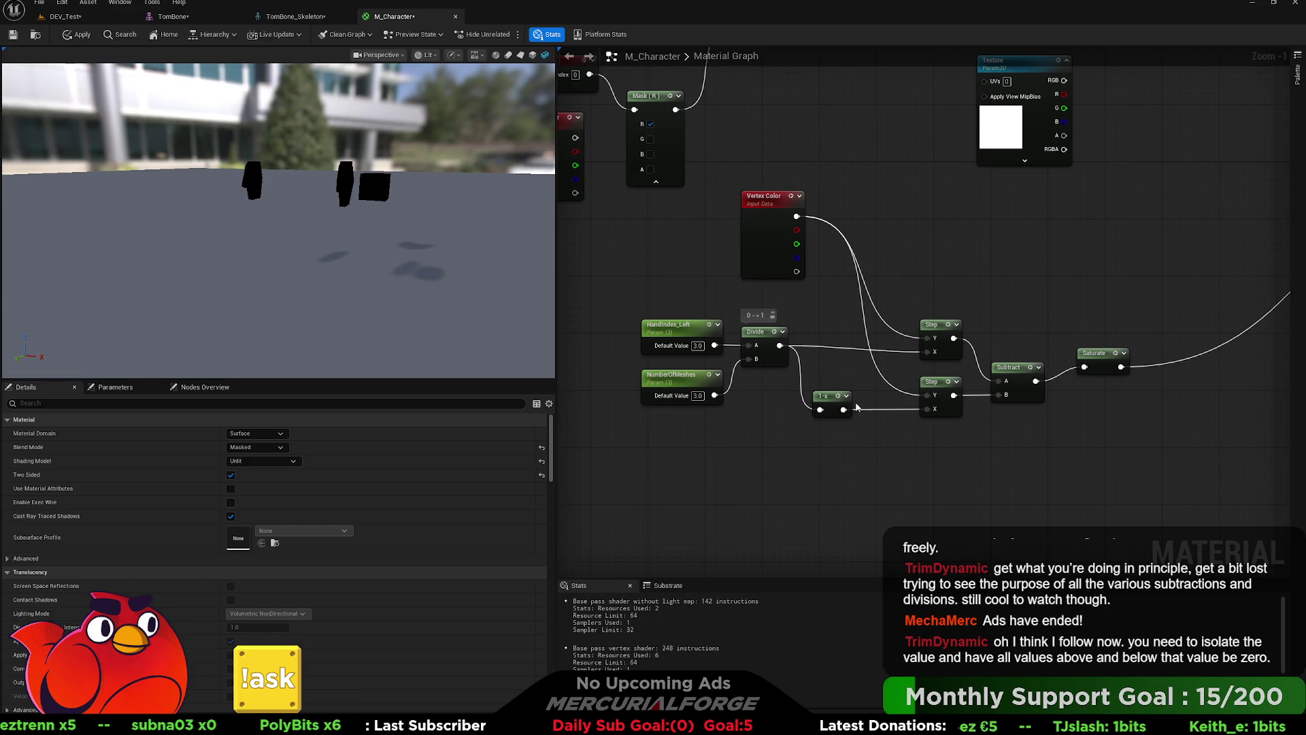
click(824, 397)
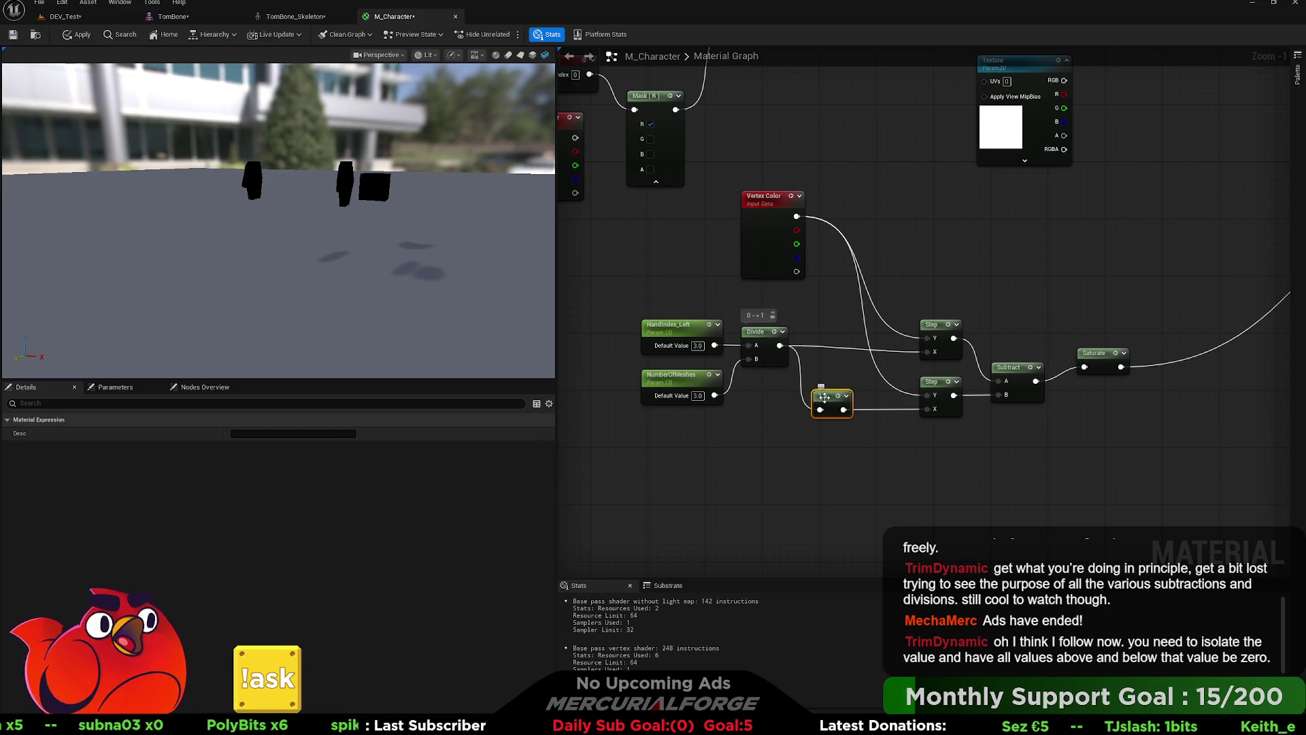
Step: Delete the 1-x node and set HandIndex_Left and NumberOfMeshes both to 1.0
key(Delete)
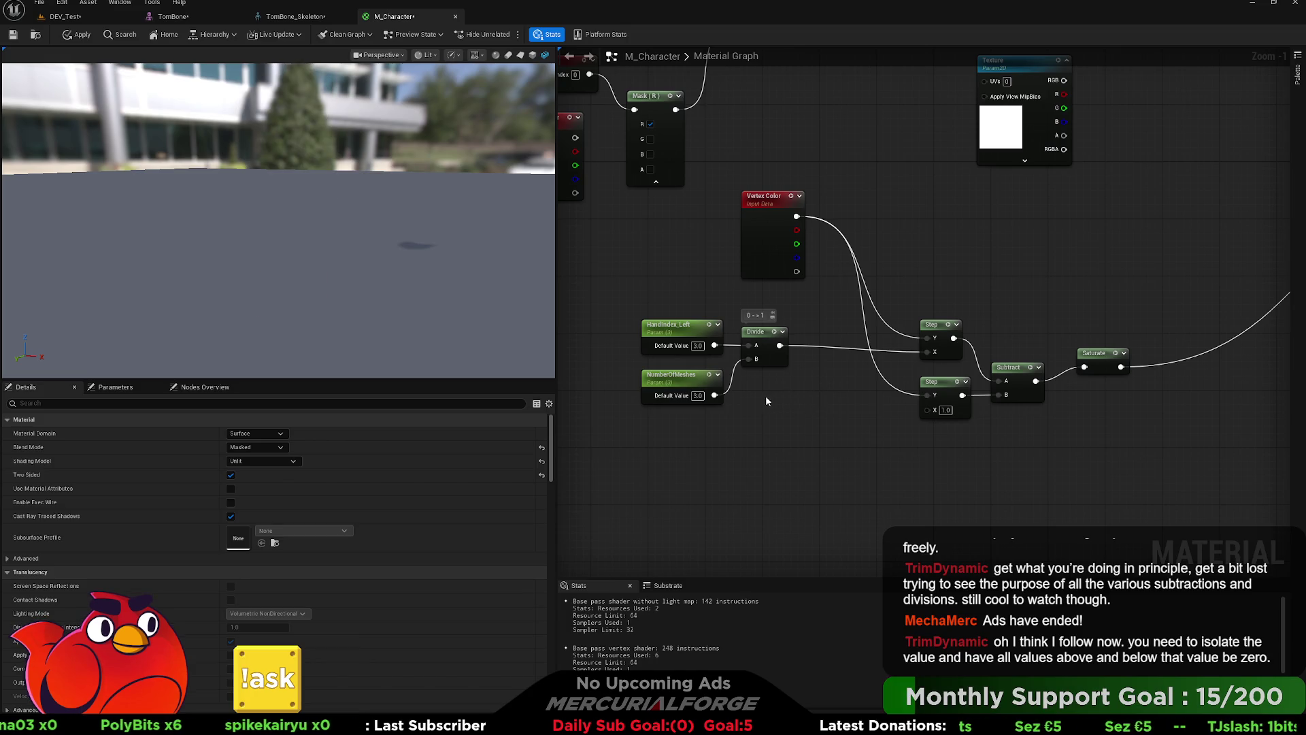
click(697, 345)
text(1)
key(Return)
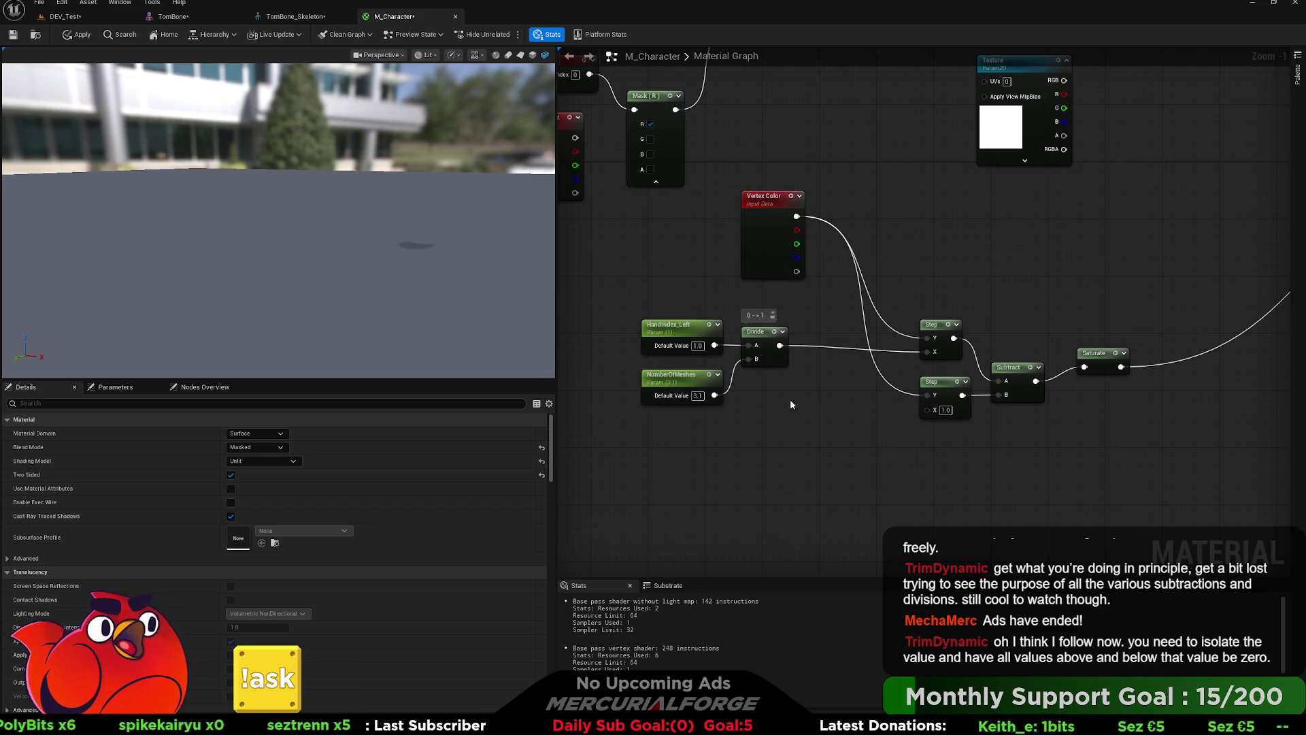
click(697, 396)
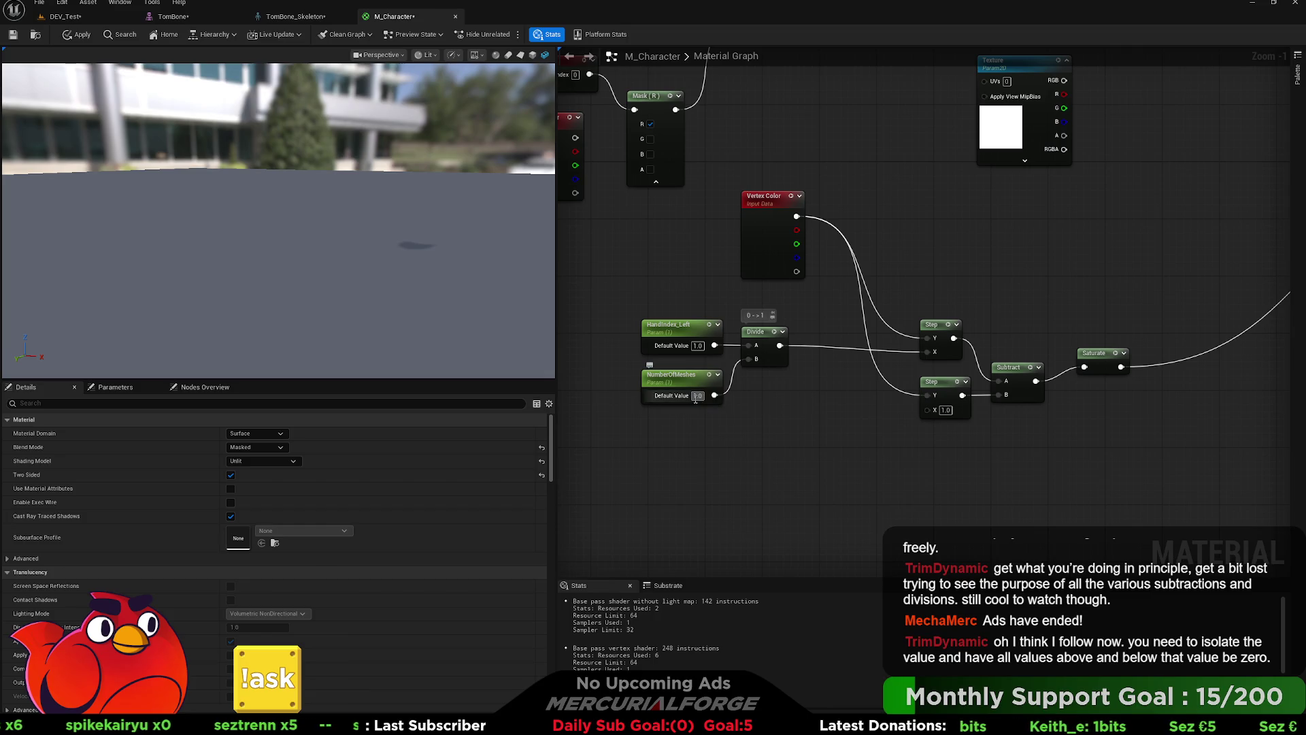
key(Return)
Step: Delete the Divide node and add a Subtract node fed by HandIndex_Left
click(758, 332)
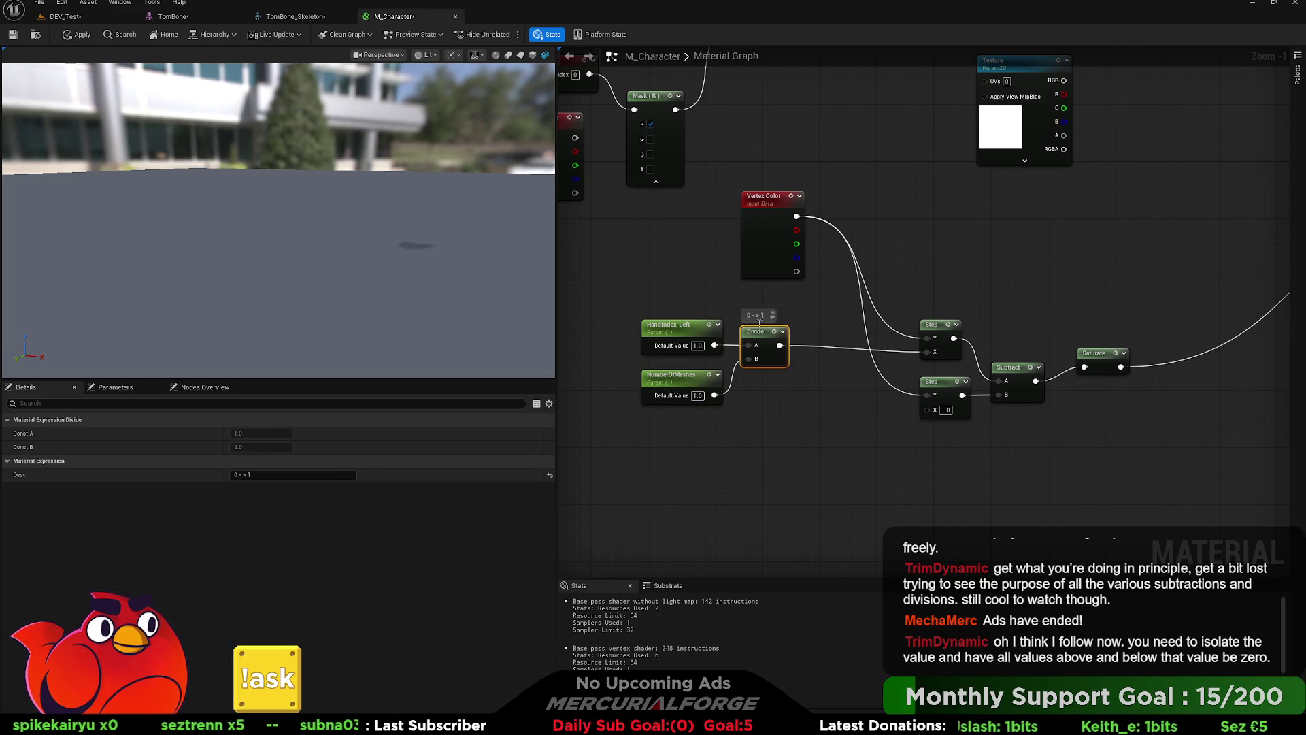
key(Delete)
mouse_move(714, 346)
mouse_down()
mouse_move(769, 366)
mouse_move(772, 394)
mouse_move(789, 391)
mouse_up()
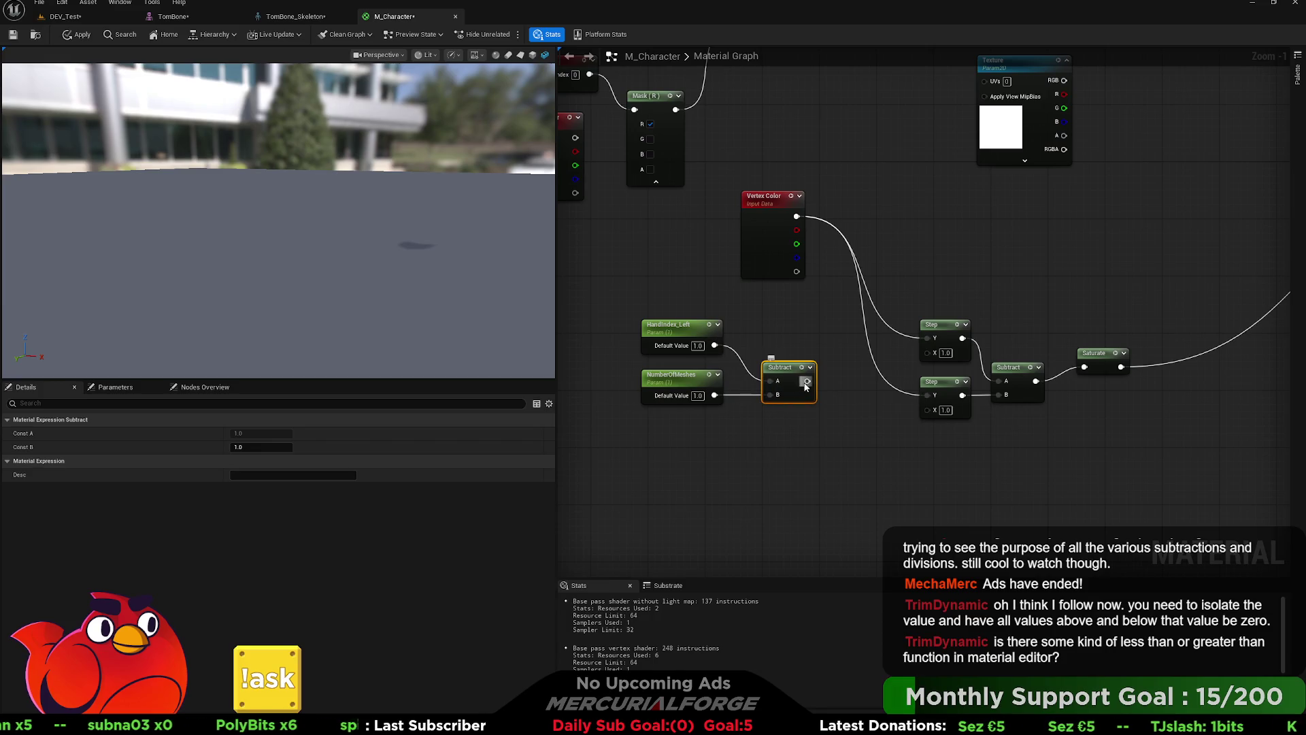
Step: Wire HandIndex_Left to the upper Step and Subtract to the lower Step, testing HandIndex_Left at 0.5 and 1
drag(714, 345, 926, 352)
drag(807, 381, 926, 409)
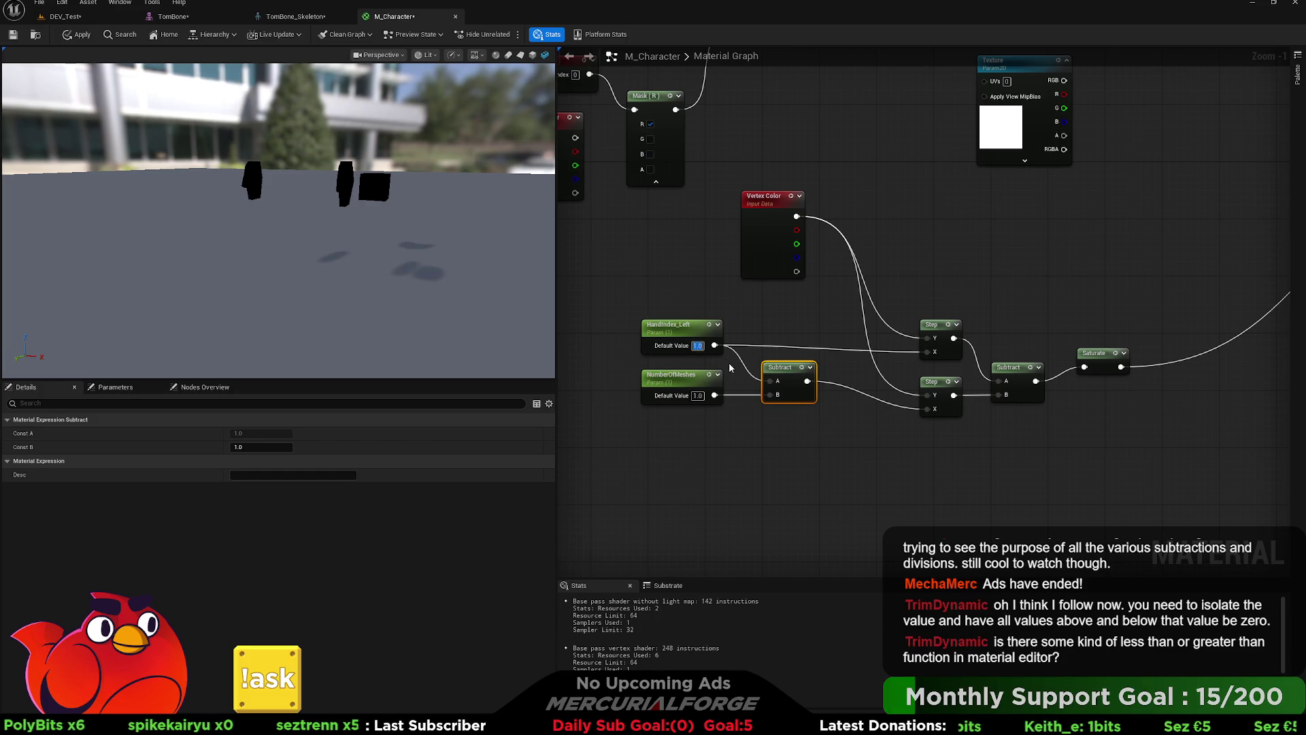
text(0.5)
key(Return)
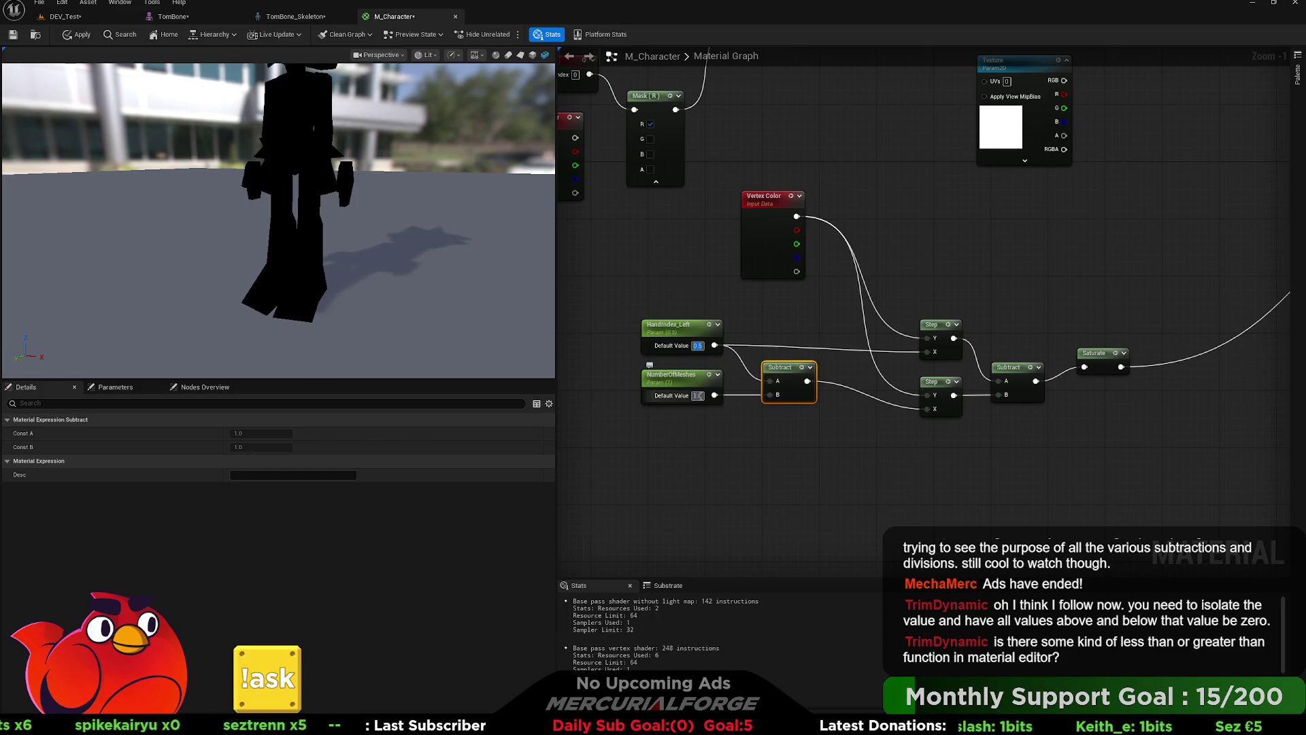
text(1)
key(Return)
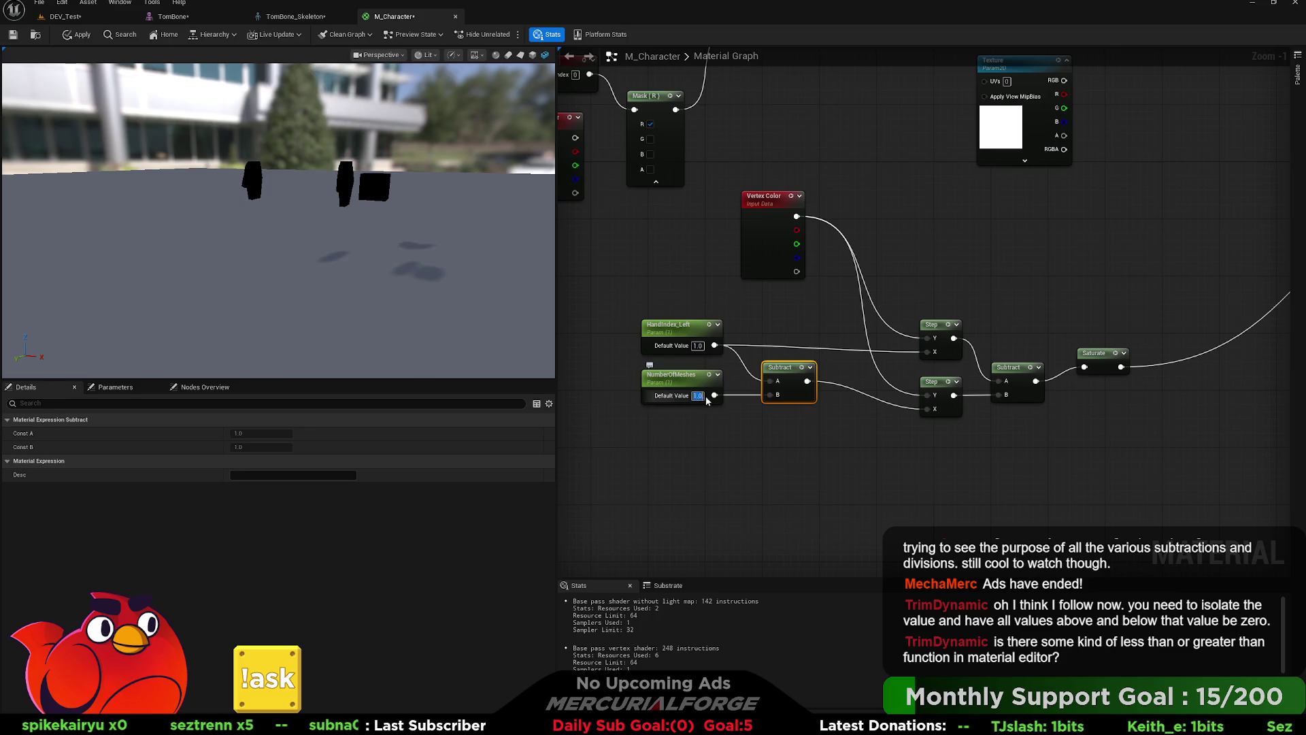
Step: Test NumberOfMeshes at 0.5 and 0, restore it to 1.0, and move the three nodes down-right
double_click(697, 395)
text(0.5)
key(Return)
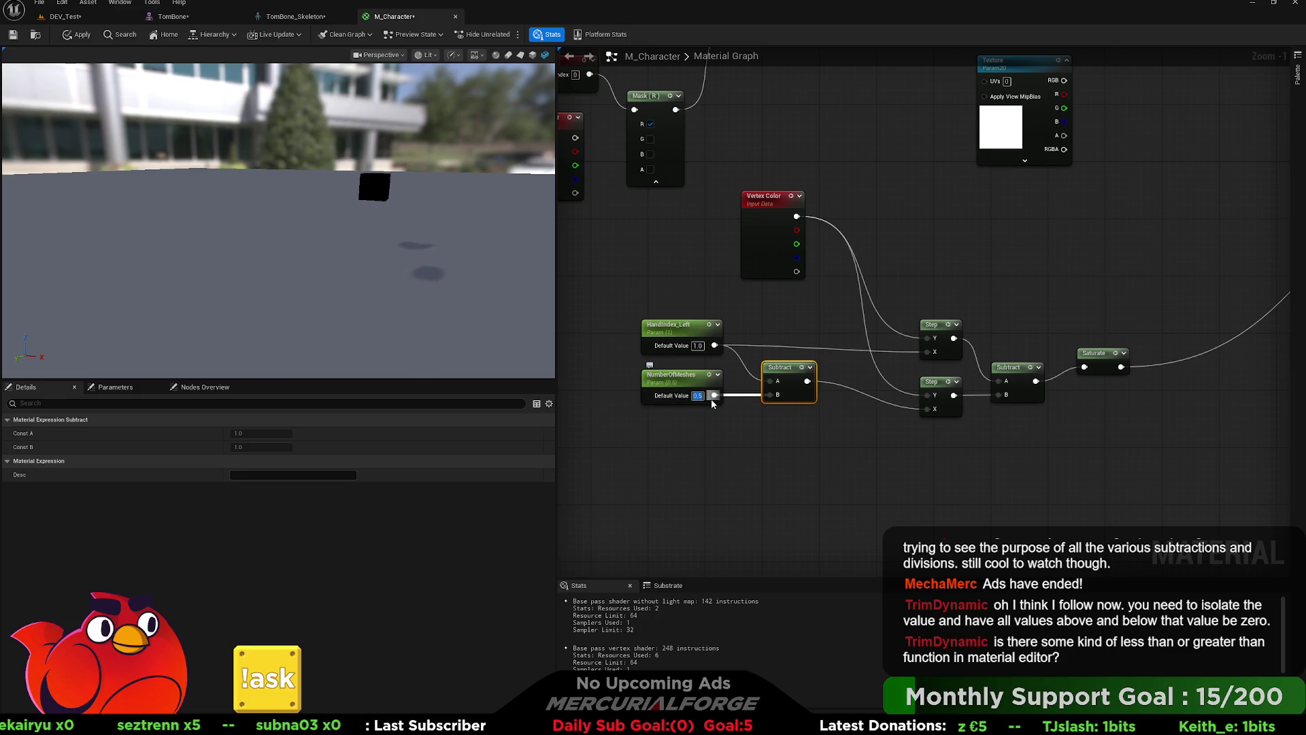
text(0)
key(Return)
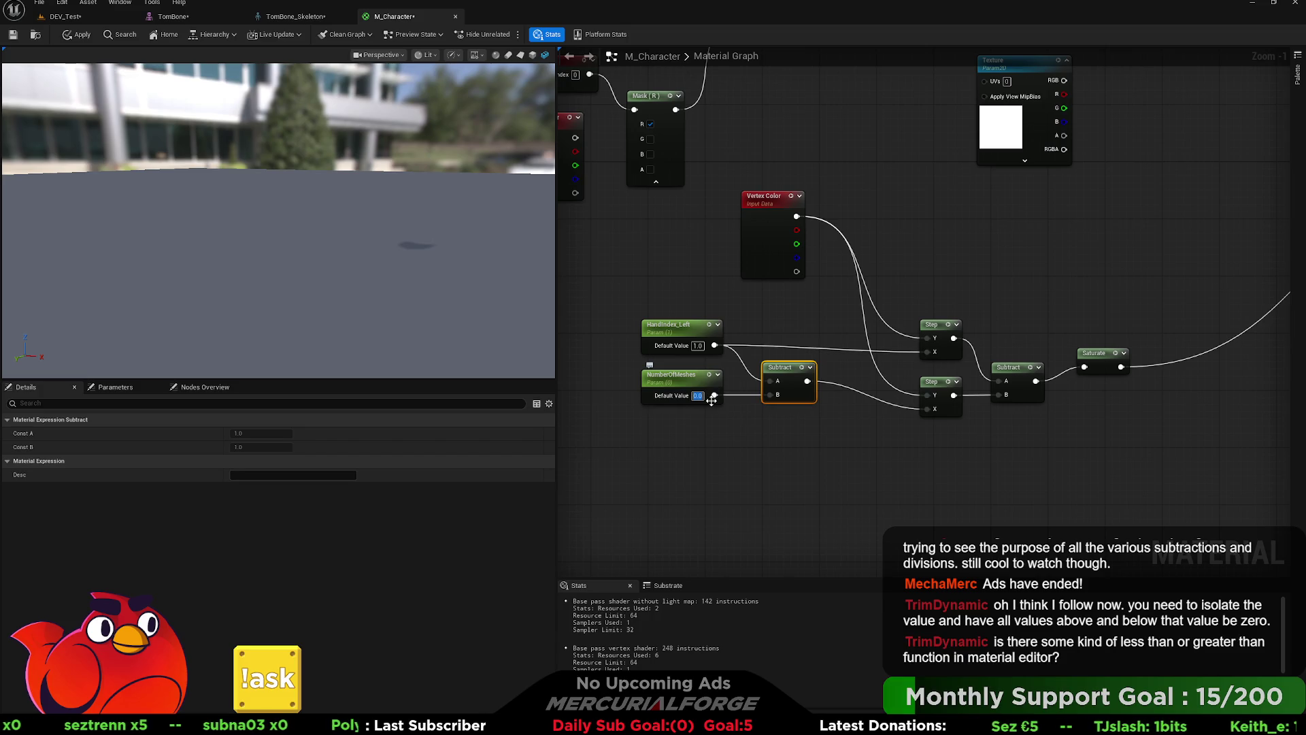
text(1)
key(Return)
click(770, 442)
mouse_move(771, 443)
mouse_down()
mouse_move(639, 368)
mouse_move(636, 316)
mouse_up()
drag(682, 331, 732, 374)
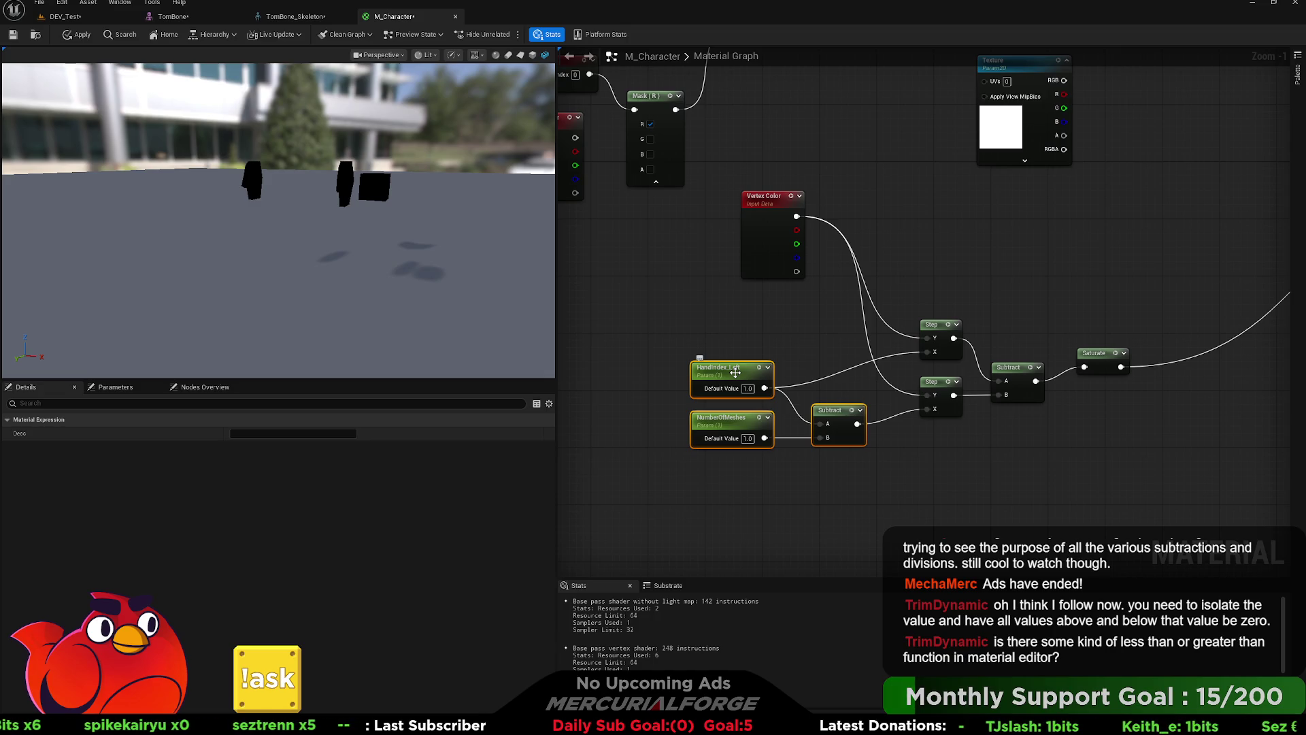
Step: Check TomBone's red hands, scrub HandIndex_Left to about 0.888, and set NumberOfMeshes to 3.0
click(736, 372)
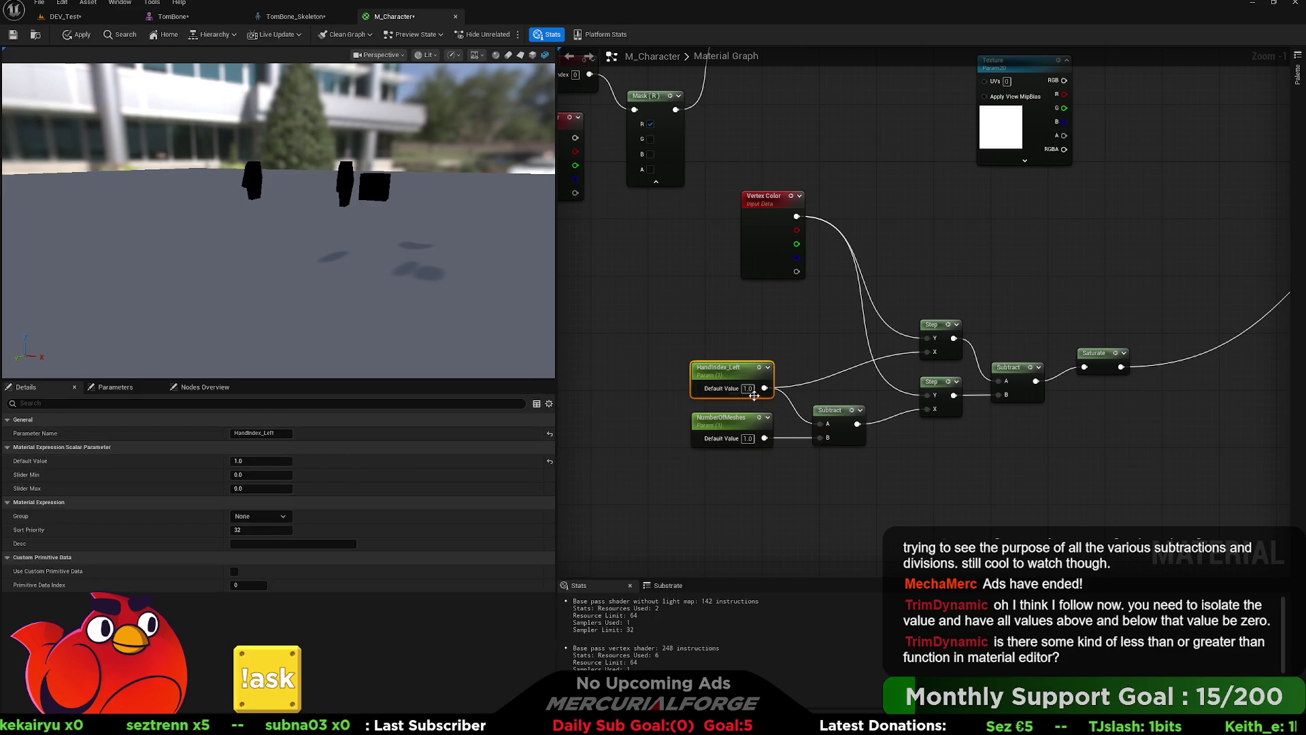
click(214, 15)
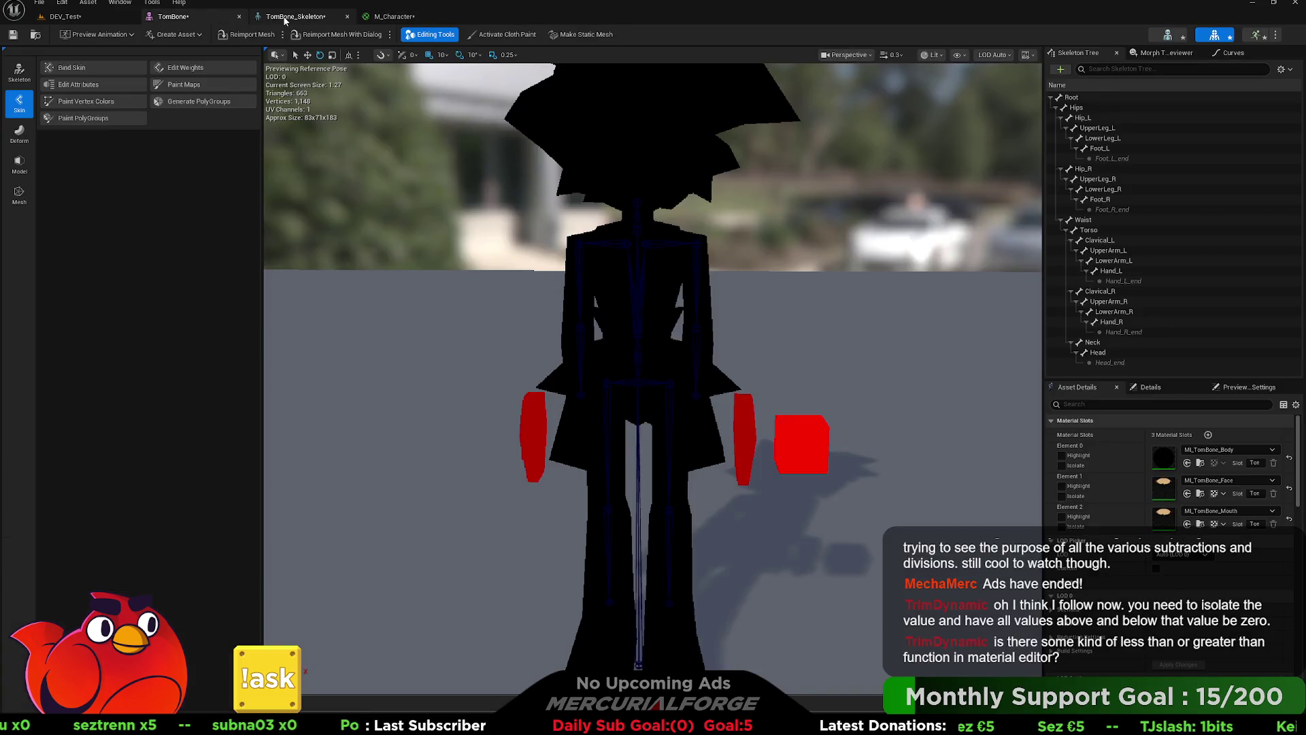
click(392, 16)
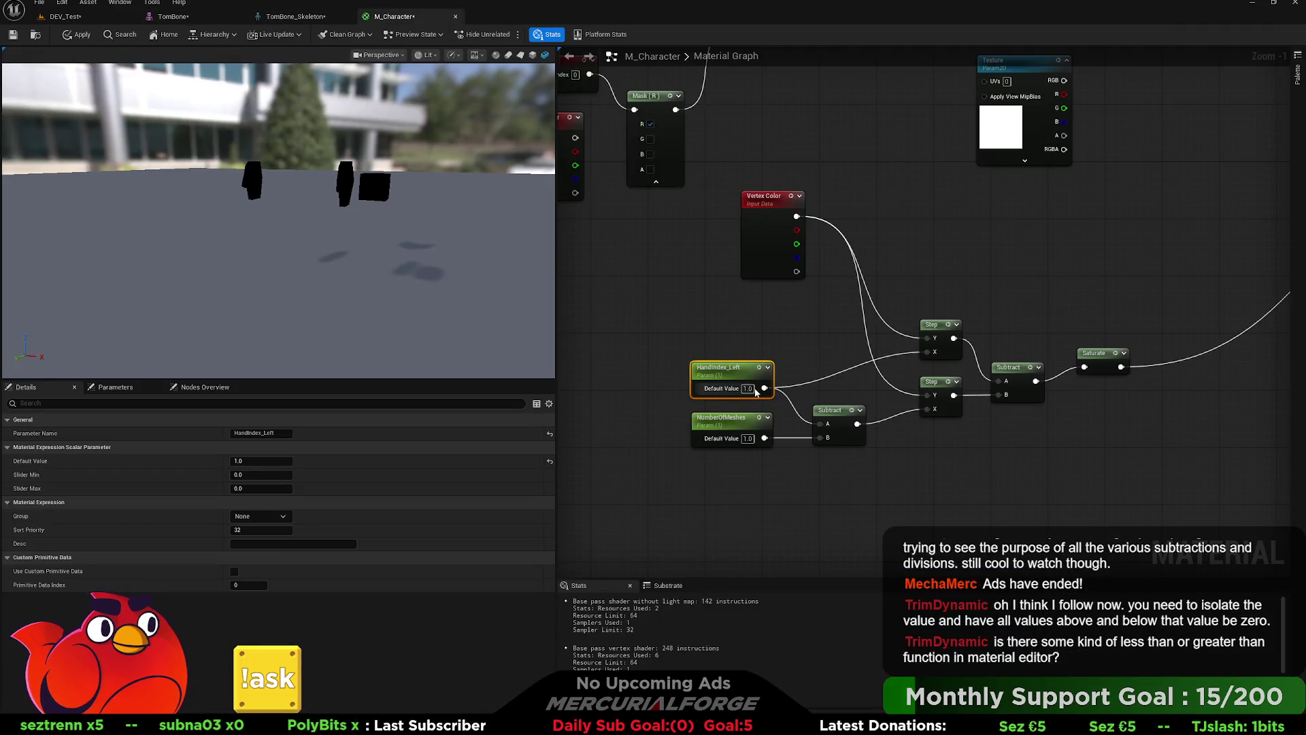
mouse_move(260, 461)
mouse_down()
mouse_move(249, 460)
mouse_move(259, 460)
mouse_up()
click(749, 438)
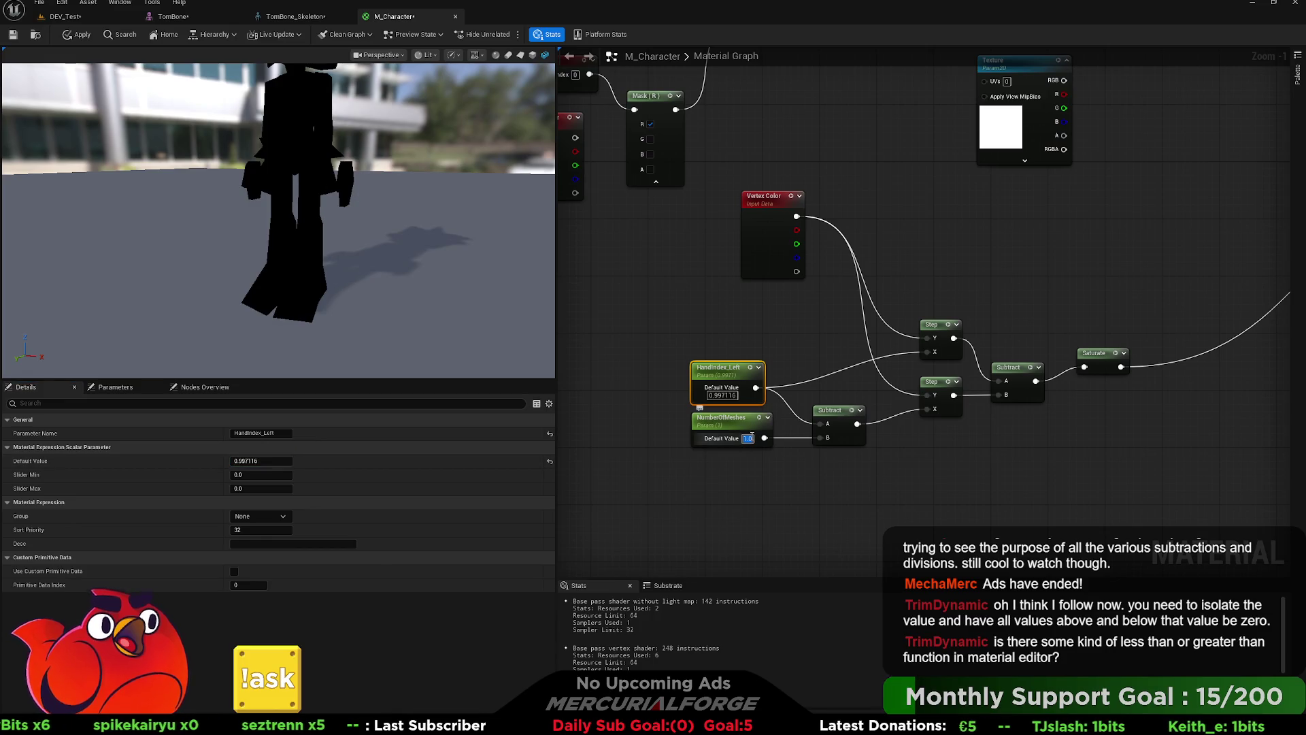
text(3)
click(752, 464)
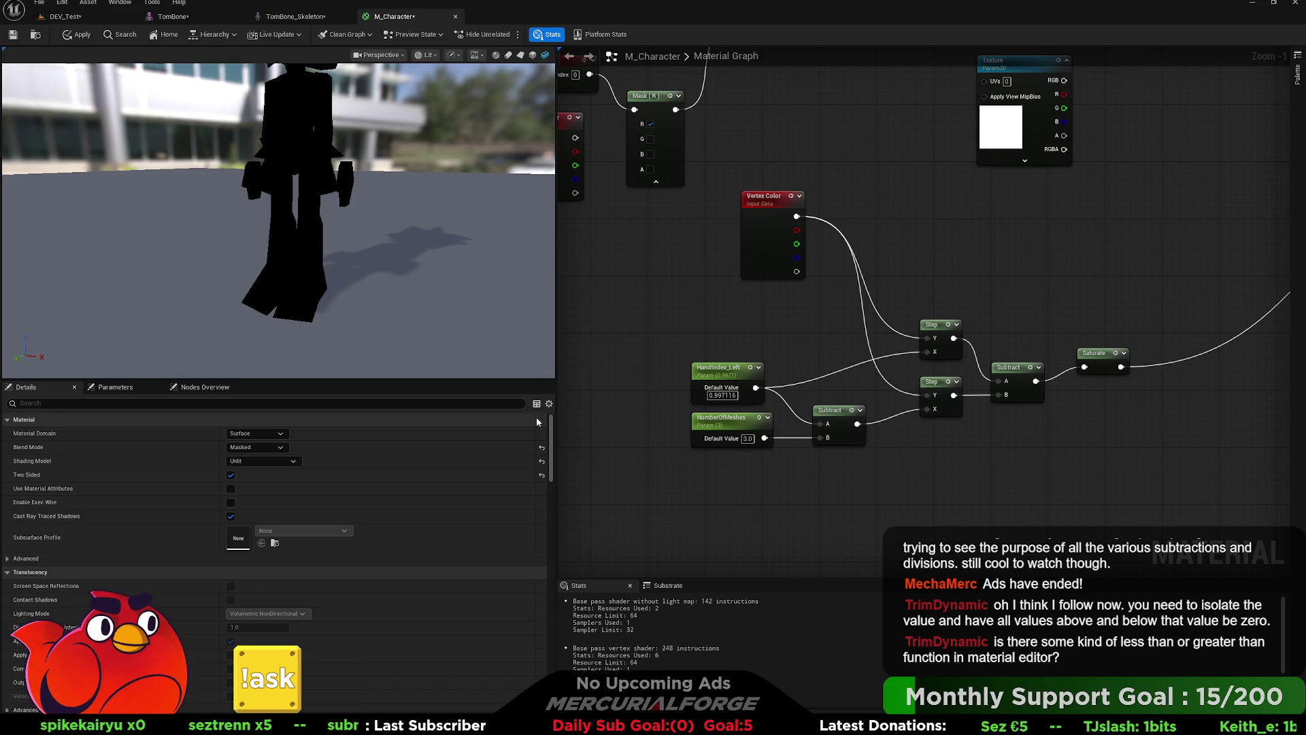
Step: Lower HandIndex_Left to about 0.46 and connect NumberOfMeshes to Subtract's A input
click(725, 378)
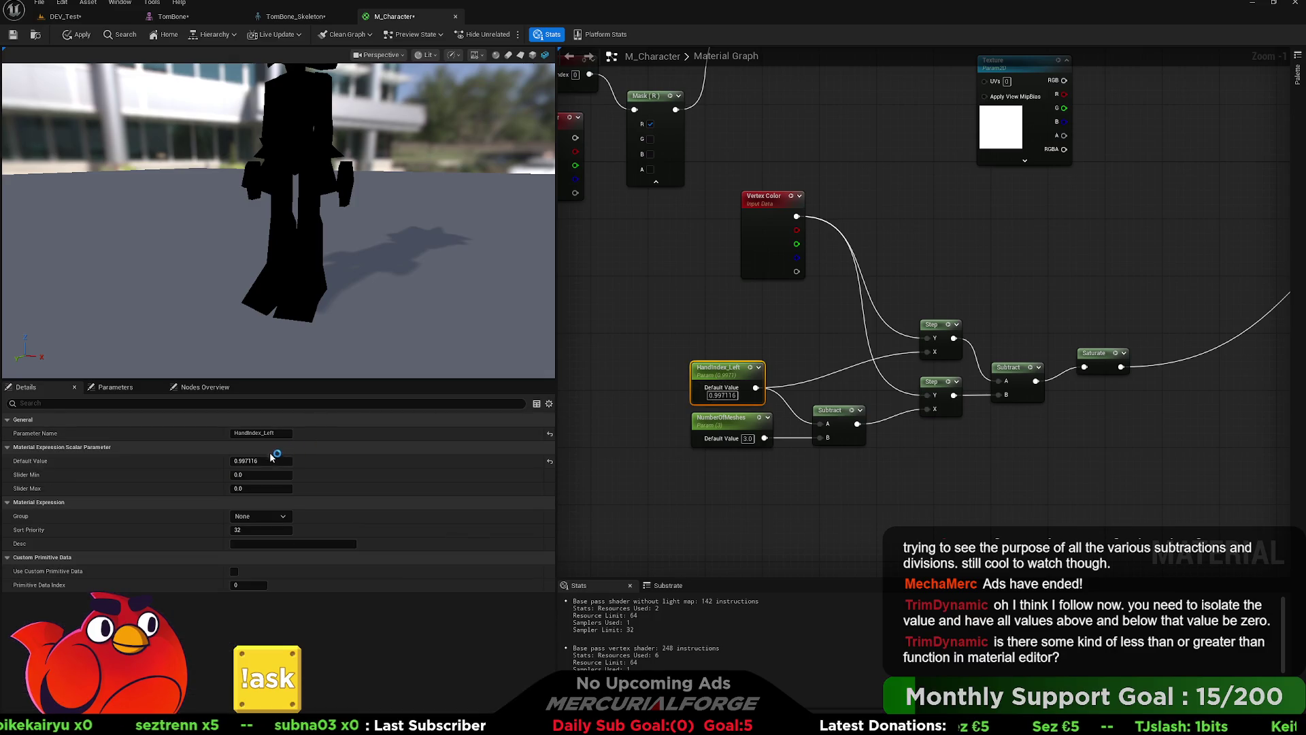
mouse_move(259, 461)
mouse_down()
mouse_move(224, 461)
mouse_move(408, 460)
mouse_up()
mouse_move(721, 368)
mouse_down()
mouse_move(714, 460)
mouse_move(714, 362)
mouse_up()
mouse_move(724, 462)
mouse_down()
mouse_move(710, 420)
mouse_move(809, 370)
mouse_move(928, 353)
mouse_up()
drag(736, 380, 818, 424)
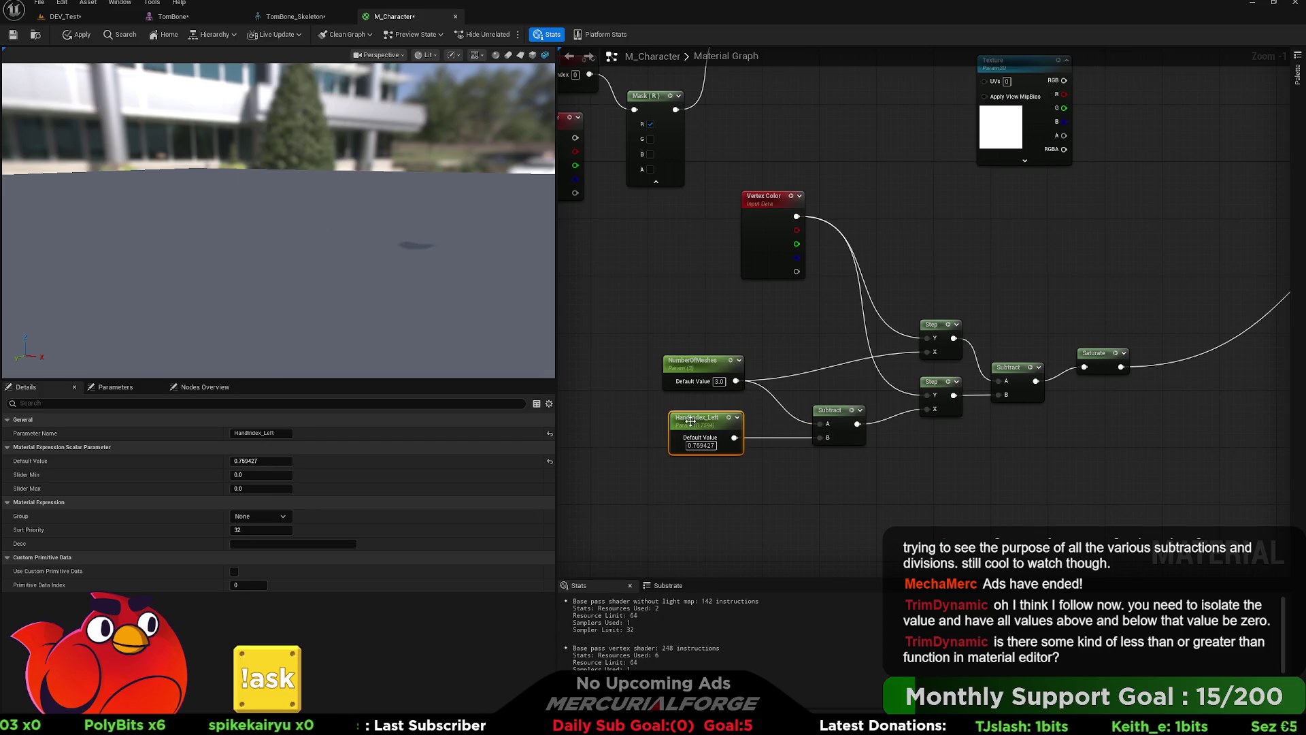
Step: Raise HandIndex_Left to about 3.48 and place it above NumberOfMeshes
click(701, 442)
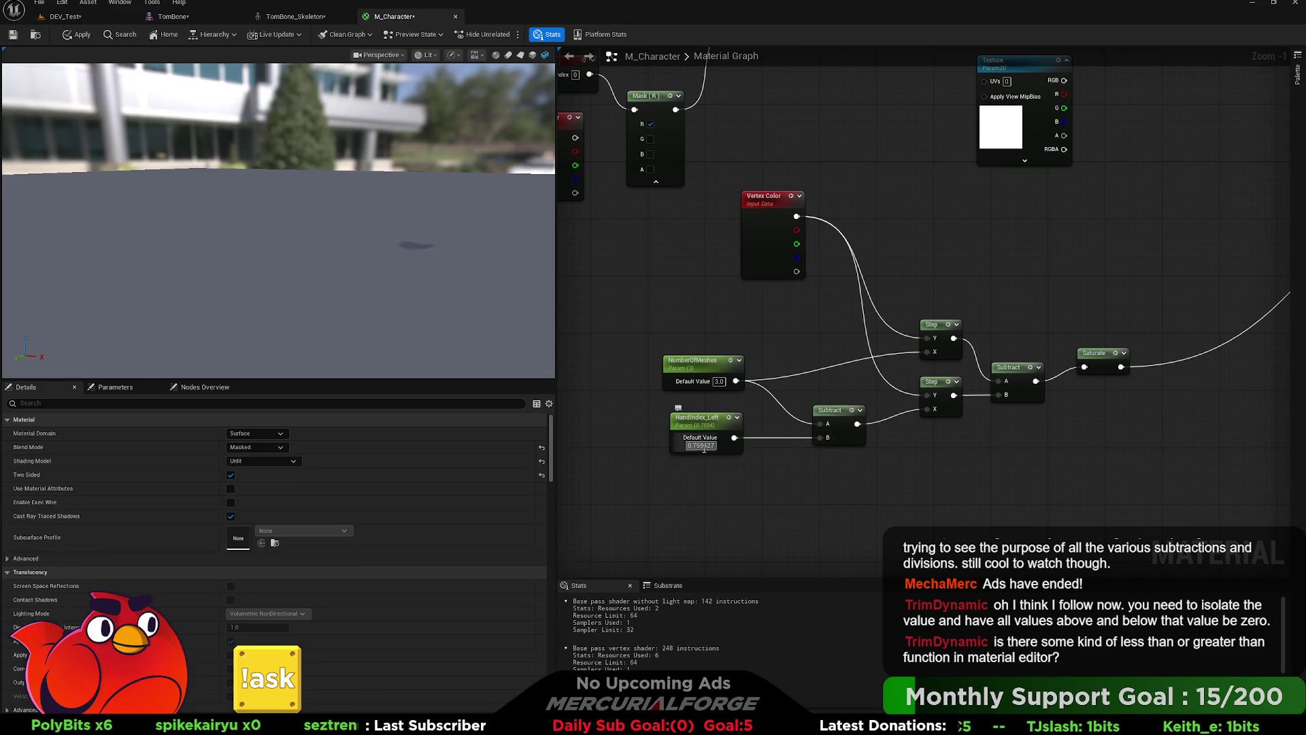
click(705, 424)
mouse_move(261, 461)
mouse_down()
mouse_move(292, 460)
mouse_move(260, 462)
mouse_move(272, 462)
mouse_up()
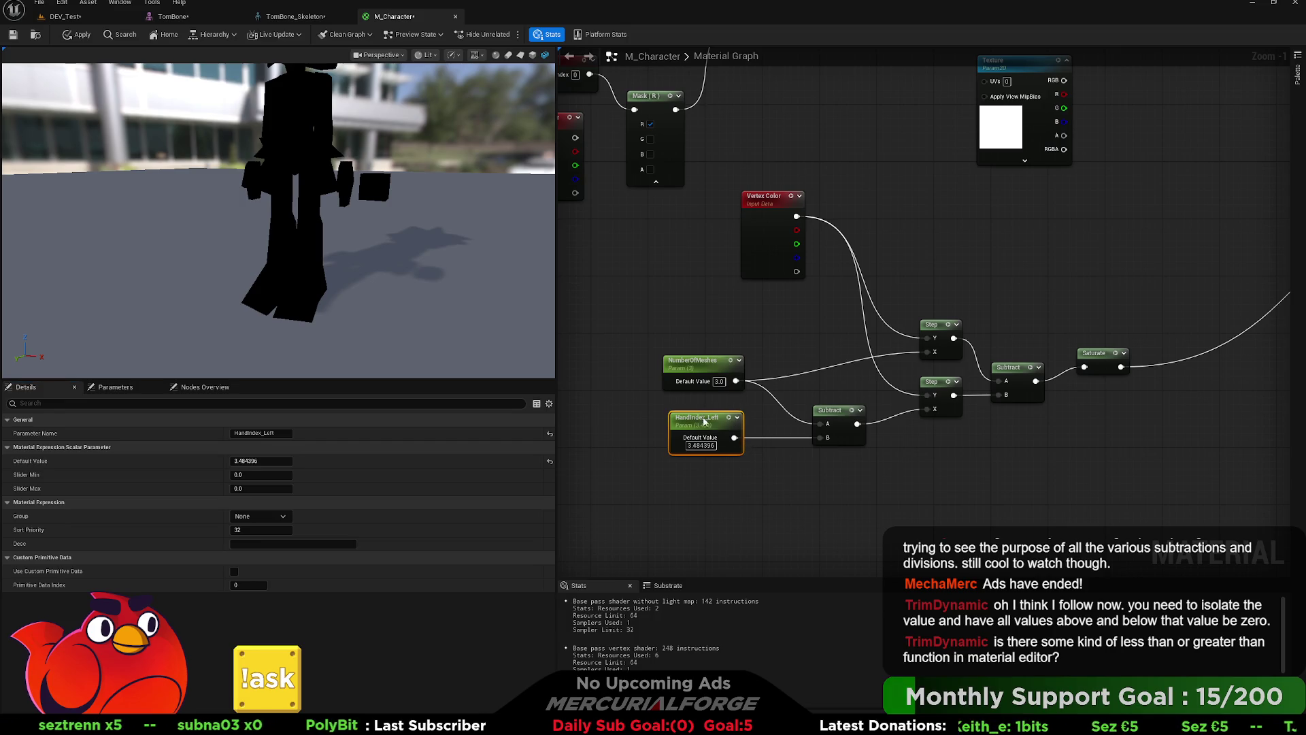
drag(705, 417, 697, 309)
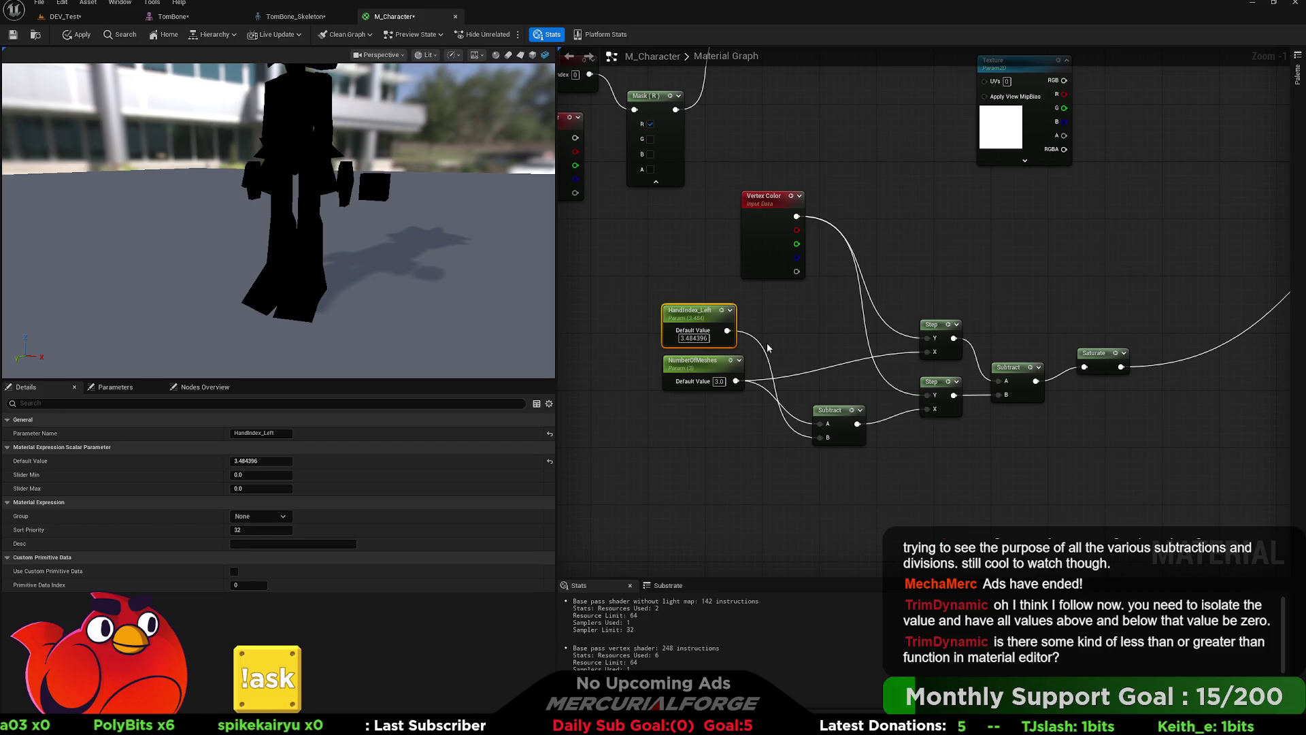
drag(725, 327, 926, 352)
mouse_move(727, 367)
mouse_down()
mouse_move(710, 408)
mouse_move(684, 421)
mouse_move(760, 385)
mouse_up()
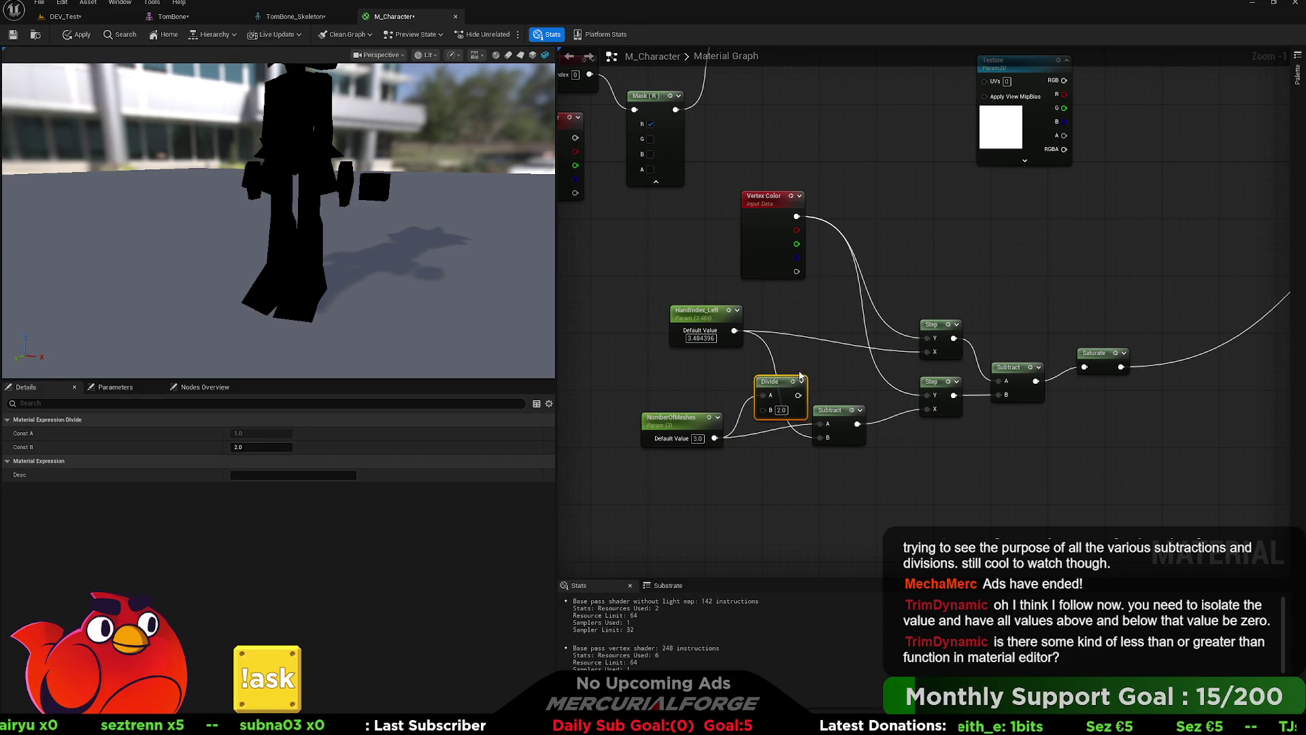
Step: Wire NumberOfMeshes into Divide's B input and place Divide between NumberOfMeshes and Subtract
alt+click(749, 389)
mouse_move(716, 438)
mouse_down()
mouse_move(749, 405)
mouse_move(817, 439)
mouse_up()
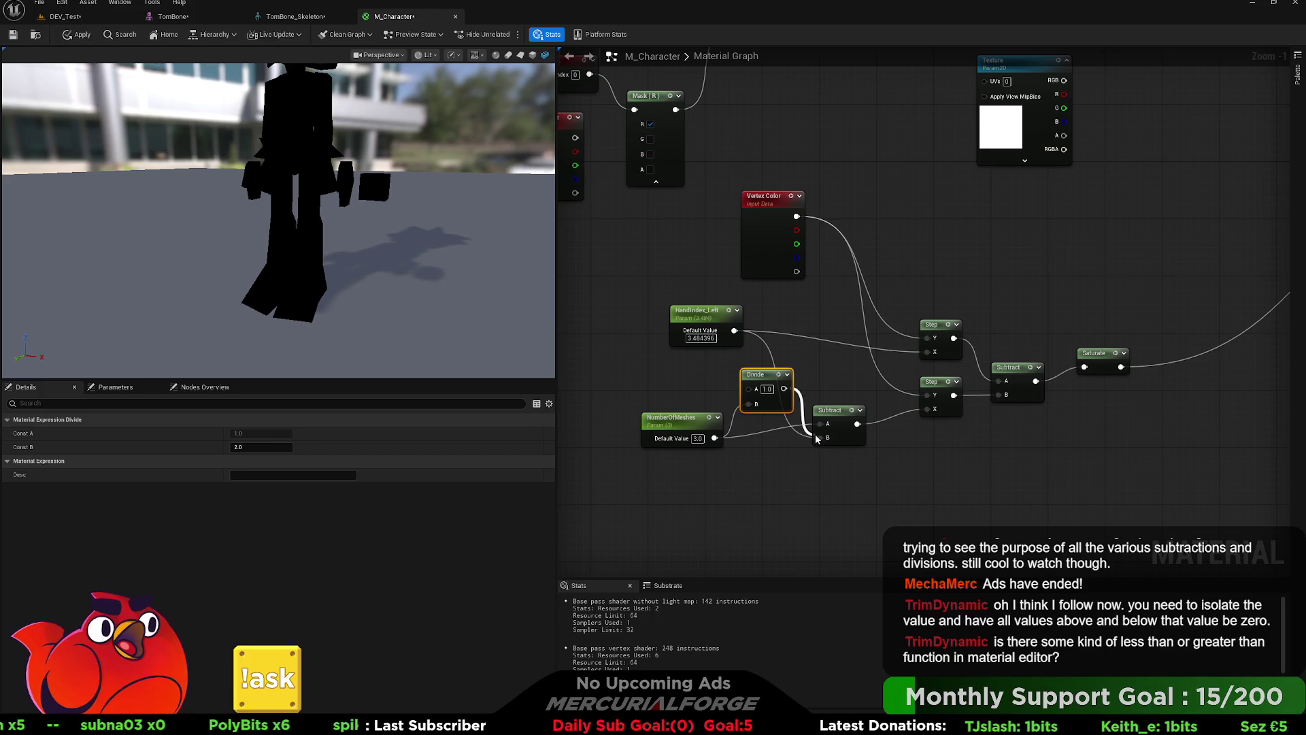
mouse_move(758, 374)
mouse_down()
mouse_move(758, 417)
mouse_move(734, 330)
mouse_move(685, 336)
mouse_up()
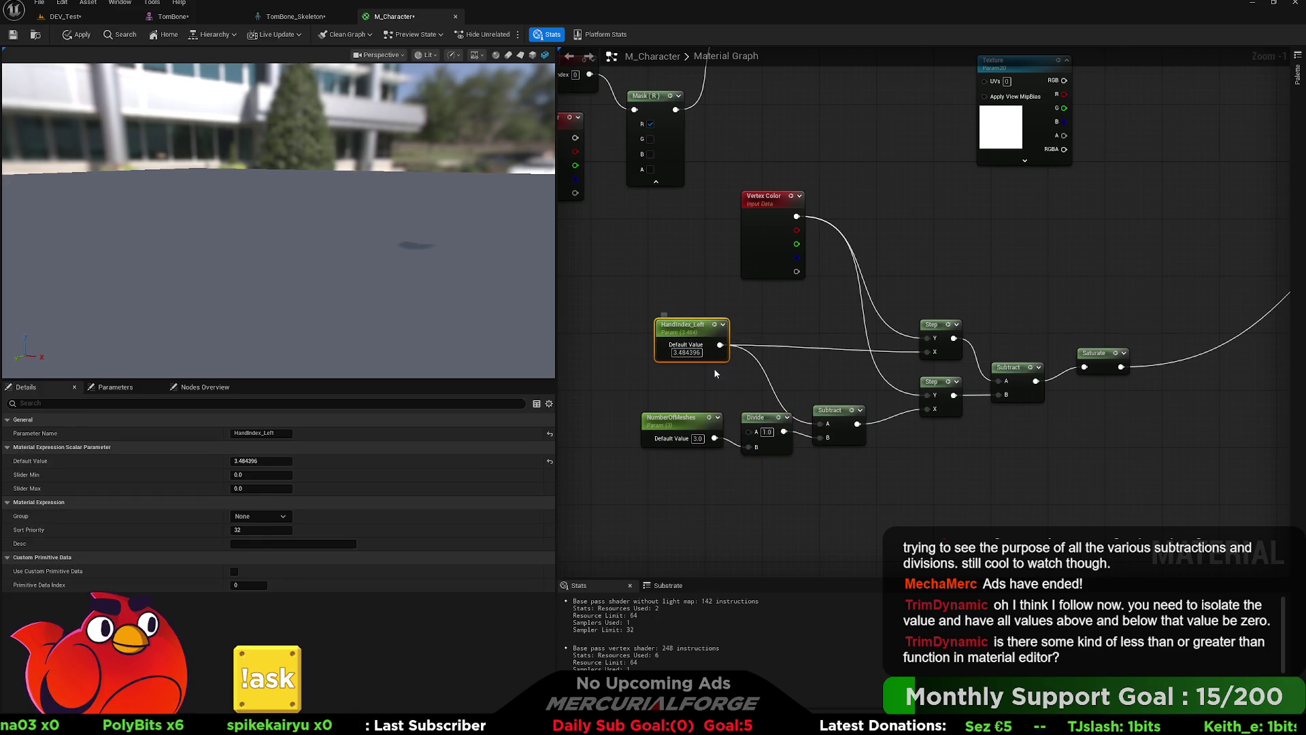
click(673, 417)
ctrl+click(755, 417)
drag(750, 419, 715, 419)
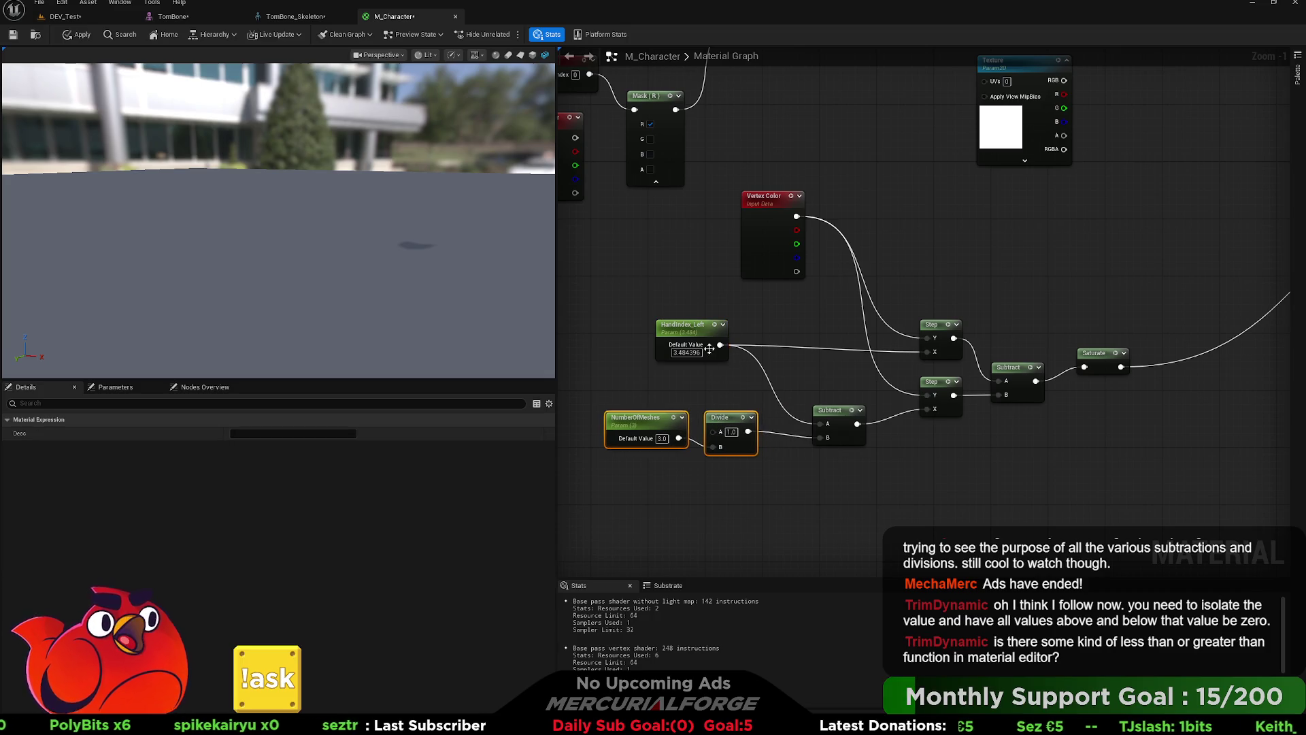
Step: Scrub HandIndex_Left down to about 0.19 and shift the node left
click(700, 333)
mouse_move(261, 461)
mouse_down()
mouse_move(247, 460)
mouse_move(275, 458)
mouse_up()
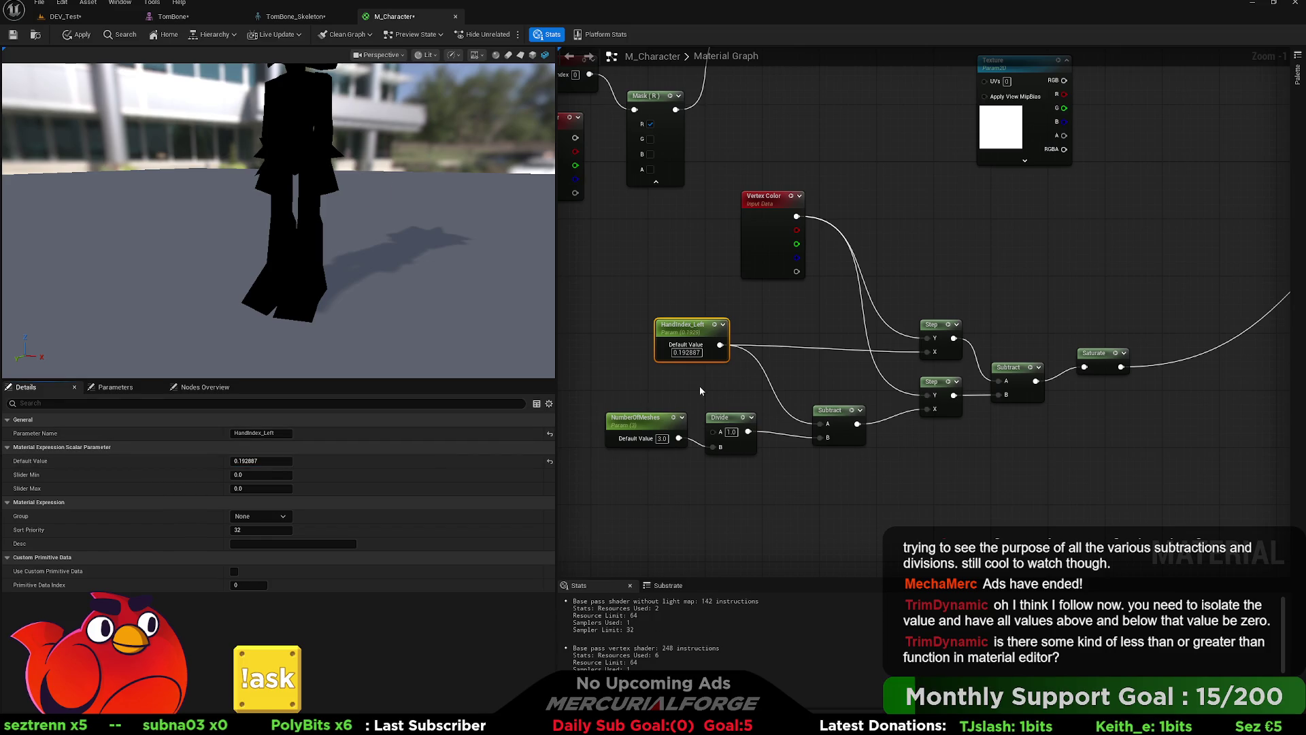
click(725, 367)
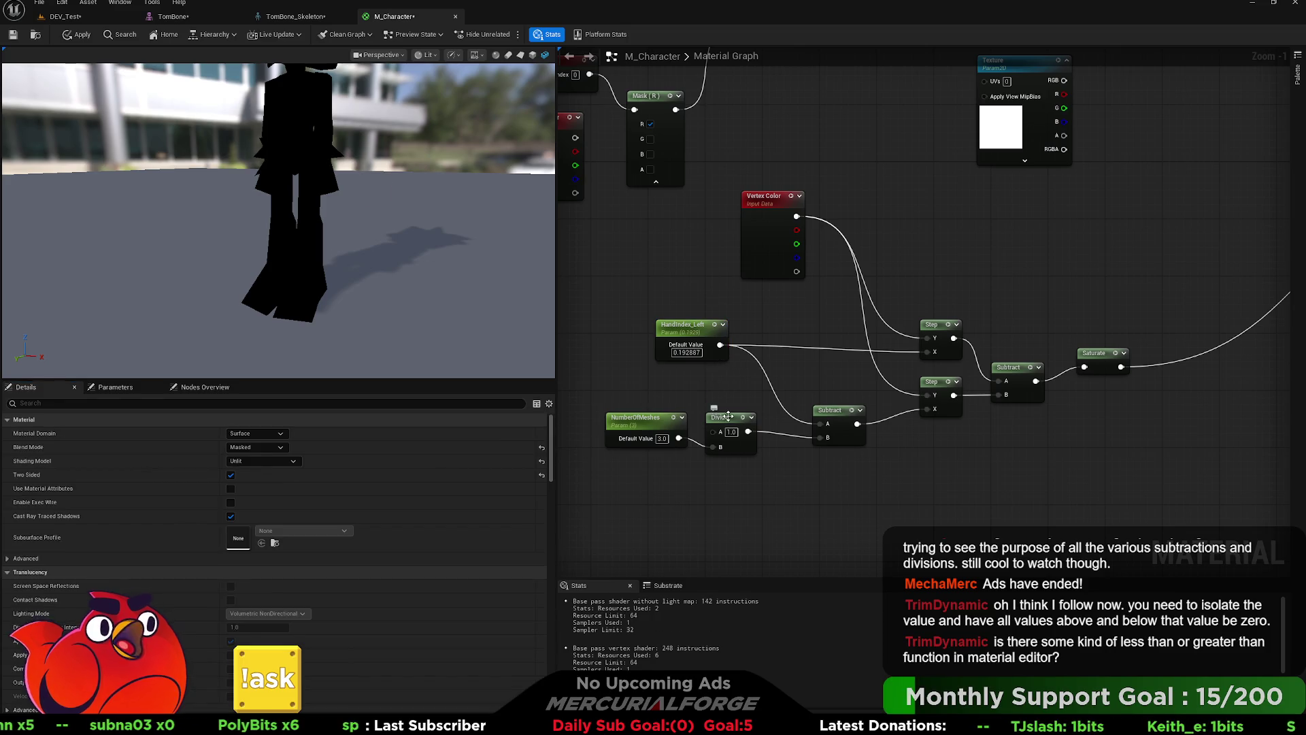
drag(708, 345, 672, 346)
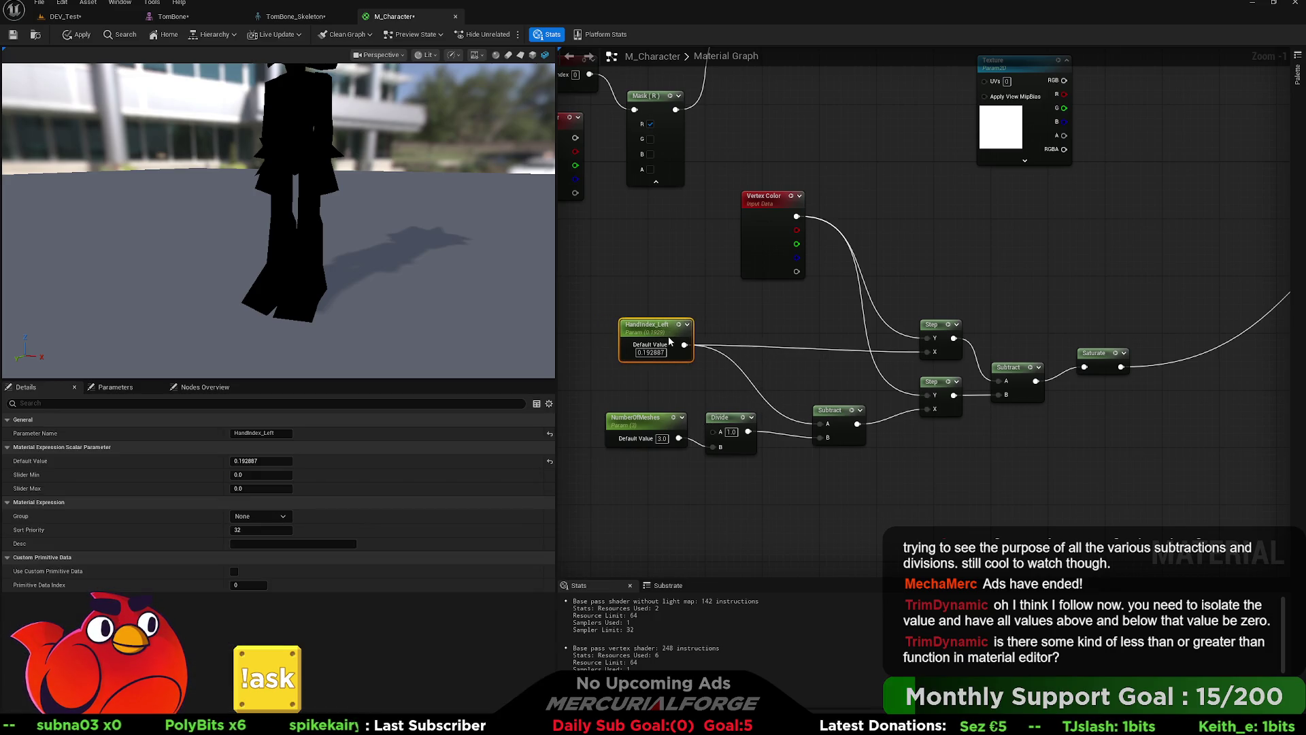
Step: Duplicate the Divide node and feed HandIndex_Left into A and NumberOfMeshes into B
click(735, 413)
key(ctrl+d)
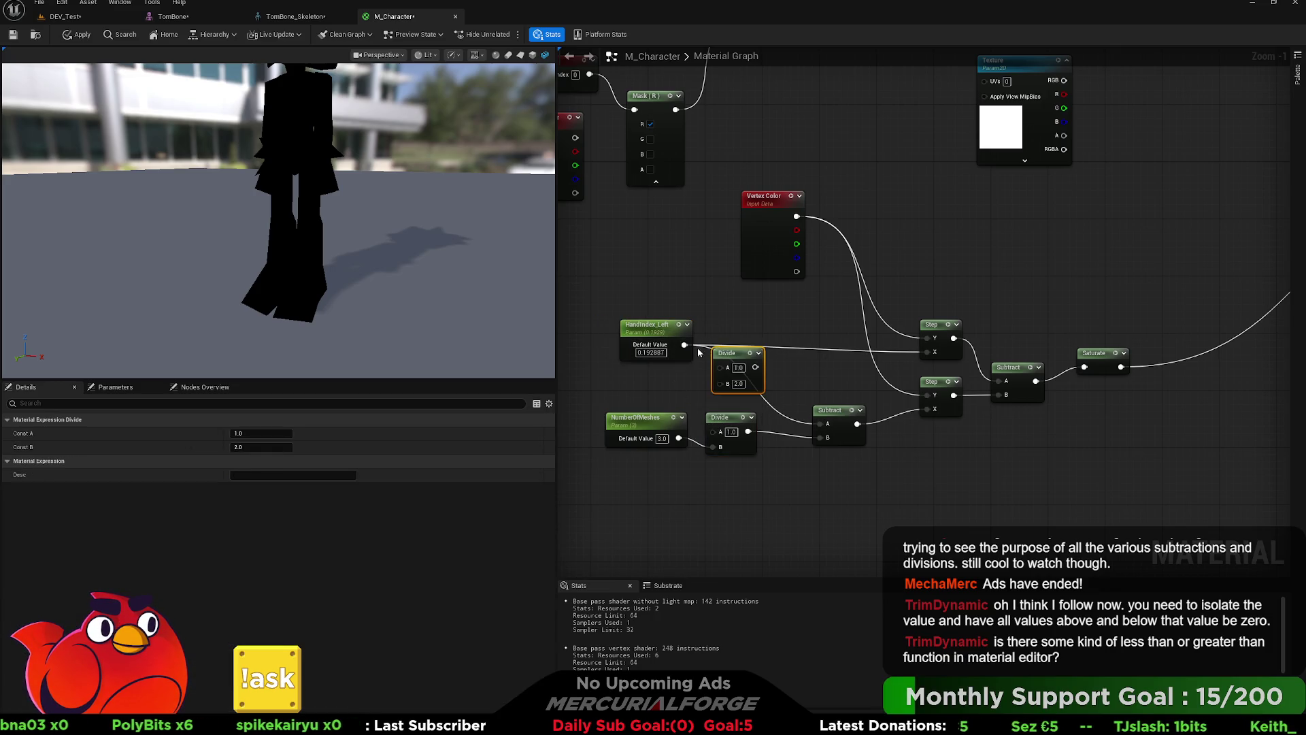
drag(682, 345, 755, 367)
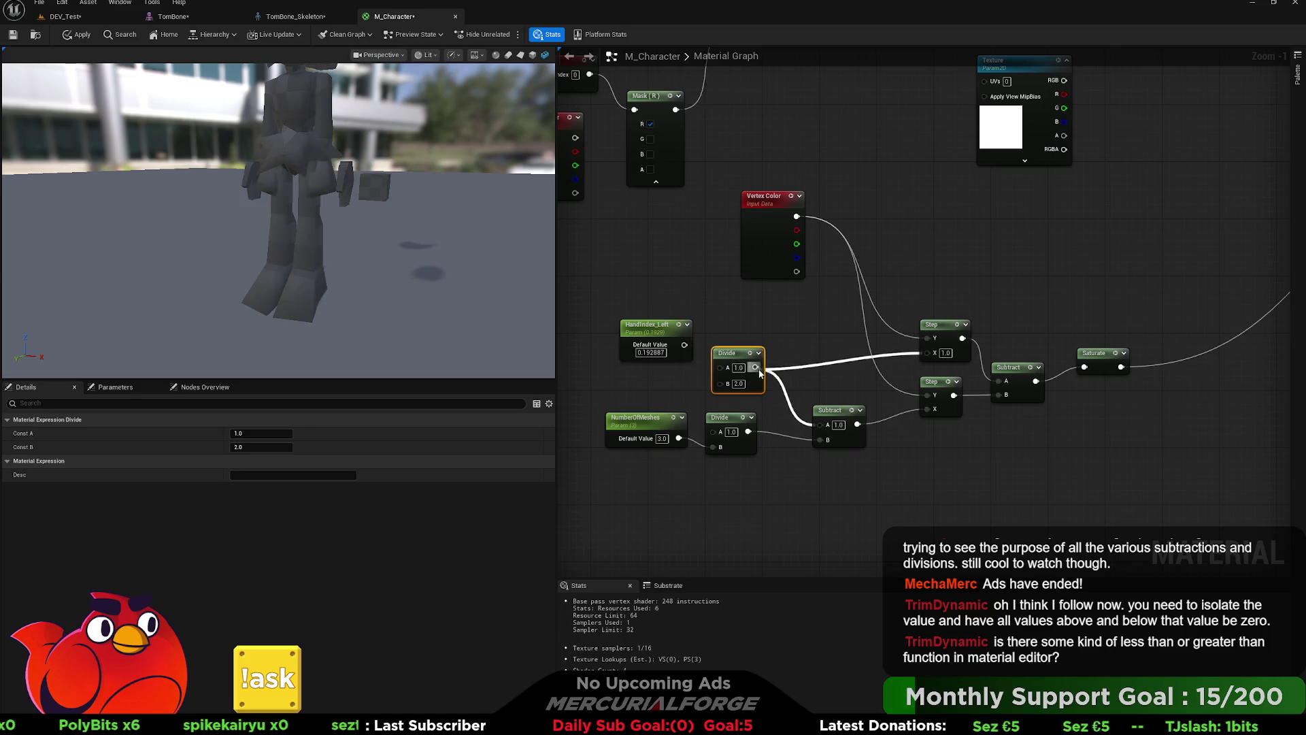
drag(664, 332, 642, 332)
mouse_move(678, 438)
mouse_down()
mouse_move(696, 434)
mouse_move(720, 383)
mouse_up()
mouse_move(663, 345)
mouse_down()
mouse_move(723, 366)
mouse_move(707, 345)
mouse_up()
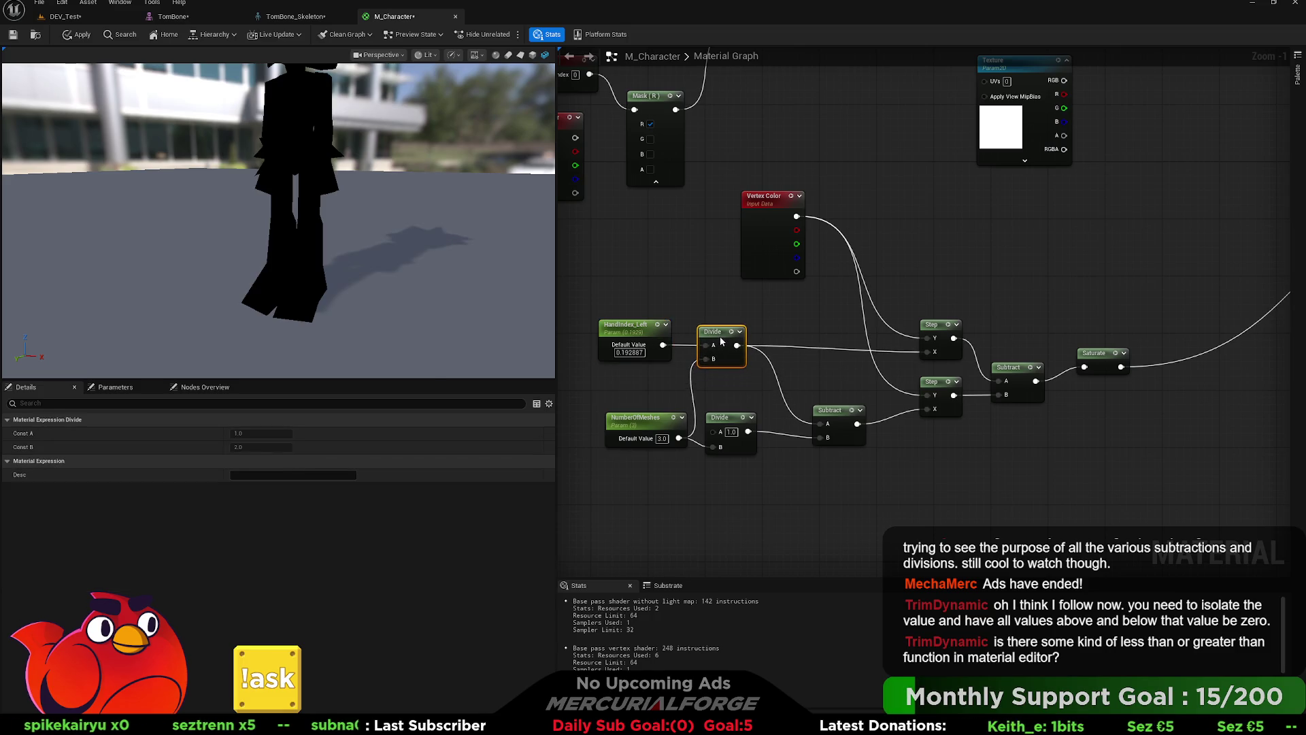
Step: Set HandIndex_Left to 0.5, then to 1
click(633, 353)
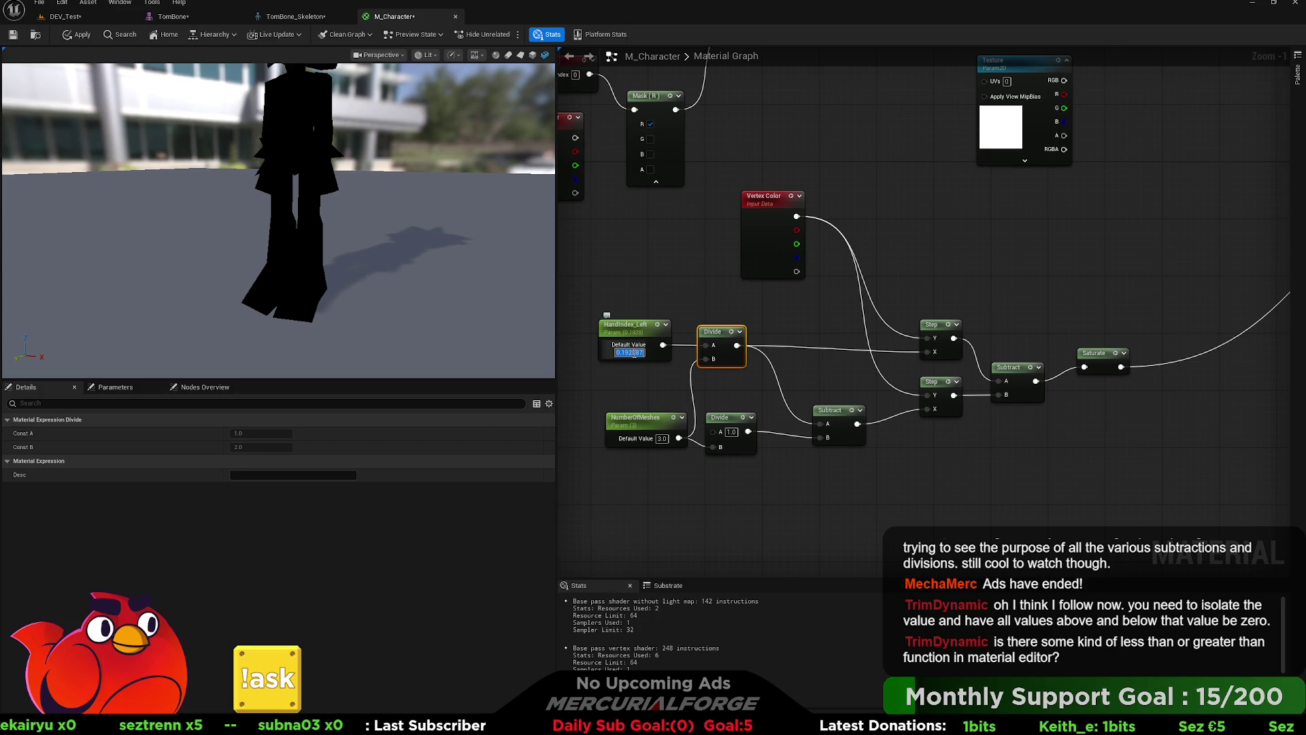
text(0.5)
key(Return)
text(1)
key(Return)
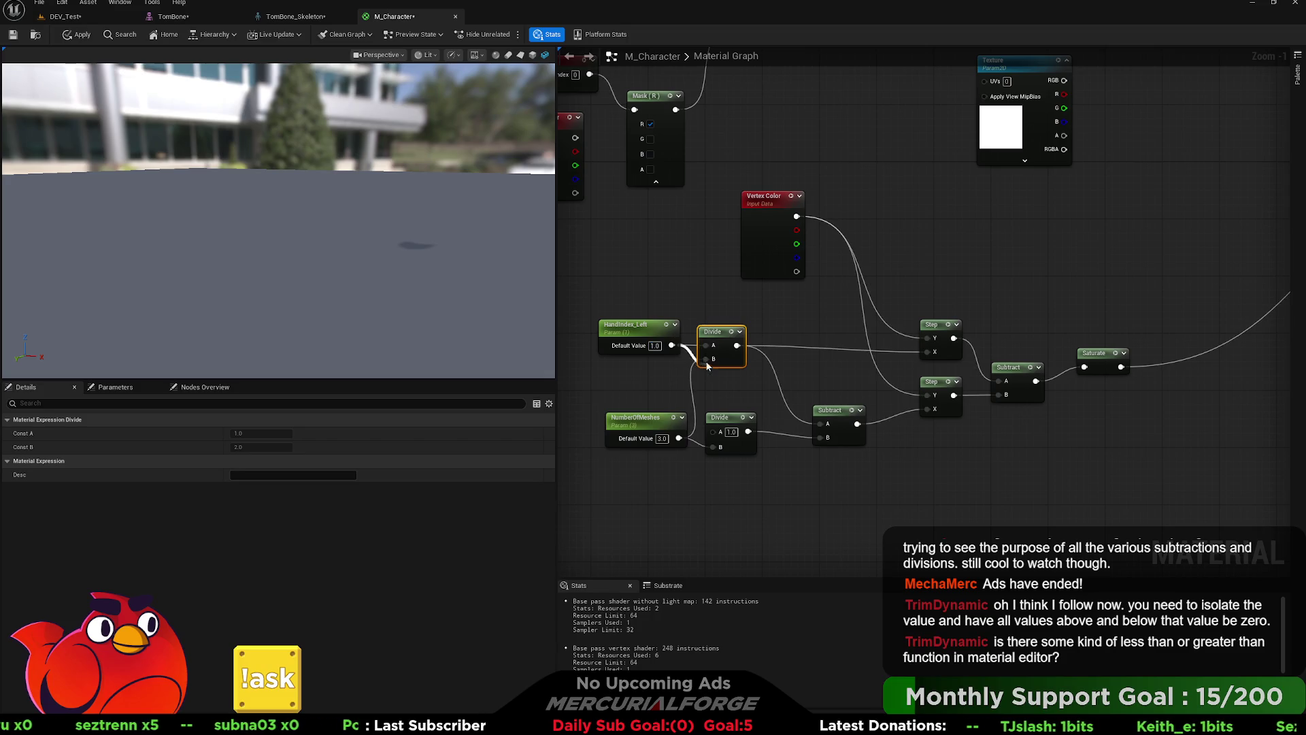
Step: Connect NumberOfMeshes to the top Divide's B input and set HandIndex_Left to 0
drag(681, 439, 705, 359)
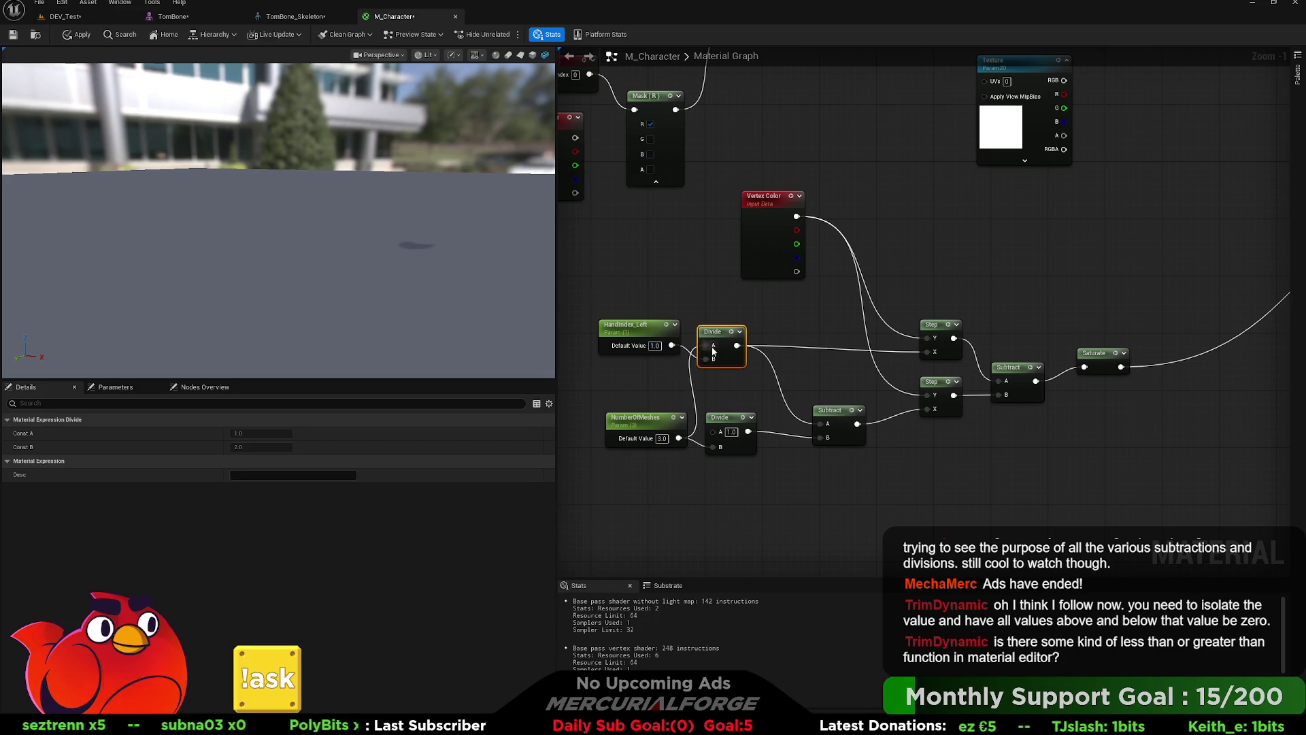
click(657, 346)
key(Return)
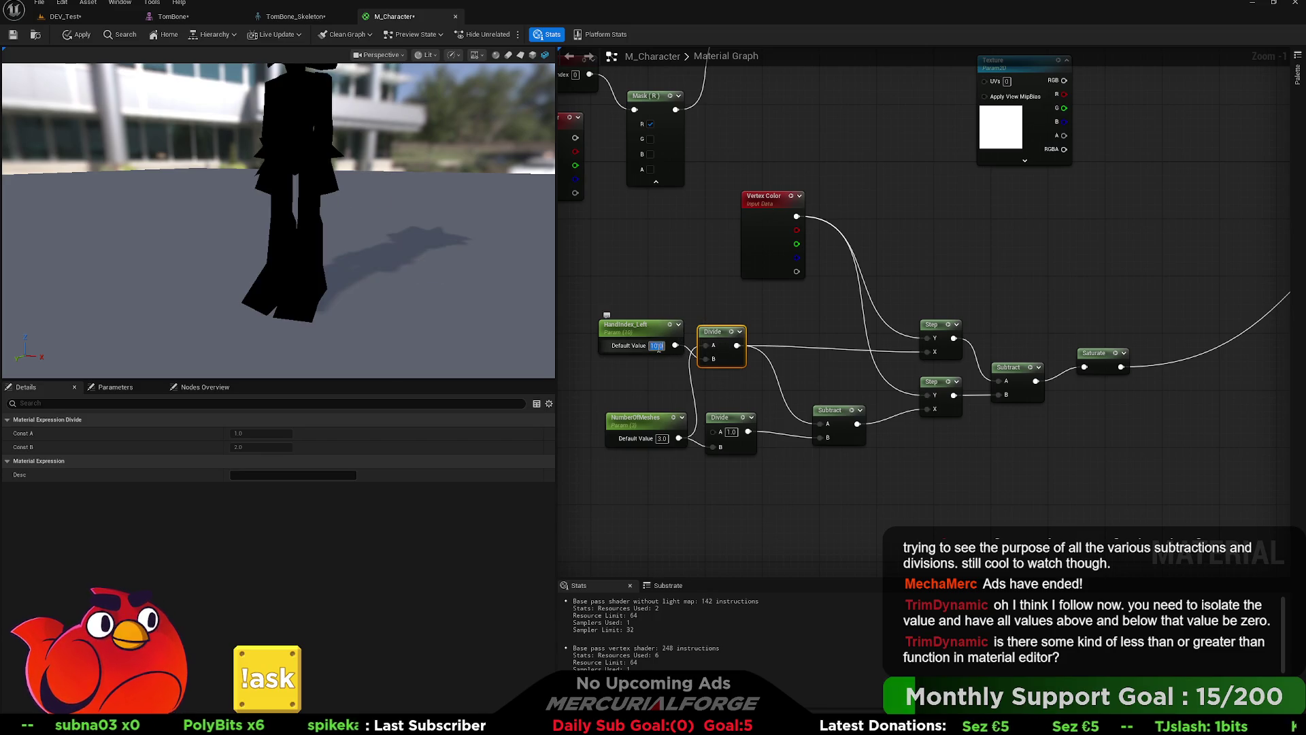
text(0)
key(Return)
click(662, 369)
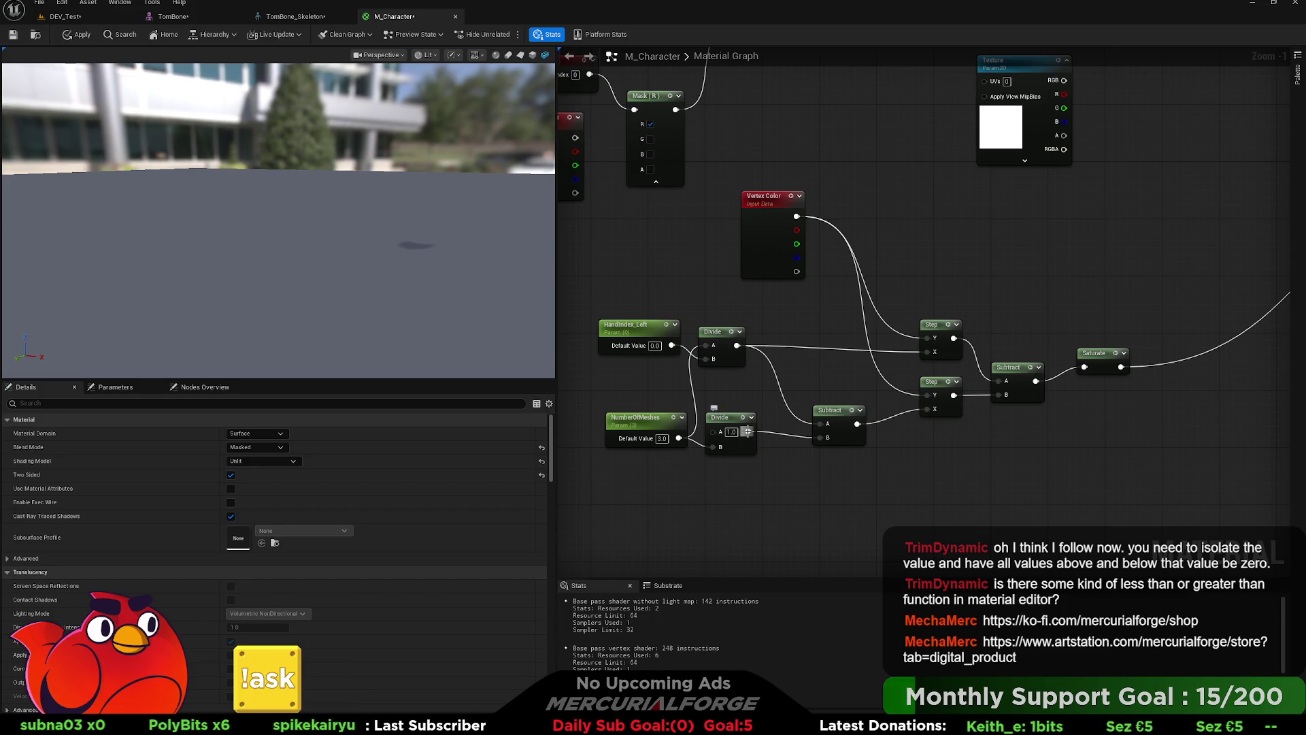
Step: Set NumberOfMeshes to 0.5, wire it into Subtract B, and move the lower Divide node aside
click(663, 439)
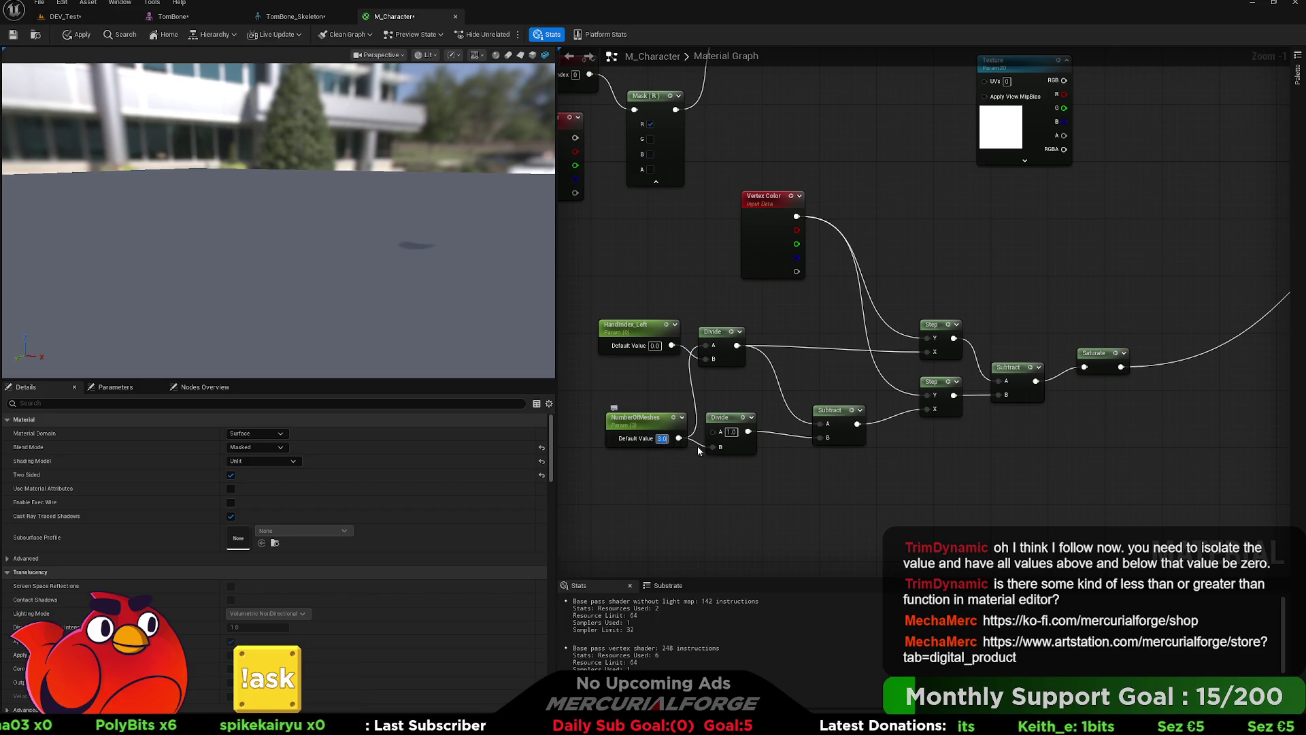
text(0.5)
key(Return)
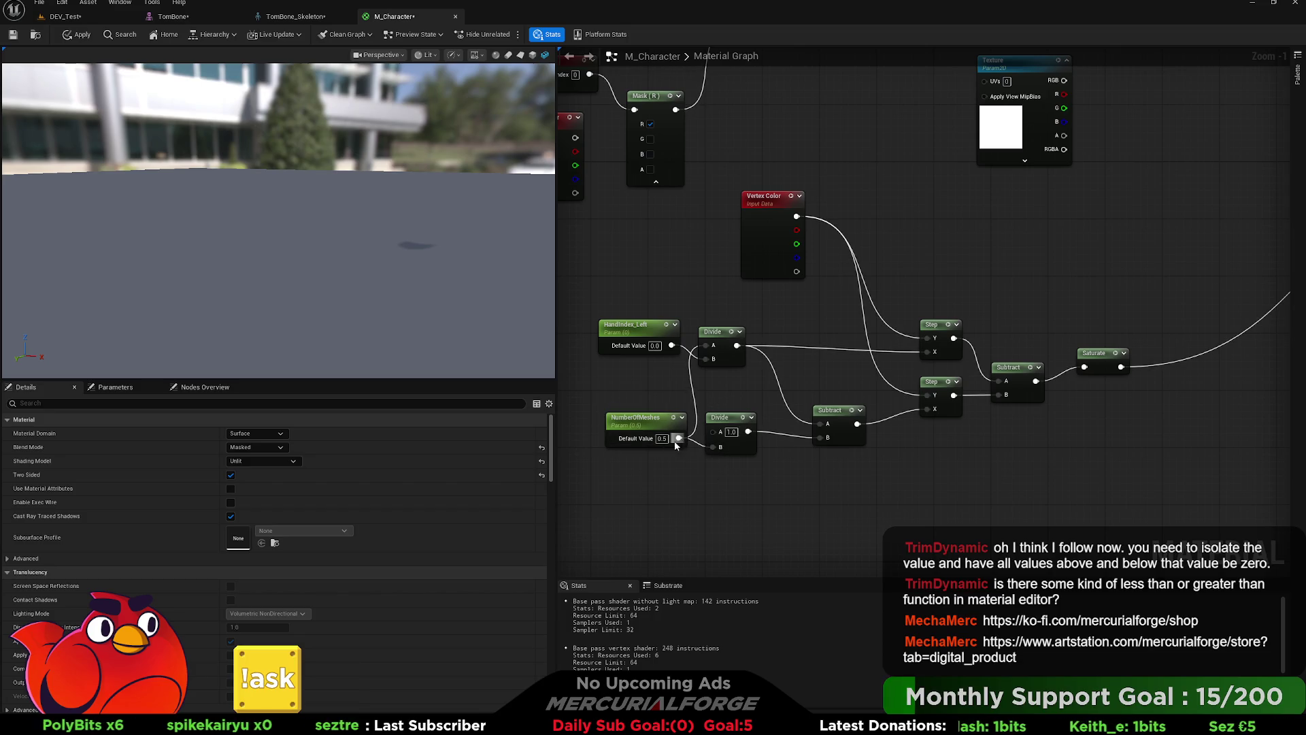
drag(776, 444, 823, 438)
drag(719, 418, 760, 469)
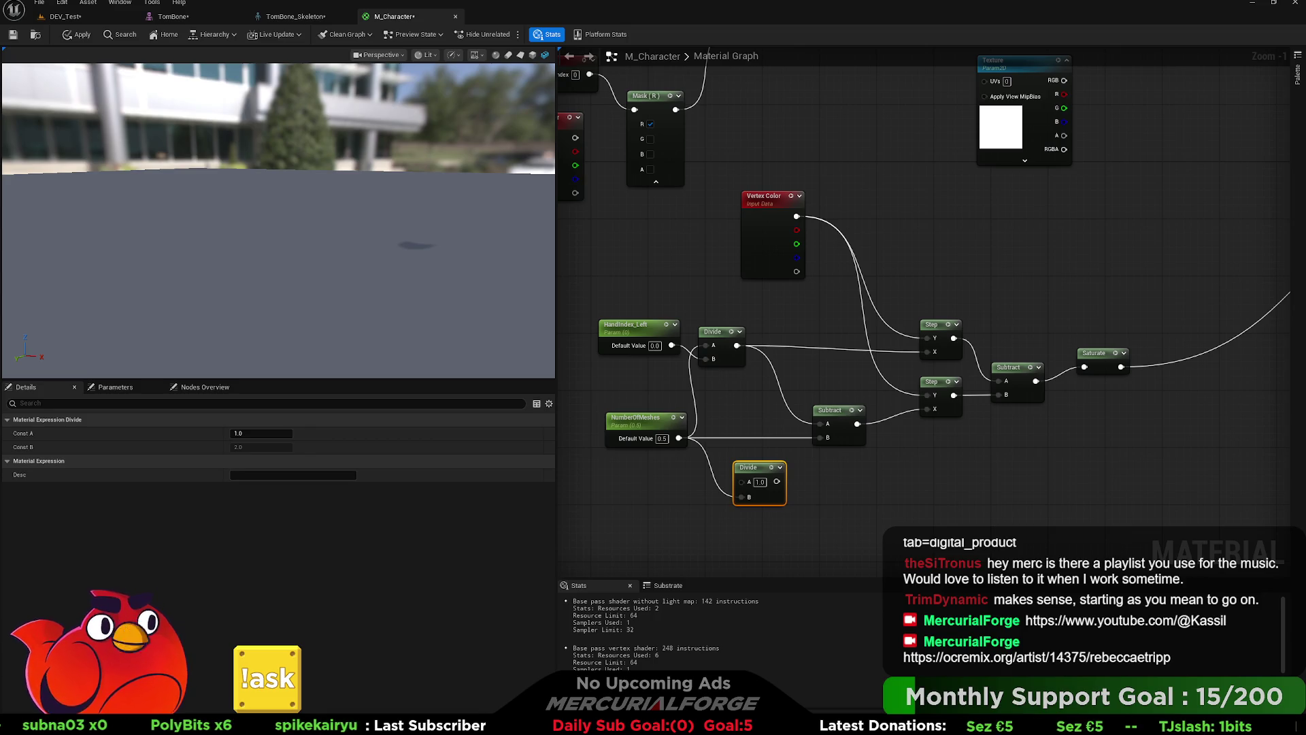
Step: Feed both Step Y inputs from Vertex Color R and disconnect HandIndex_Left and NumberOfMeshes
drag(797, 230, 927, 395)
drag(797, 230, 926, 338)
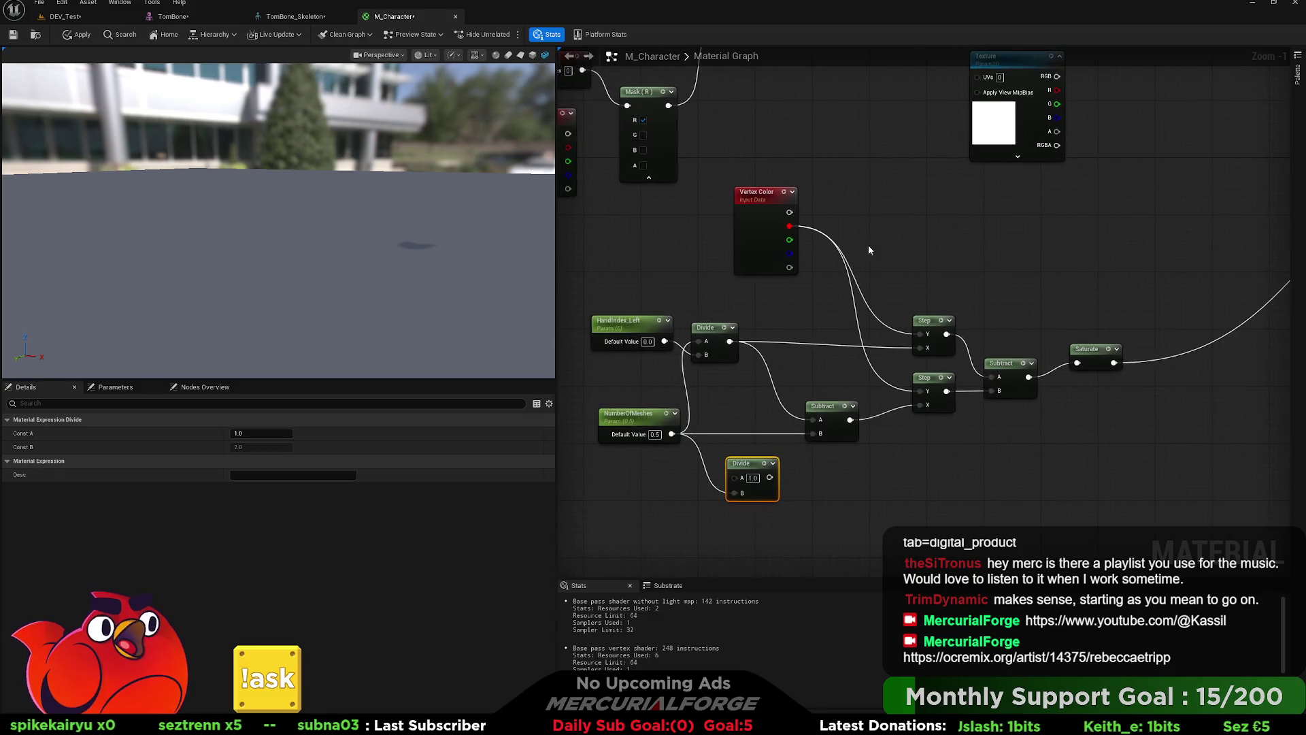
drag(716, 416, 745, 413)
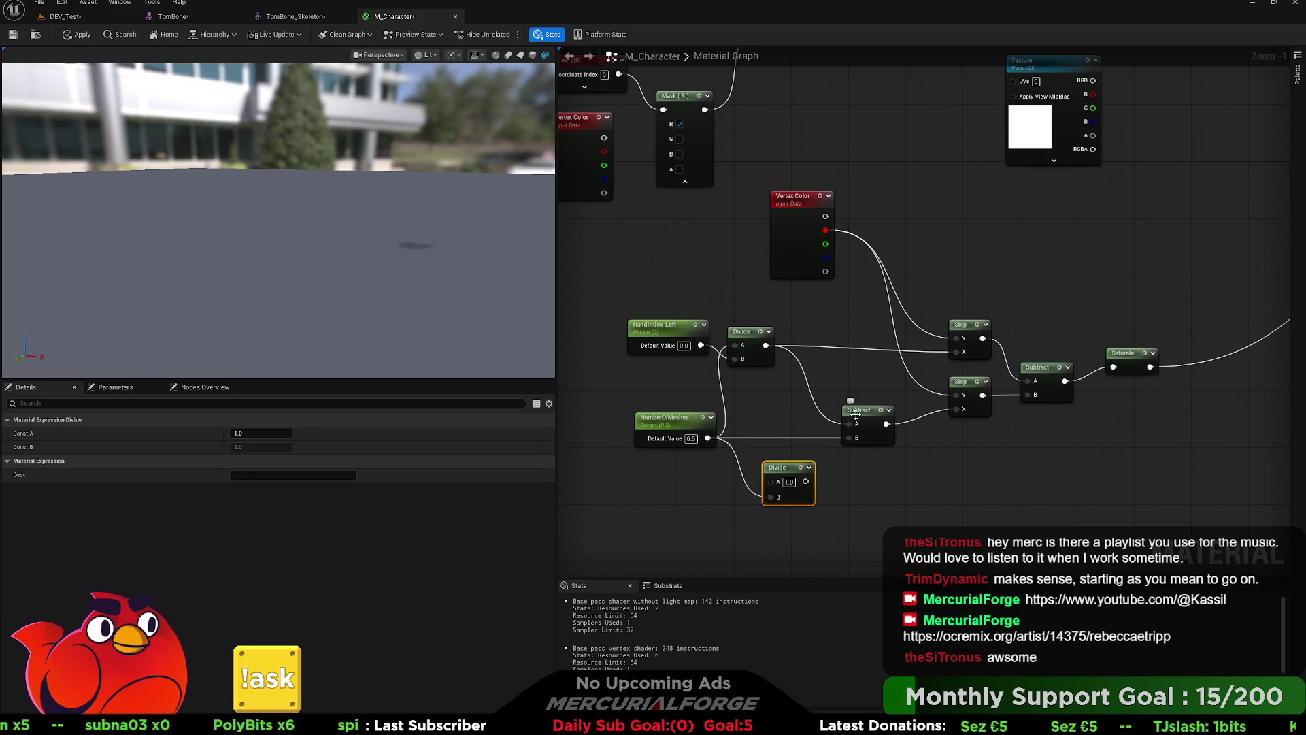
alt+click(701, 345)
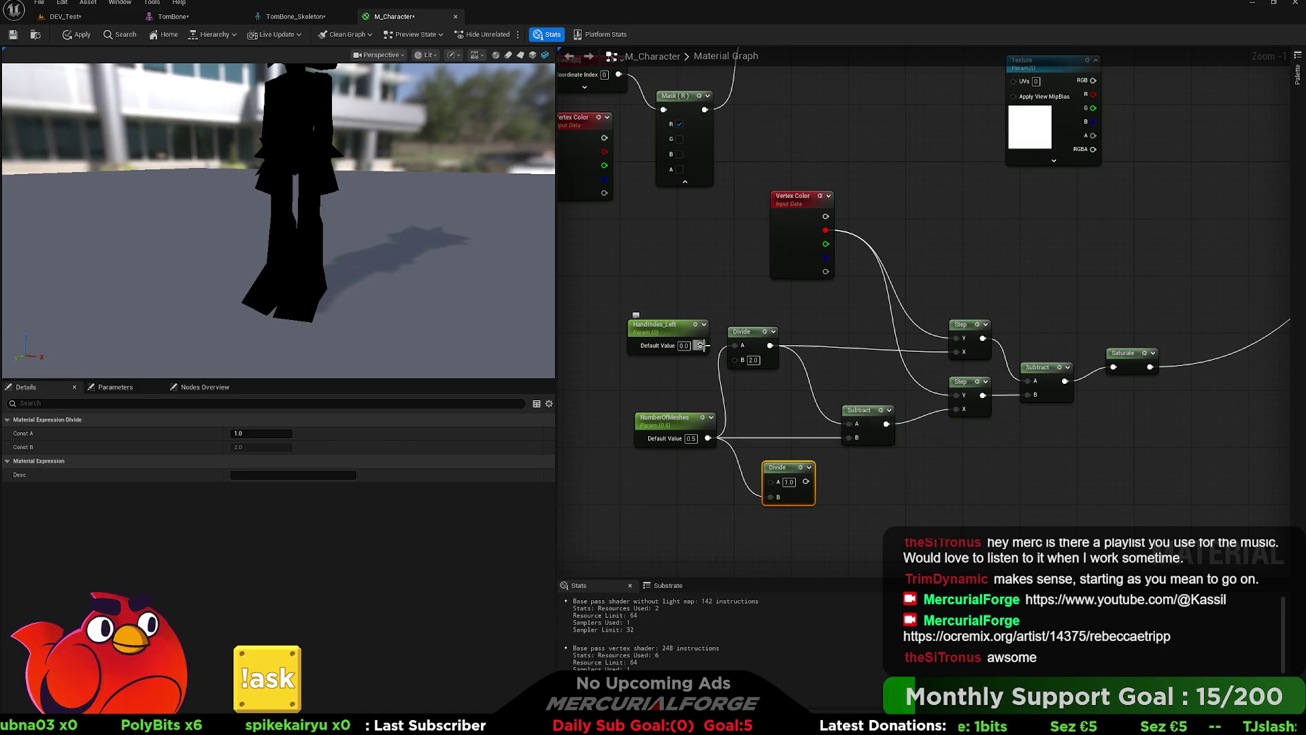
alt+click(707, 438)
Step: Add a reroute point on the red vertex colour wire and route it into the lower Step's Y
mouse_move(782, 225)
mouse_down()
mouse_move(910, 242)
mouse_move(603, 264)
mouse_up()
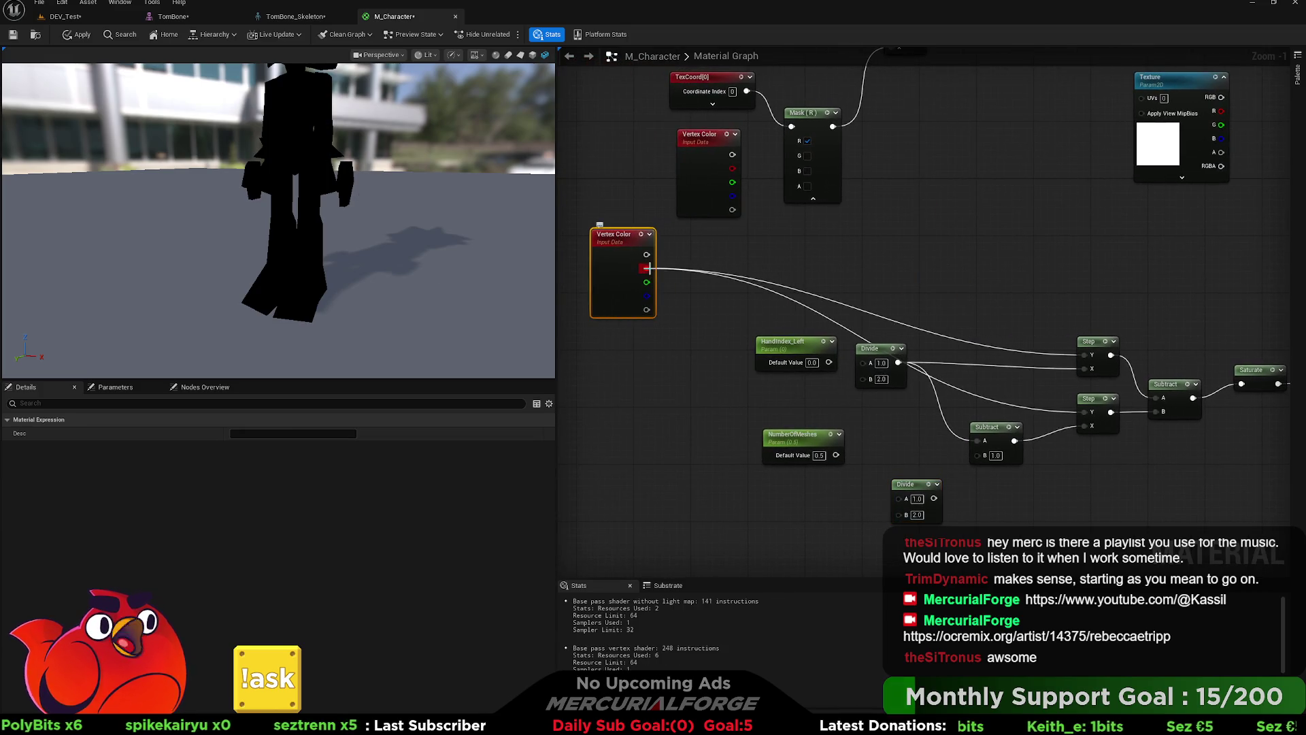
double_click(792, 283)
drag(799, 283, 877, 268)
mouse_move(793, 283)
mouse_down()
mouse_move(1027, 267)
mouse_move(194, 231)
mouse_up()
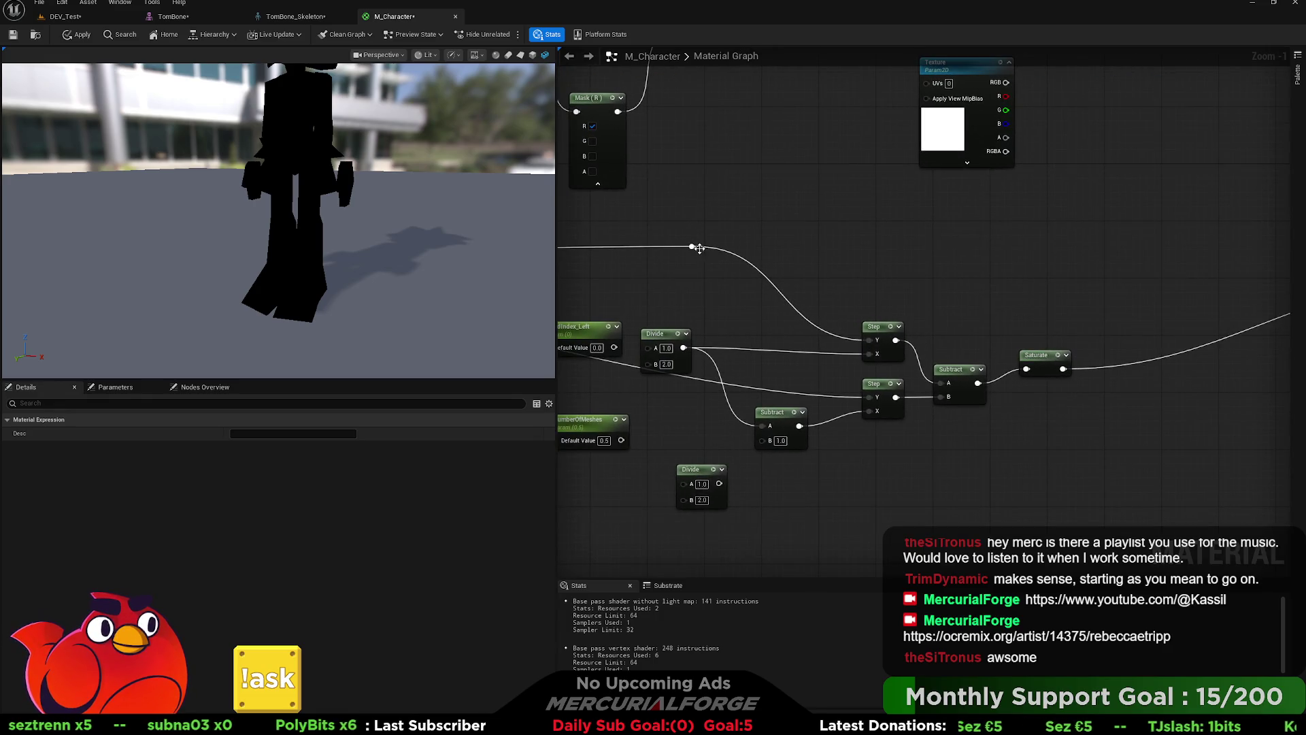
drag(699, 248, 869, 396)
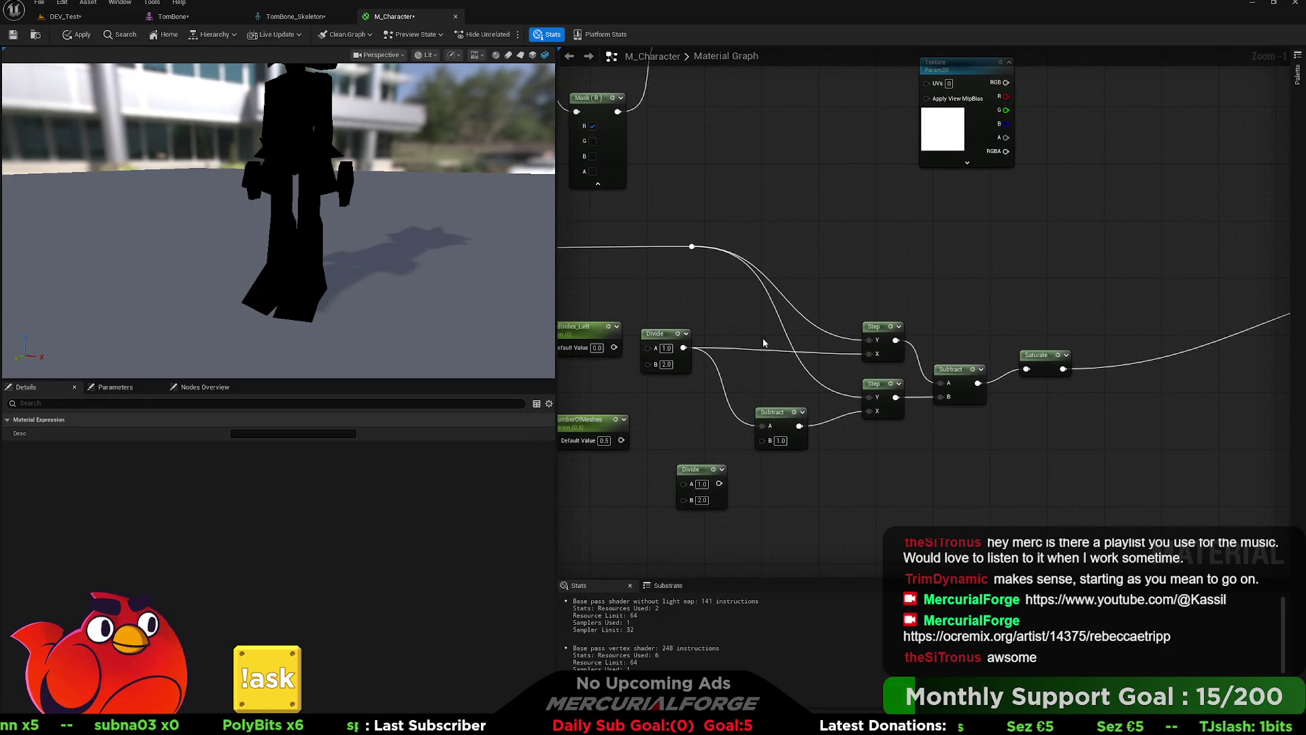
Step: Wrap the reroute point in a comment titled 'RED VERT COLOR' and resize the box
drag(708, 294, 737, 319)
drag(765, 249, 684, 295)
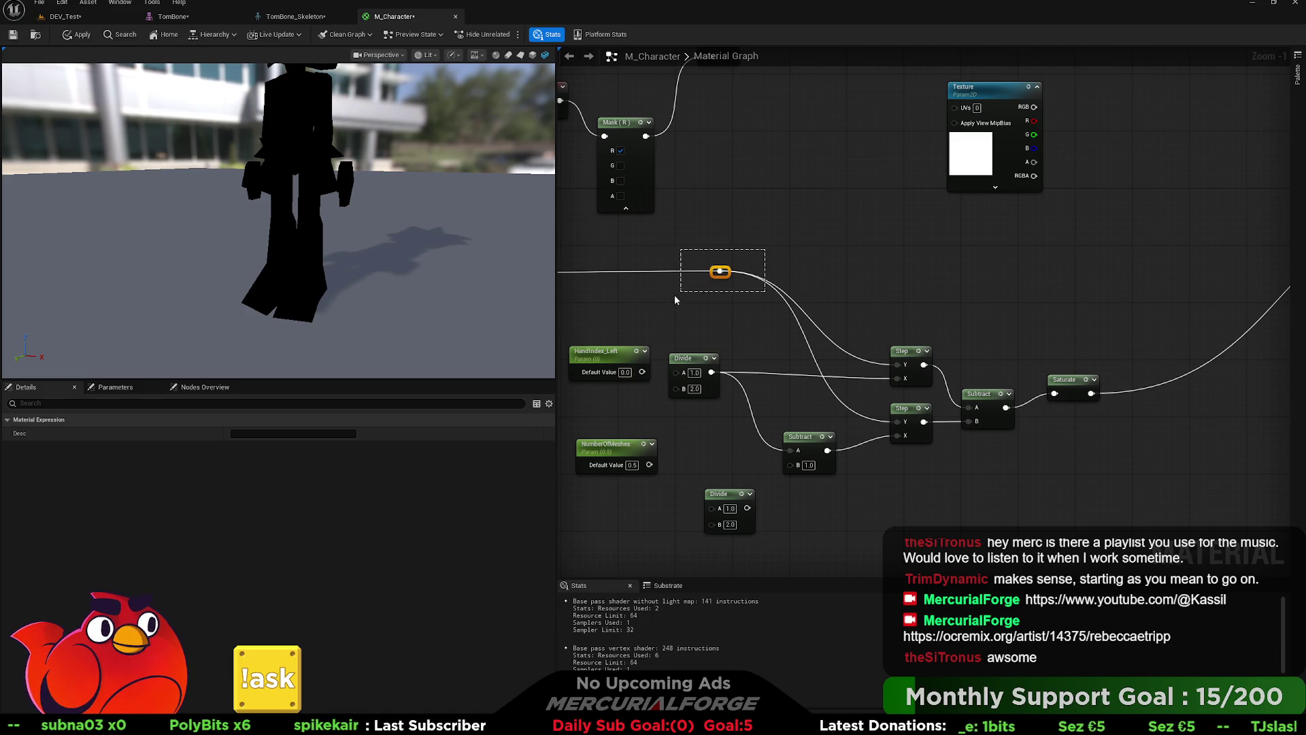
text(cRED)
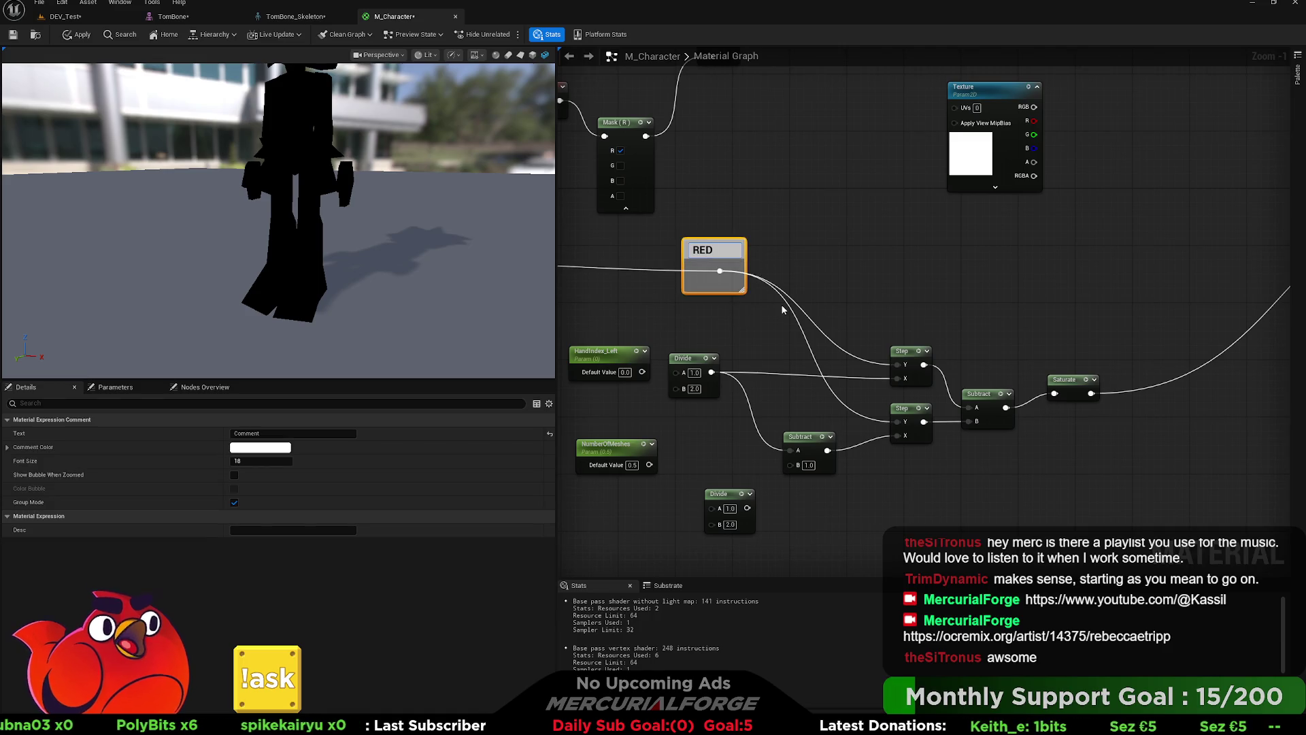
text( V COL)
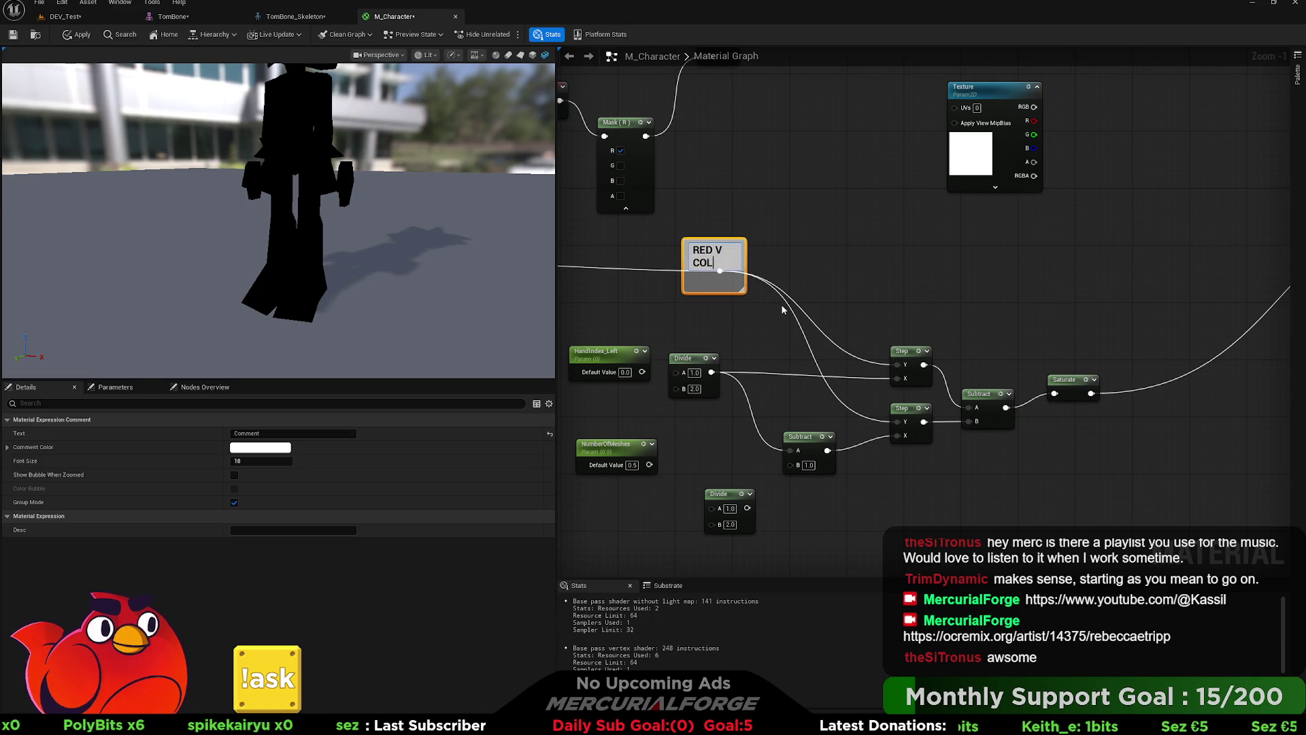
text(OR)
key(Up)
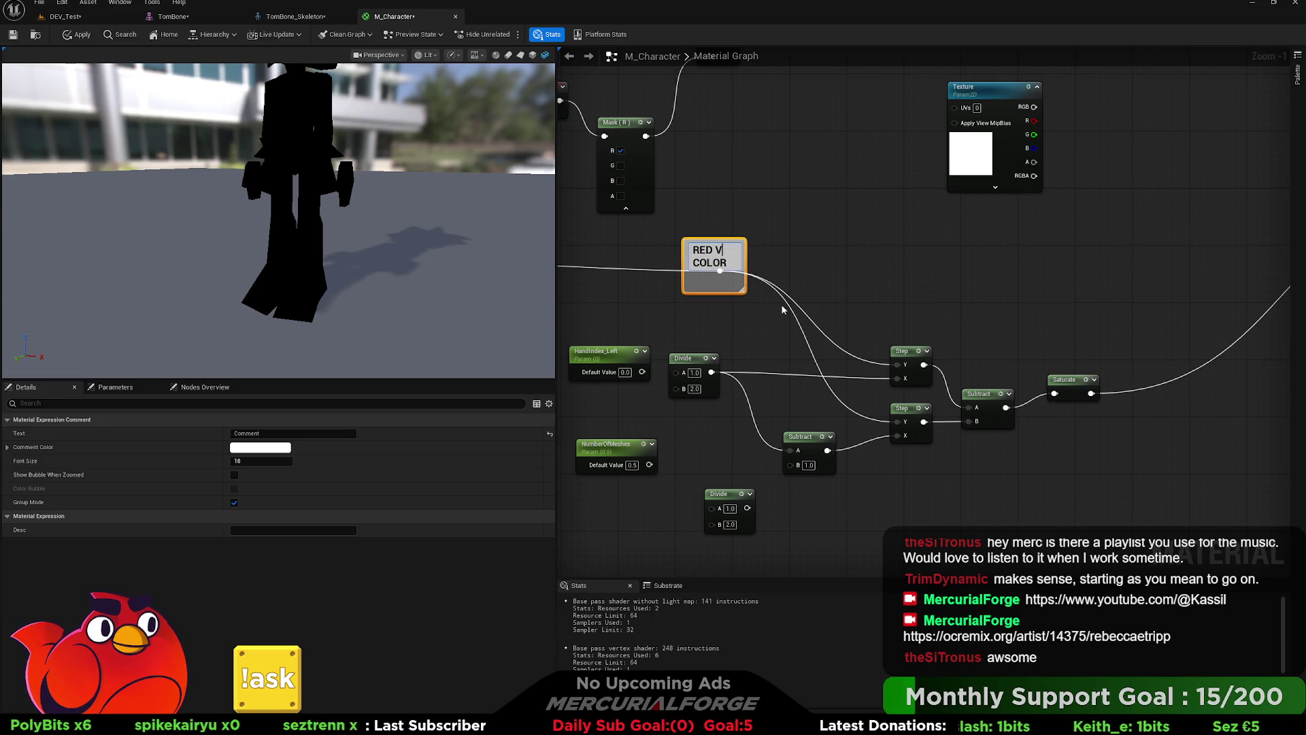
text(ERT)
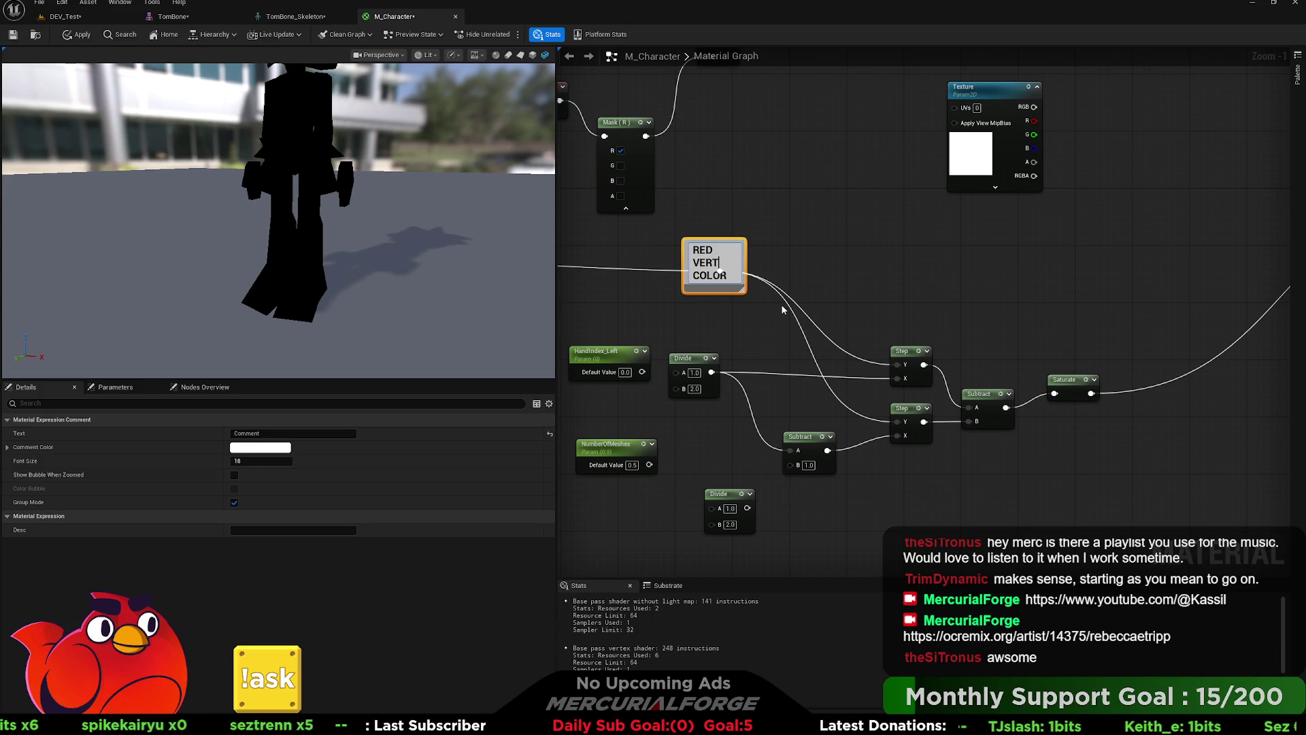
key(Return)
drag(741, 291, 788, 286)
Step: Make the RED VERT COLOR comment red and tidy its position around the reroute
click(800, 257)
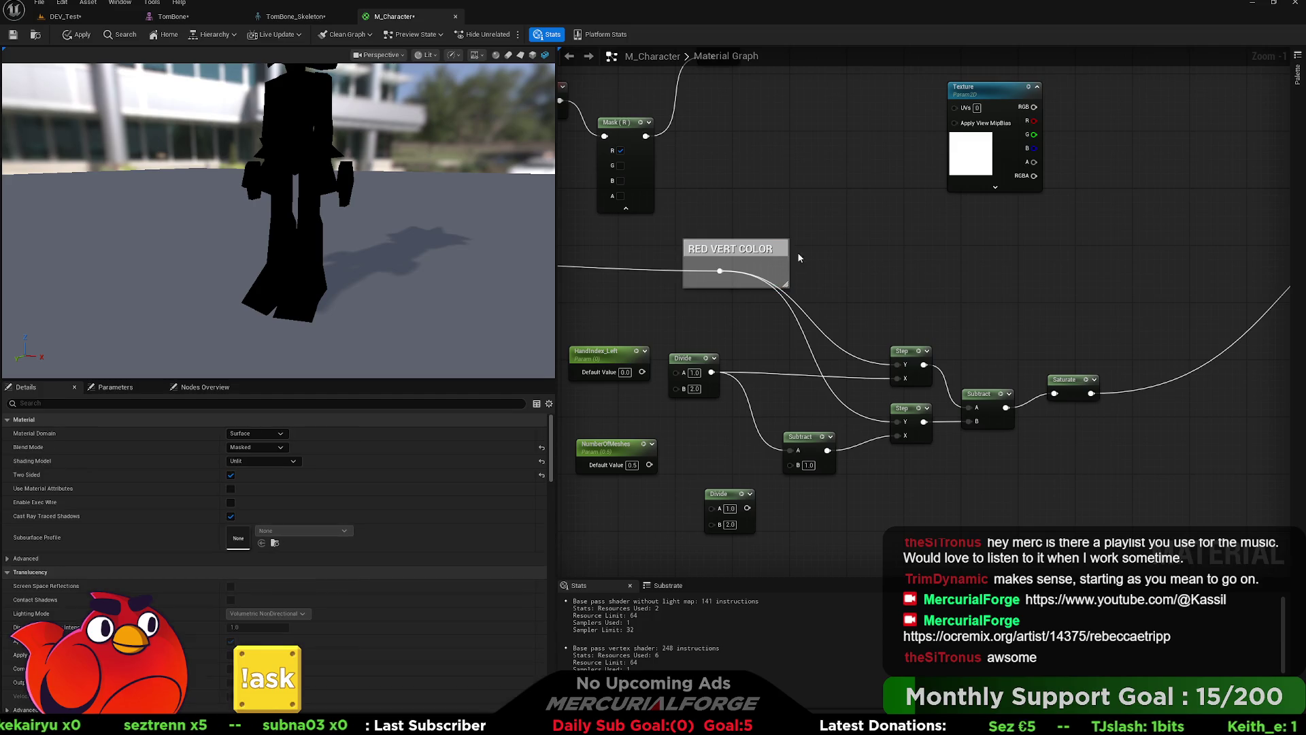
click(780, 248)
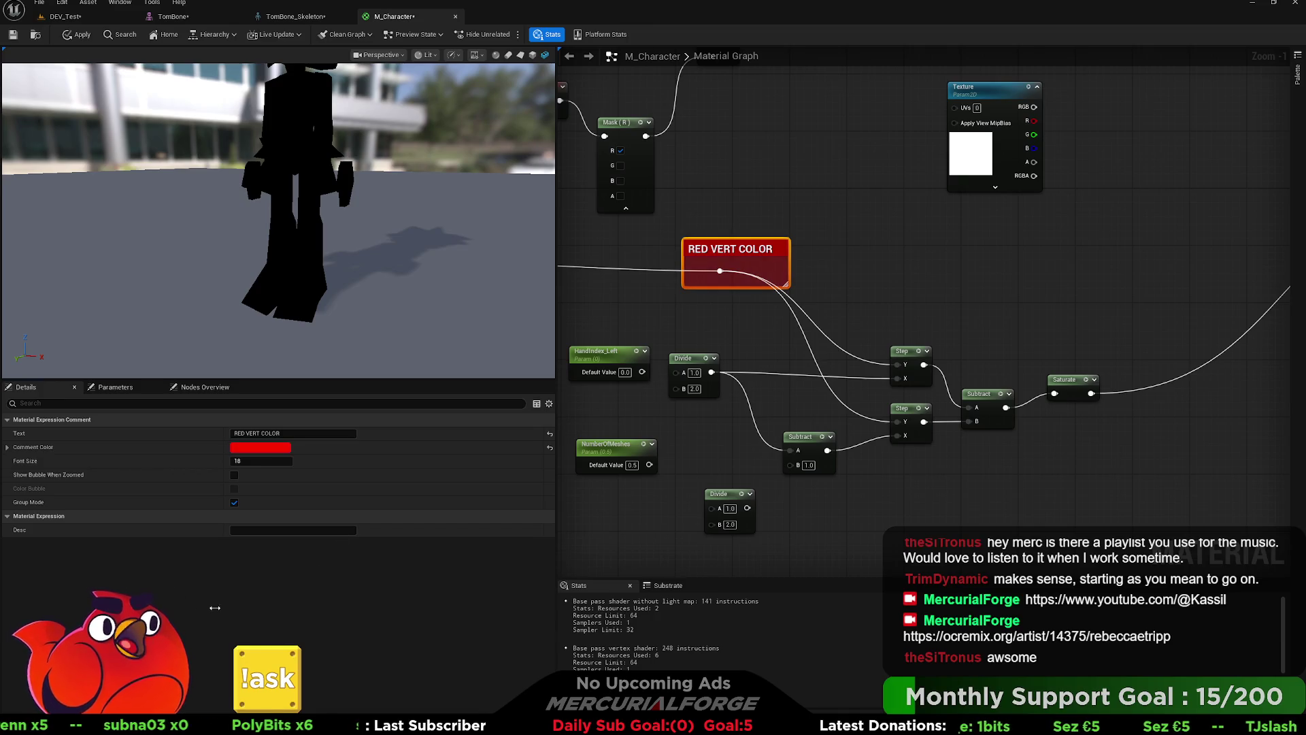
click(809, 291)
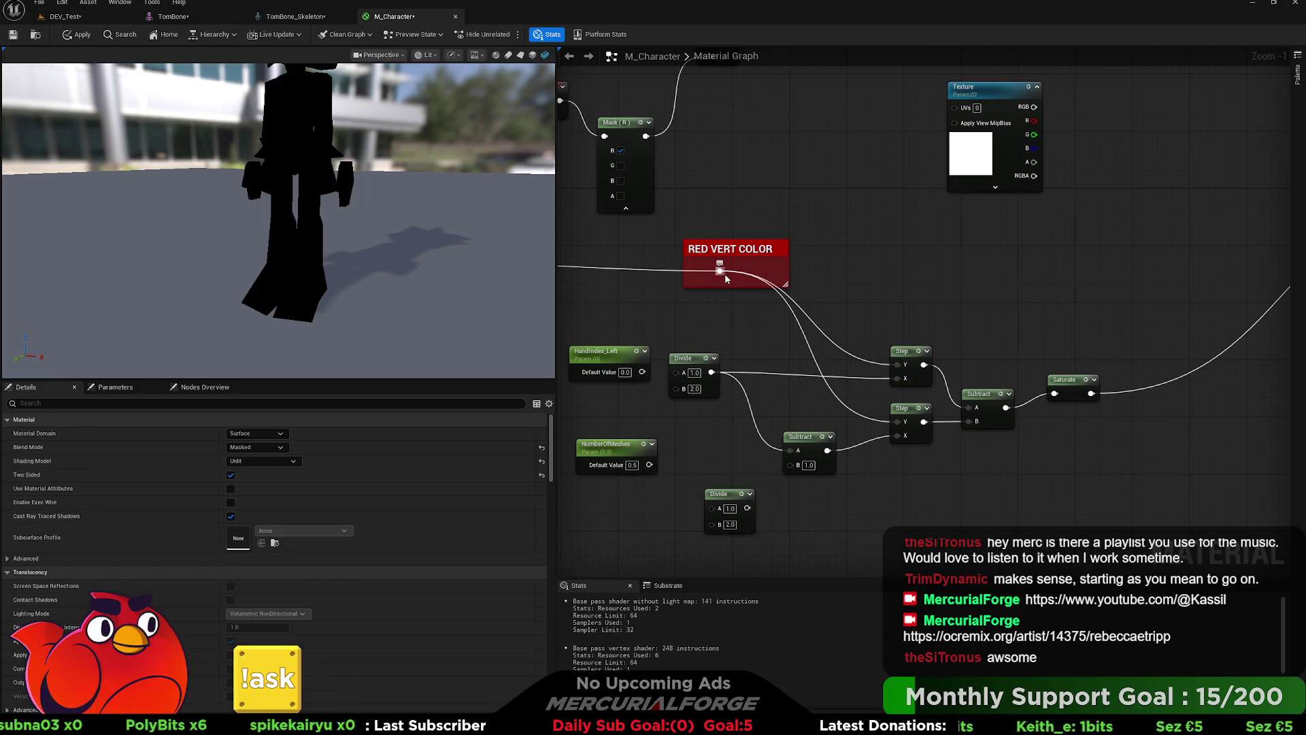
mouse_move(724, 274)
mouse_down()
mouse_move(740, 278)
mouse_move(745, 247)
mouse_up()
click(782, 248)
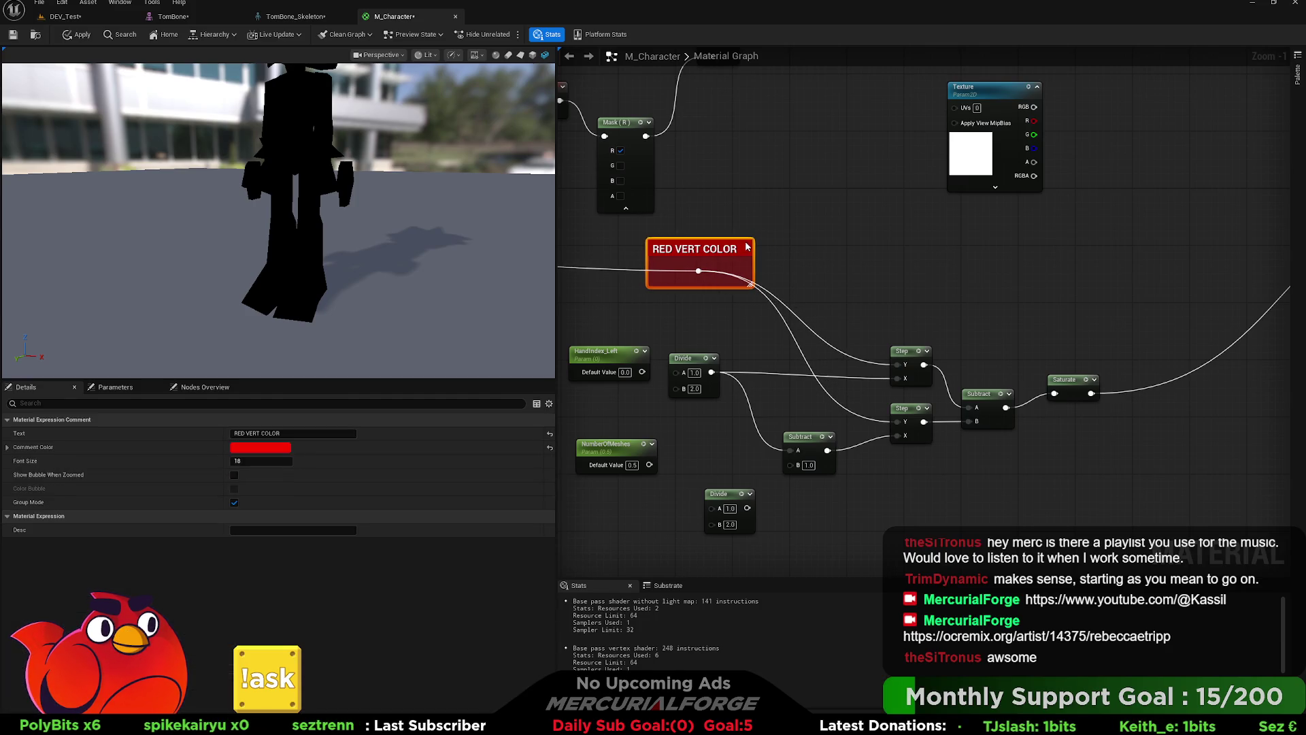
click(872, 296)
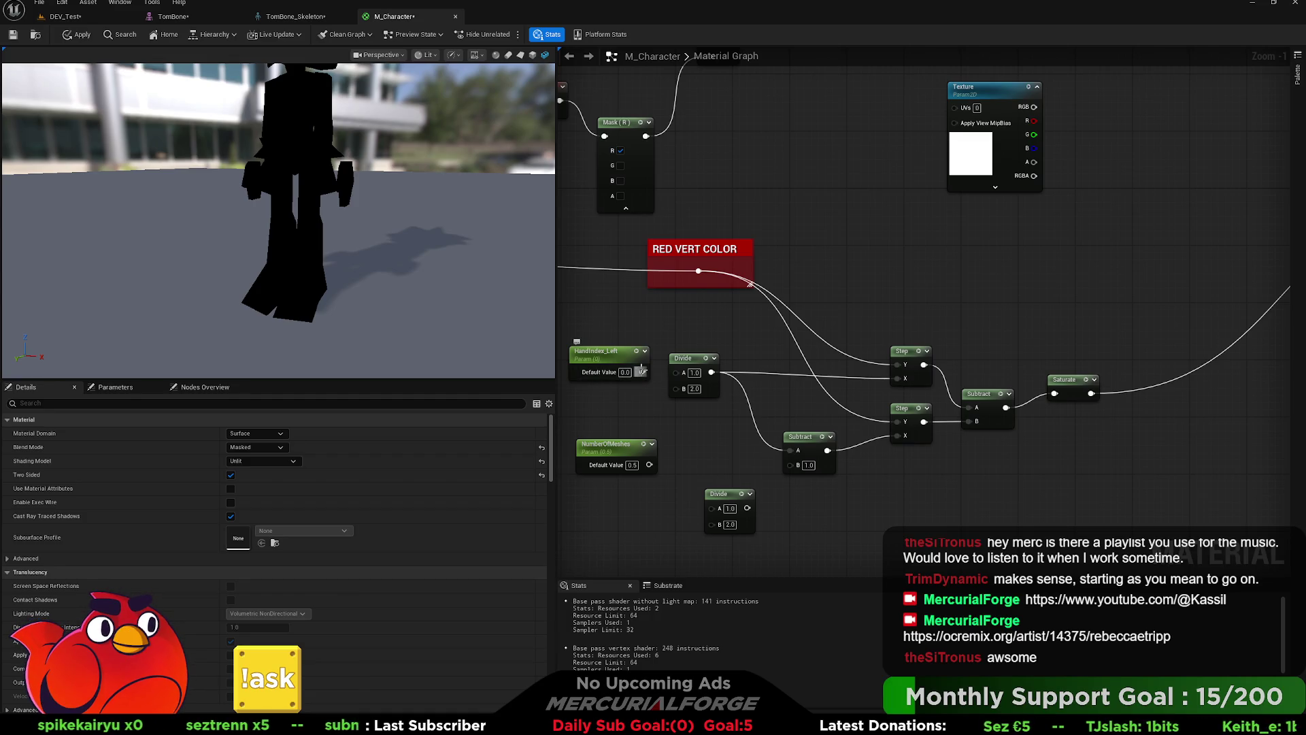
Step: Wire HandIndex_Left into Divide A and NumberOfMeshes into Subtract B
drag(641, 371, 684, 374)
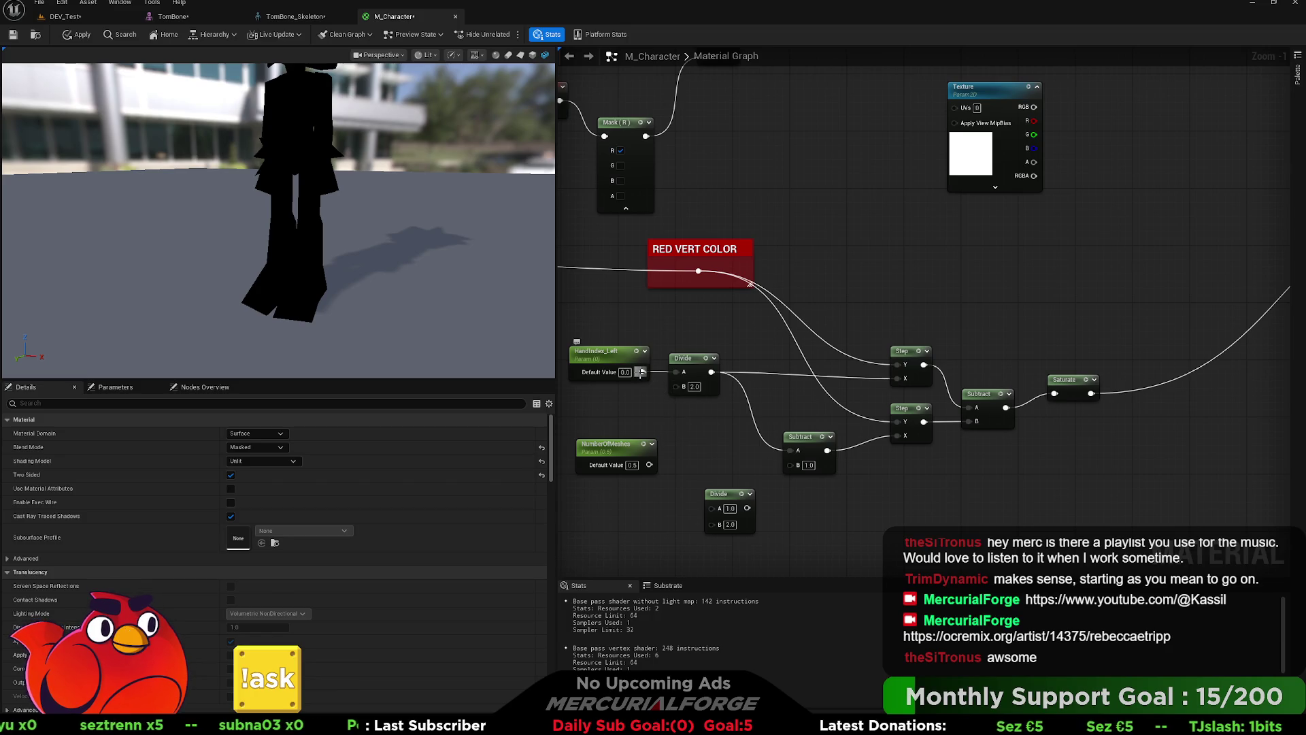
drag(684, 359, 676, 395)
mouse_move(649, 465)
mouse_down()
mouse_move(787, 465)
mouse_move(782, 449)
mouse_move(741, 435)
mouse_move(661, 427)
mouse_up()
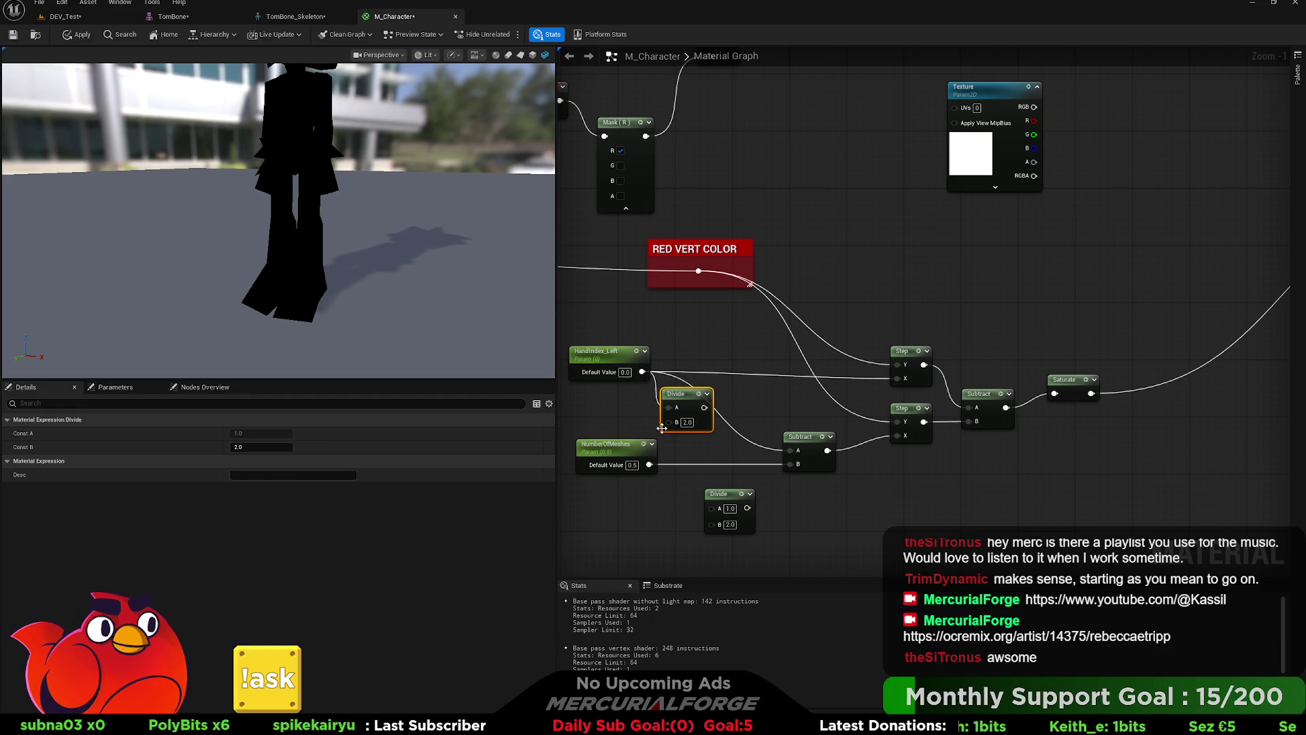
click(632, 465)
text(1)
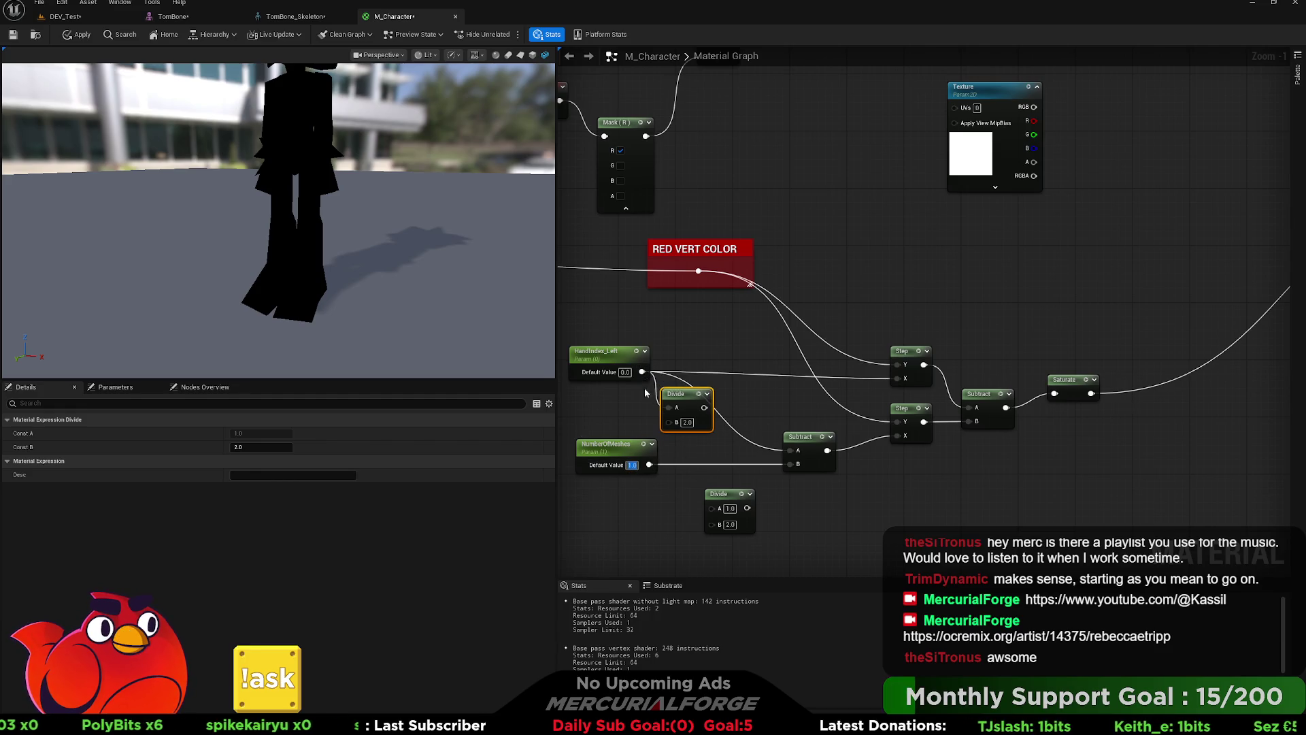
Step: Try HandIndex_Left at 0.5 and 1, then undo the NumberOfMeshes change
click(624, 372)
text(0.5)
key(Return)
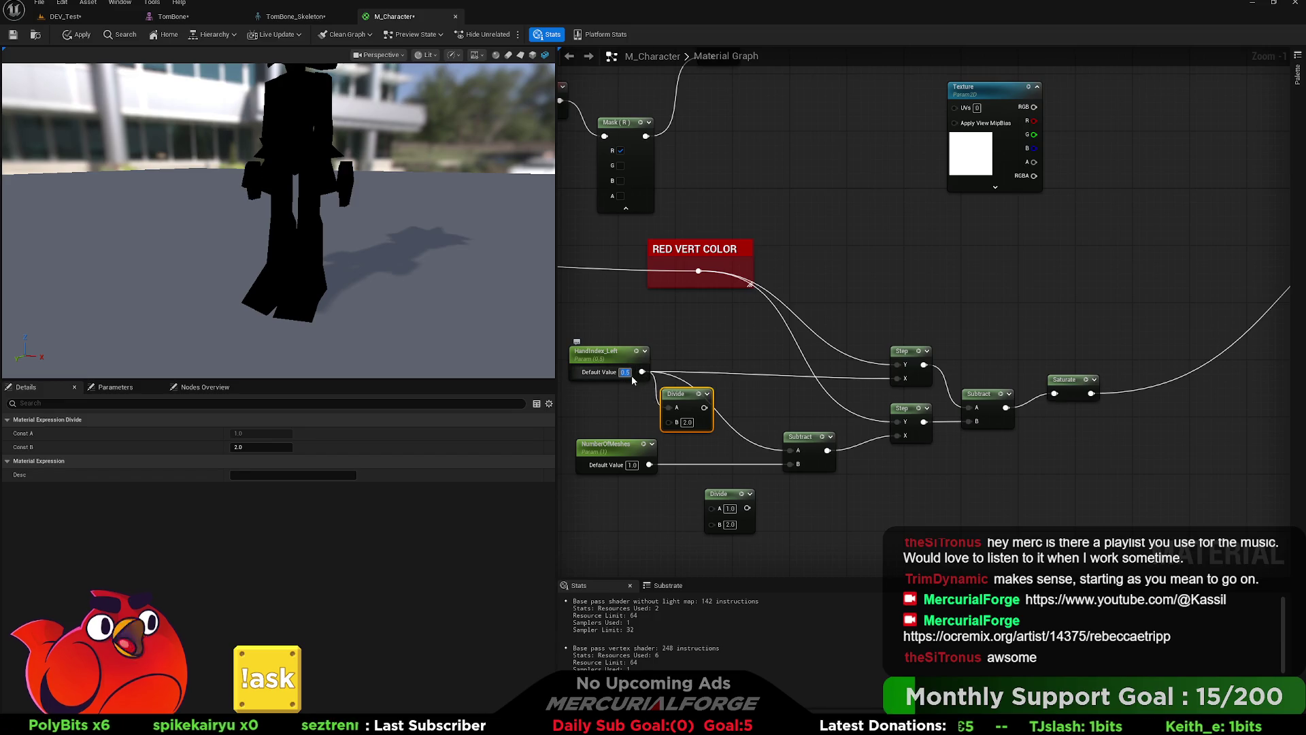
text(1)
key(Return)
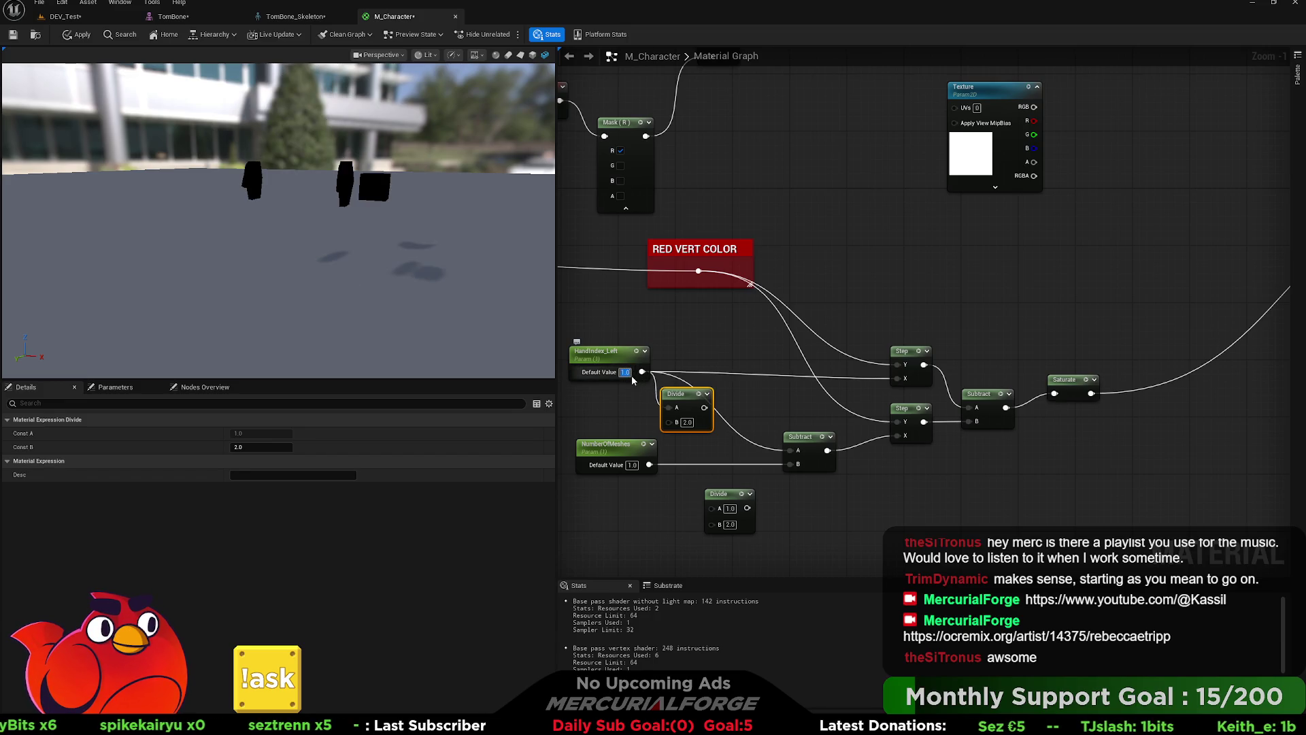
click(621, 422)
key(ctrl+z)
Step: Preview HandIndex_Left at 0 and 0.5, leaving 0.5, and move the spare Divide beside it
double_click(624, 372)
text(.5)
key(Return)
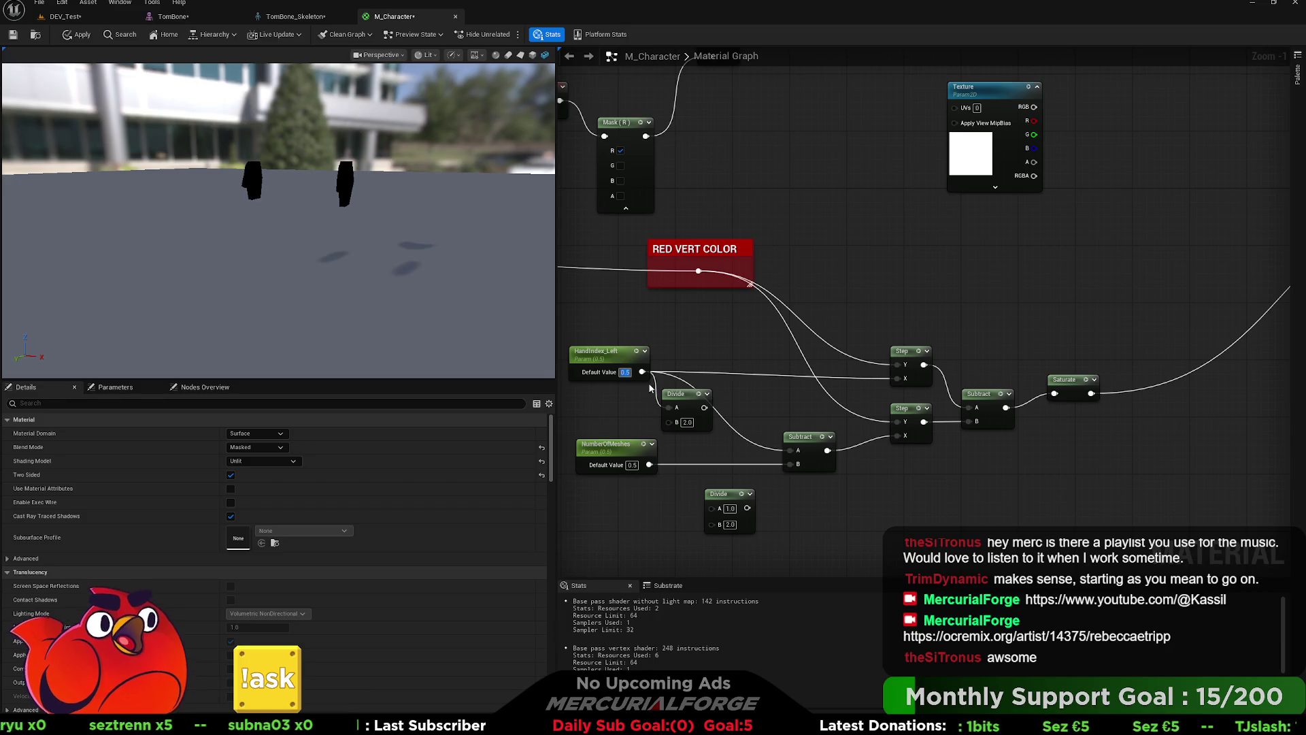
key(ctrl+z)
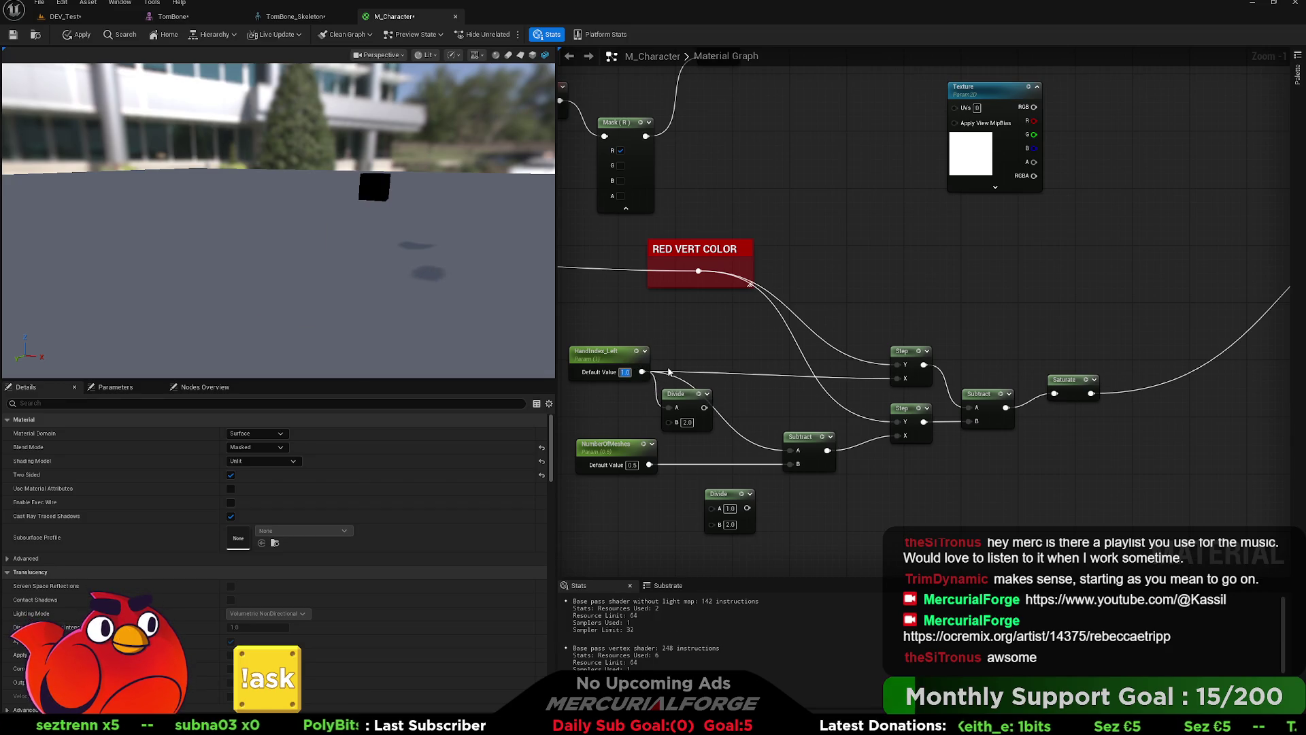
text(0)
key(Return)
text(.5)
key(Return)
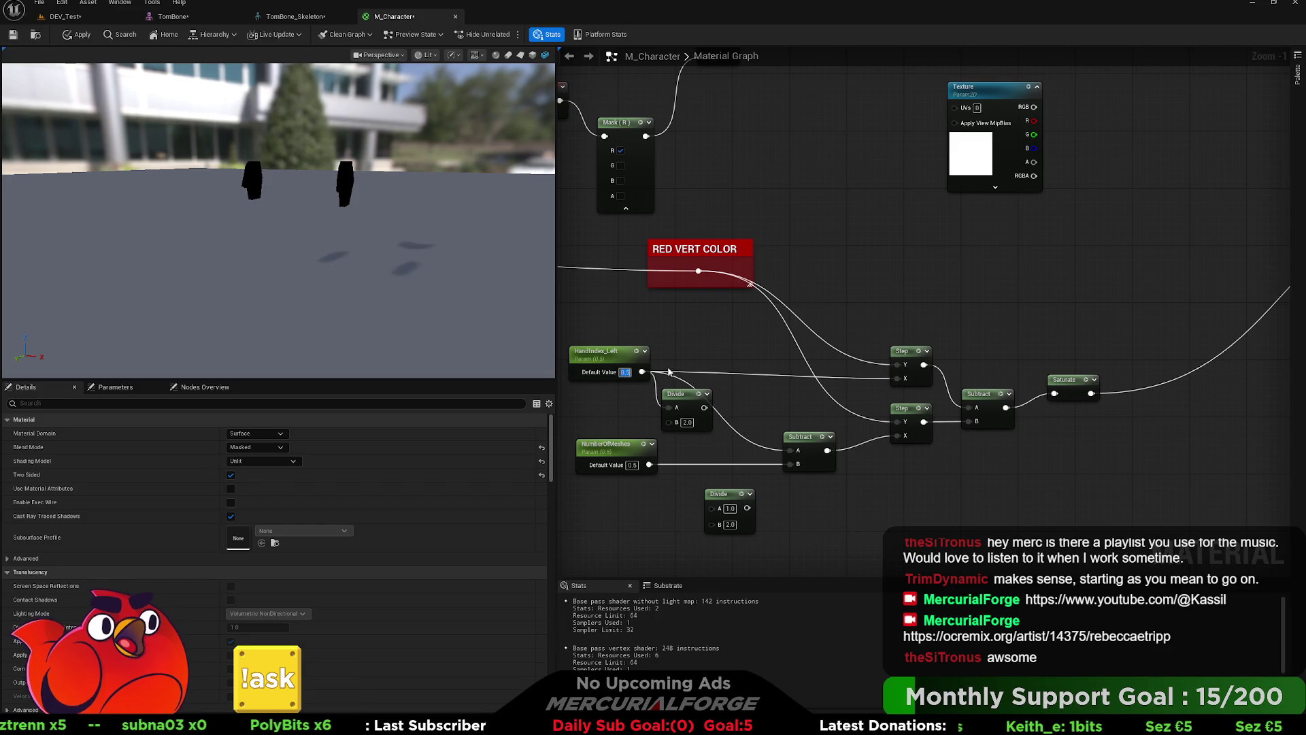
drag(693, 394, 717, 323)
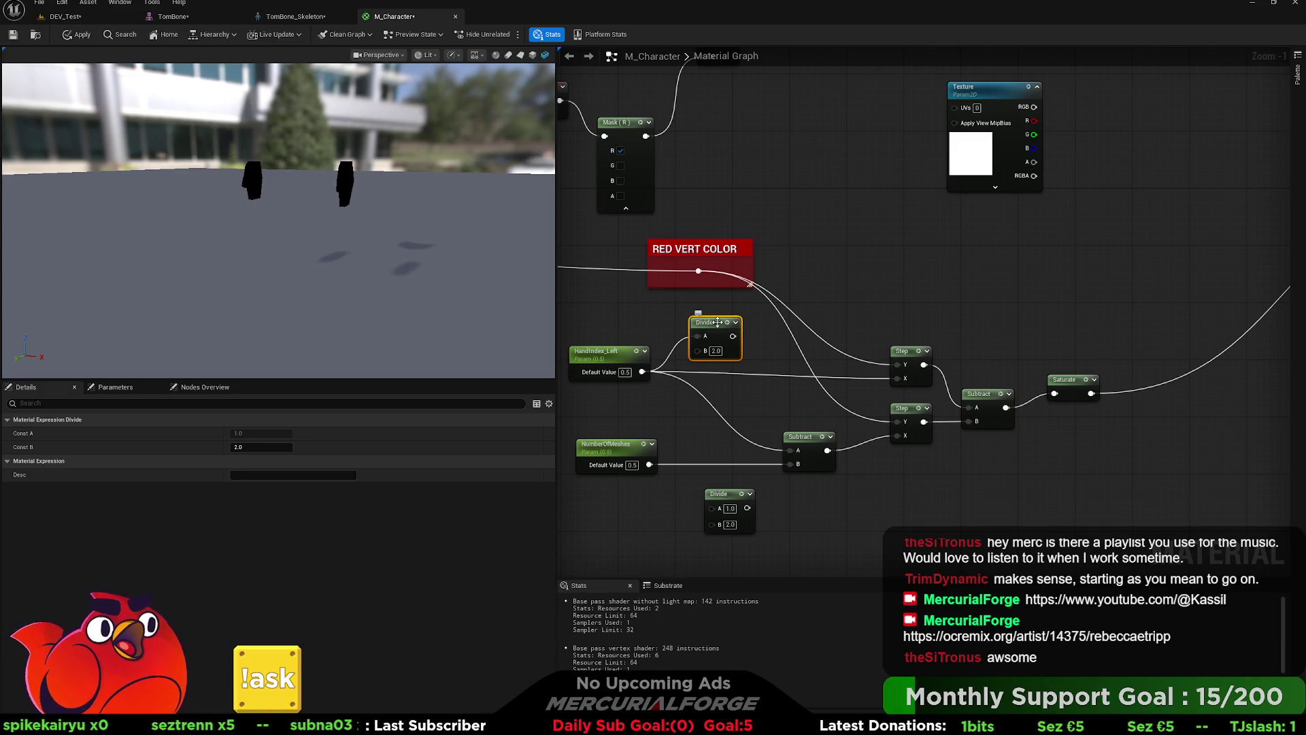
mouse_move(666, 452)
mouse_down()
mouse_move(737, 434)
mouse_move(660, 431)
mouse_up()
Step: Set NumberOfMeshes to 3 and wire it into the B input of a Divide with A=1
click(688, 430)
text(3)
key(Return)
mouse_move(789, 480)
mouse_down()
mouse_move(740, 416)
mouse_move(733, 448)
mouse_move(781, 435)
mouse_move(877, 454)
mouse_up()
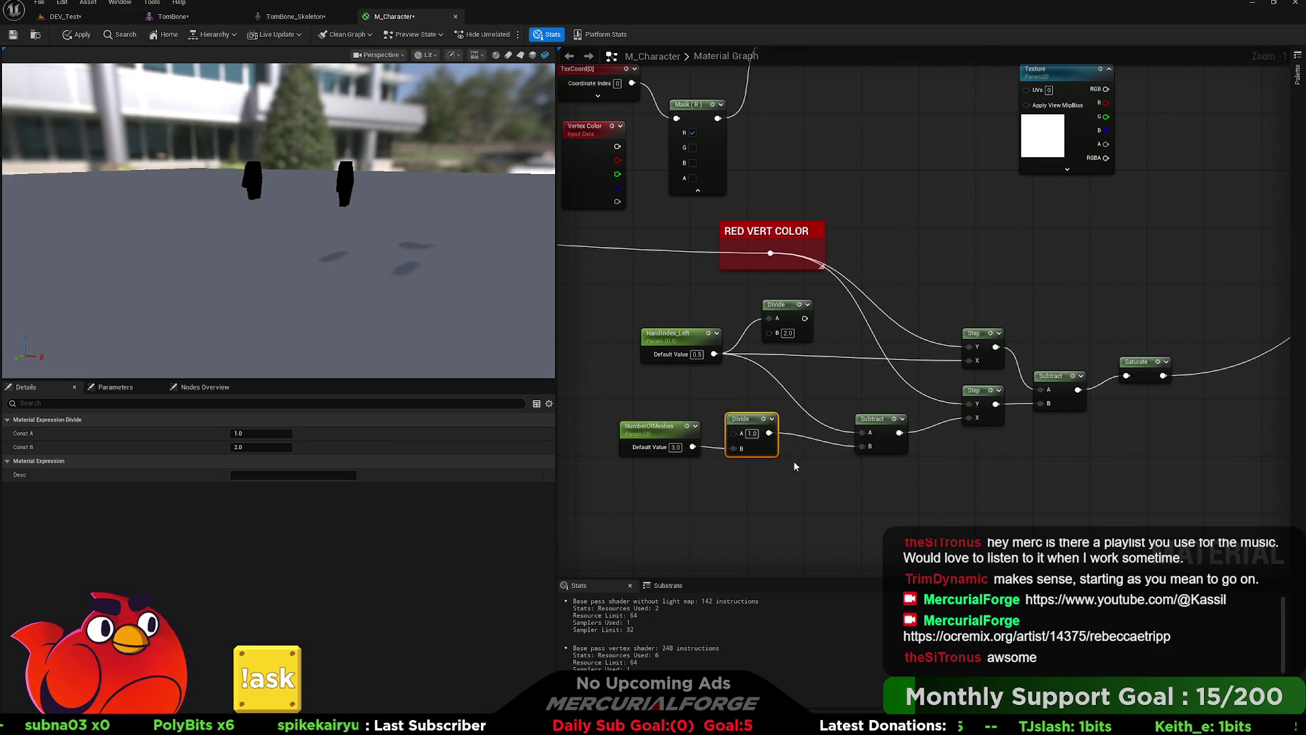
drag(794, 465, 851, 464)
mouse_move(819, 420)
mouse_down()
mouse_move(795, 418)
mouse_move(781, 447)
mouse_up()
ctrl+click(714, 425)
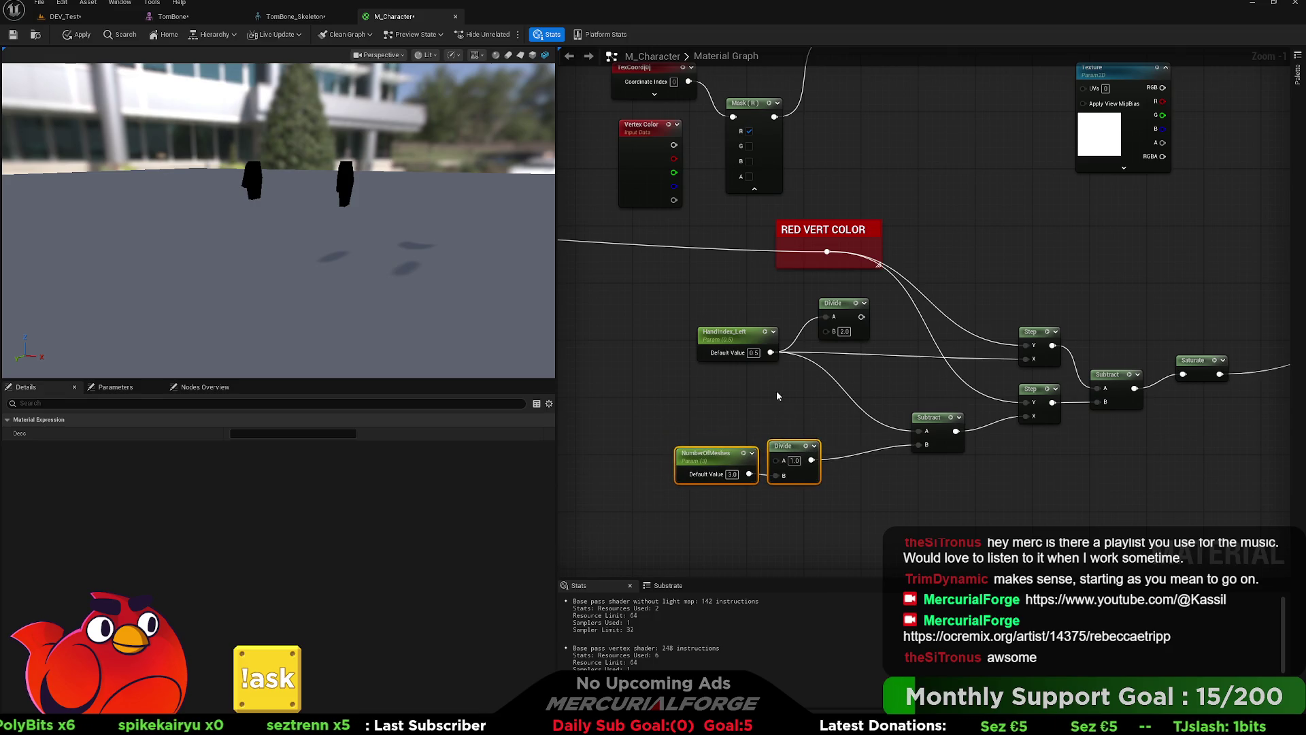
drag(776, 391, 701, 408)
mouse_move(673, 491)
mouse_down()
mouse_move(712, 453)
mouse_move(753, 349)
mouse_move(748, 363)
mouse_move(844, 449)
mouse_up()
click(765, 371)
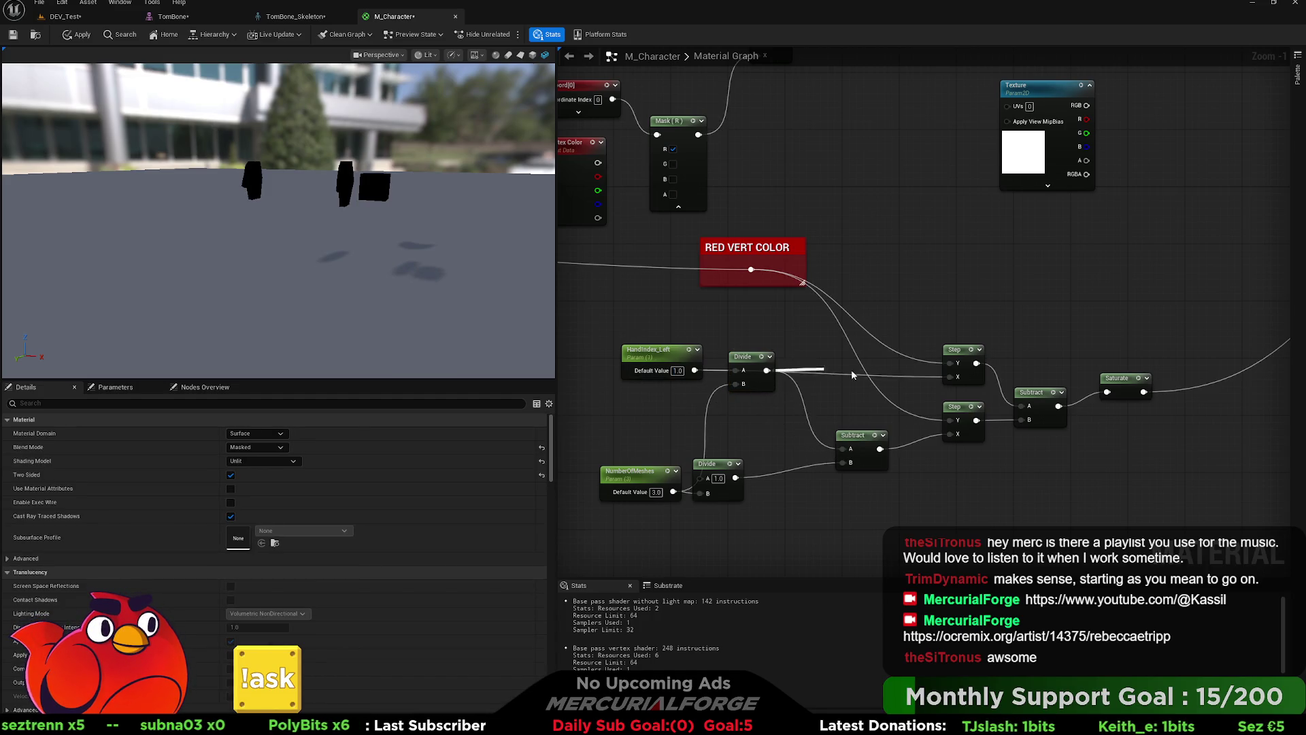
Step: Line the upper Divide up with HandIndex_Left, trying and undoing a link to Subtract A
mouse_move(775, 508)
mouse_down()
mouse_move(848, 505)
mouse_move(732, 354)
mouse_move(700, 353)
mouse_up()
click(766, 412)
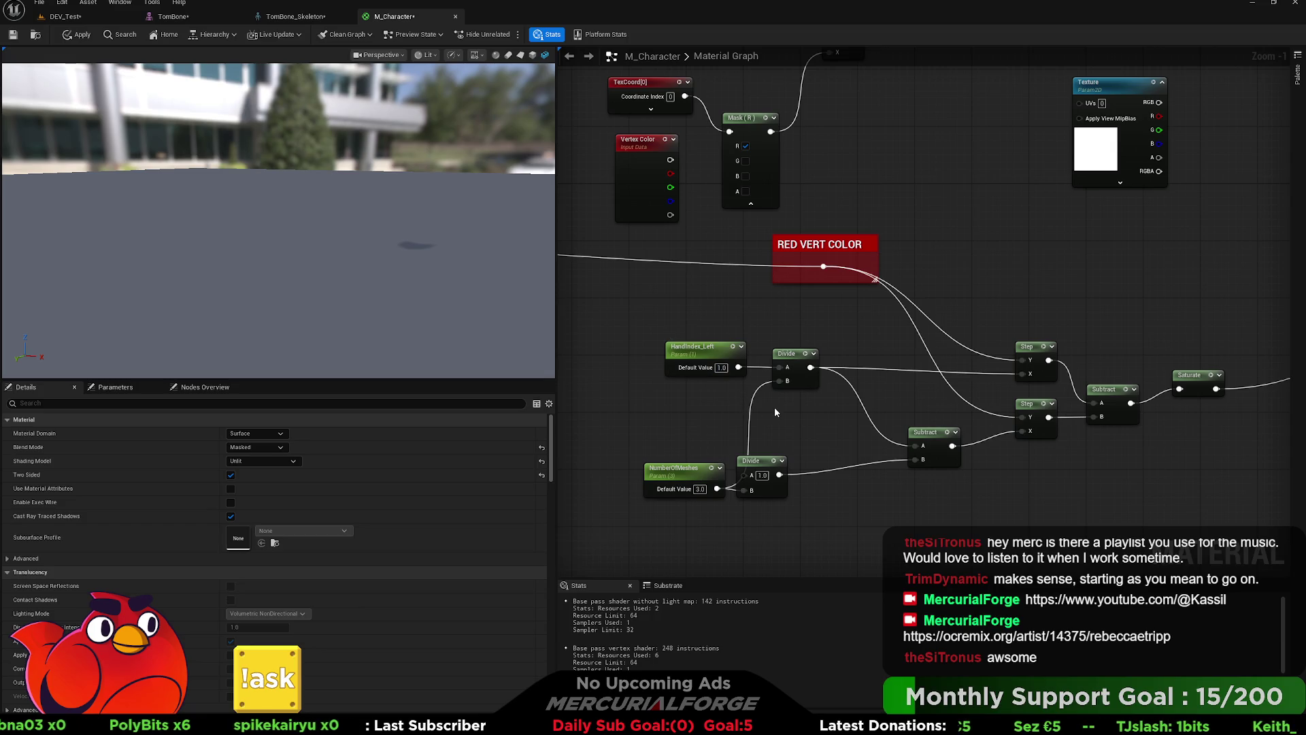
key(ctrl+z)
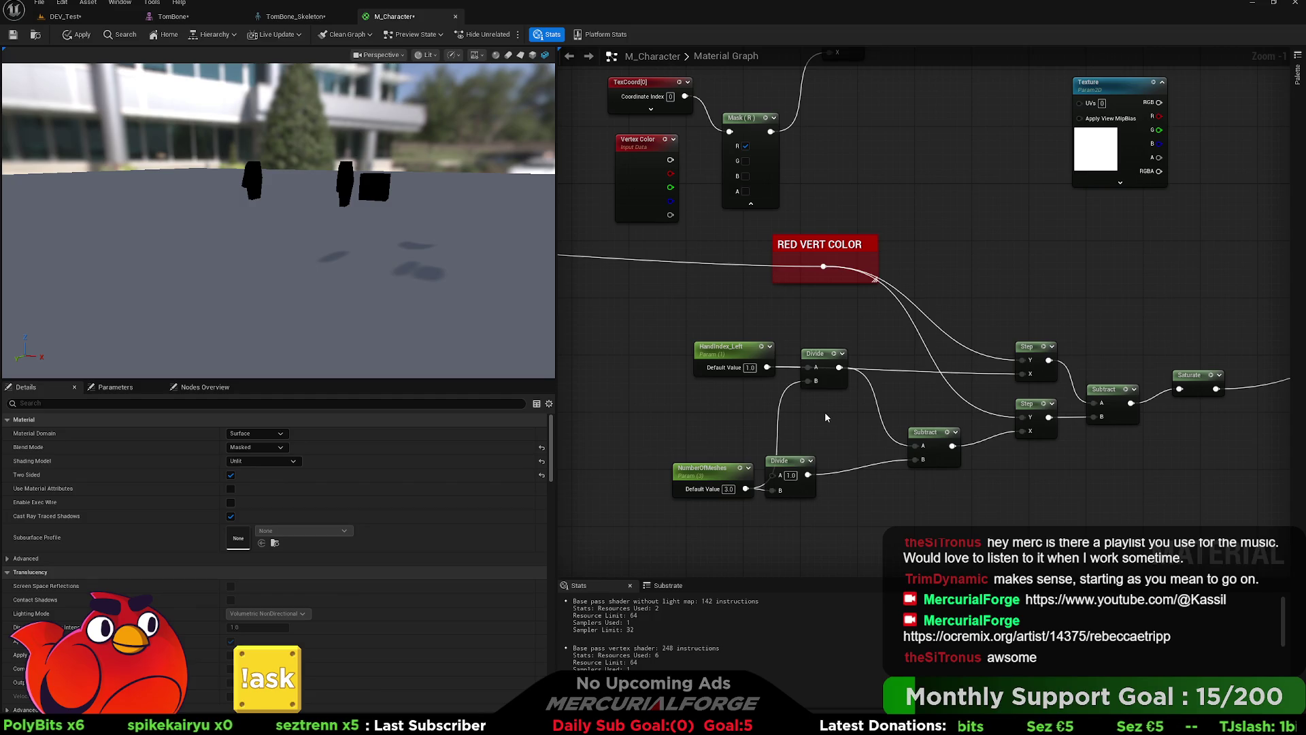
mouse_move(832, 358)
mouse_down()
mouse_move(822, 380)
mouse_move(829, 358)
mouse_up()
click(869, 427)
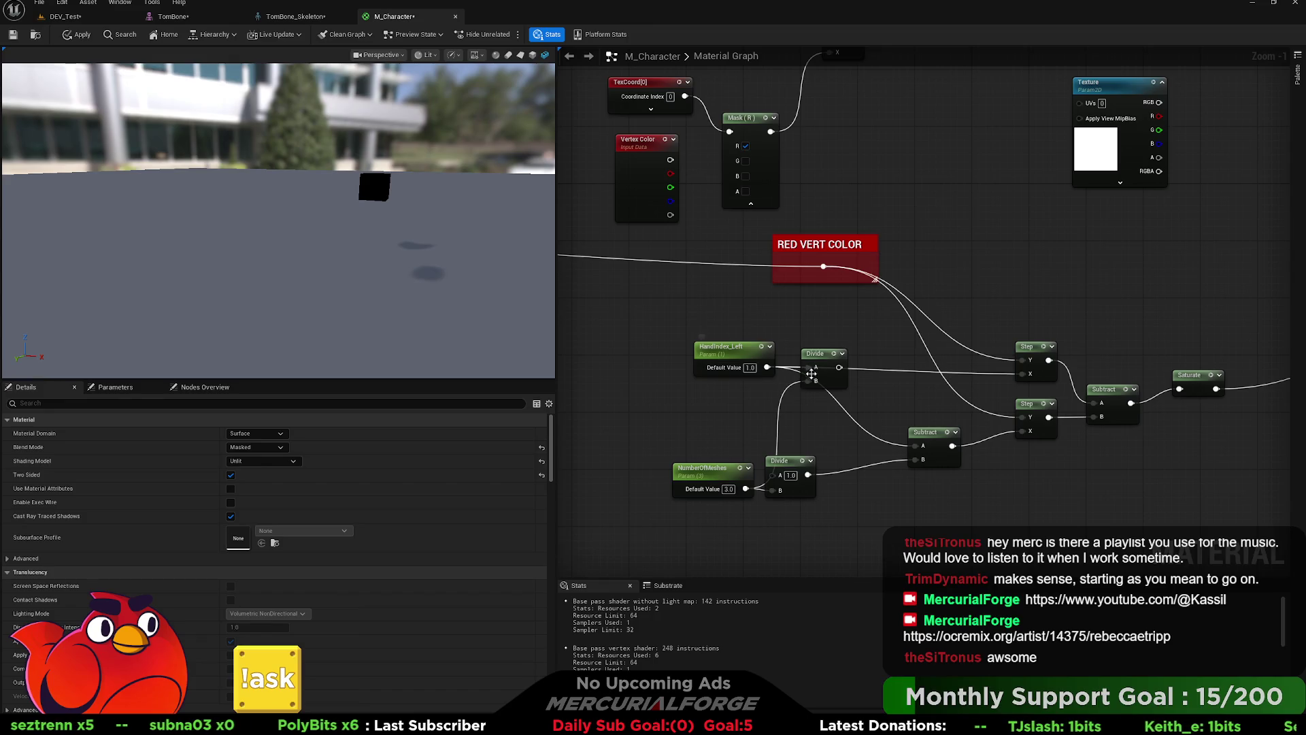
drag(839, 368, 923, 447)
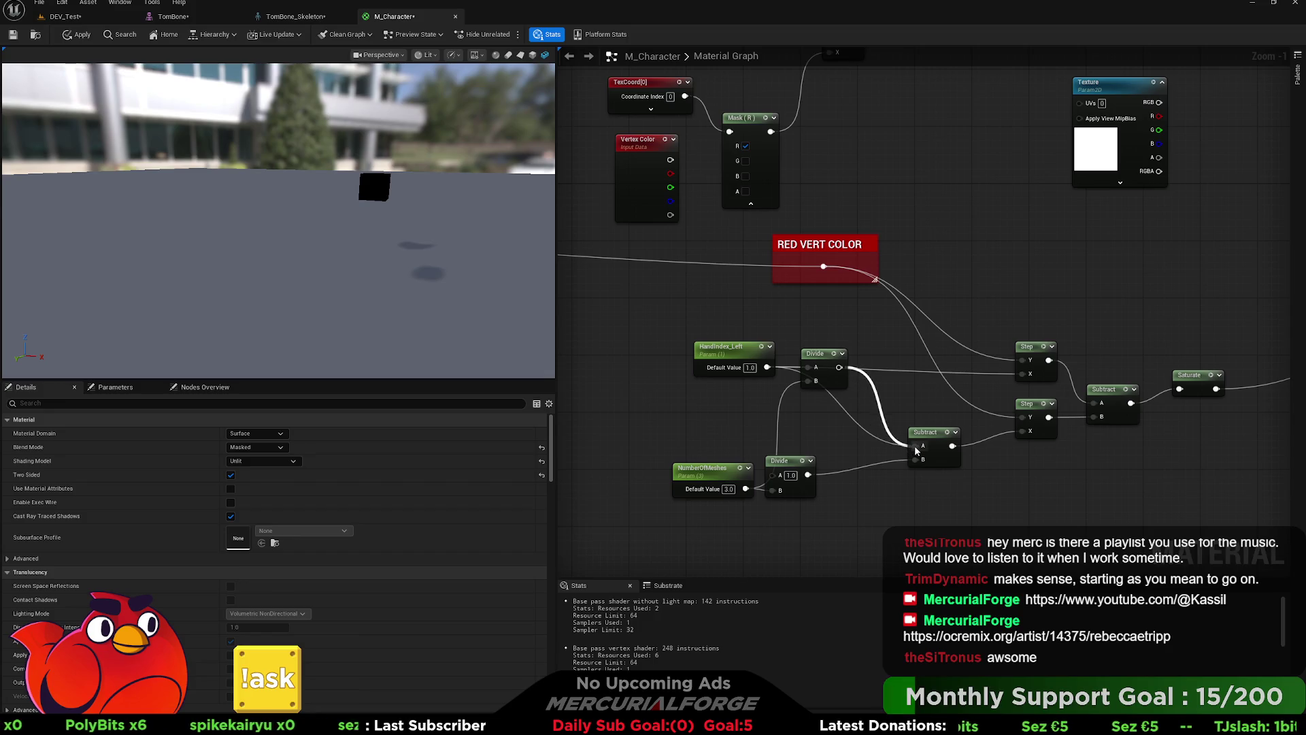
drag(914, 446, 914, 446)
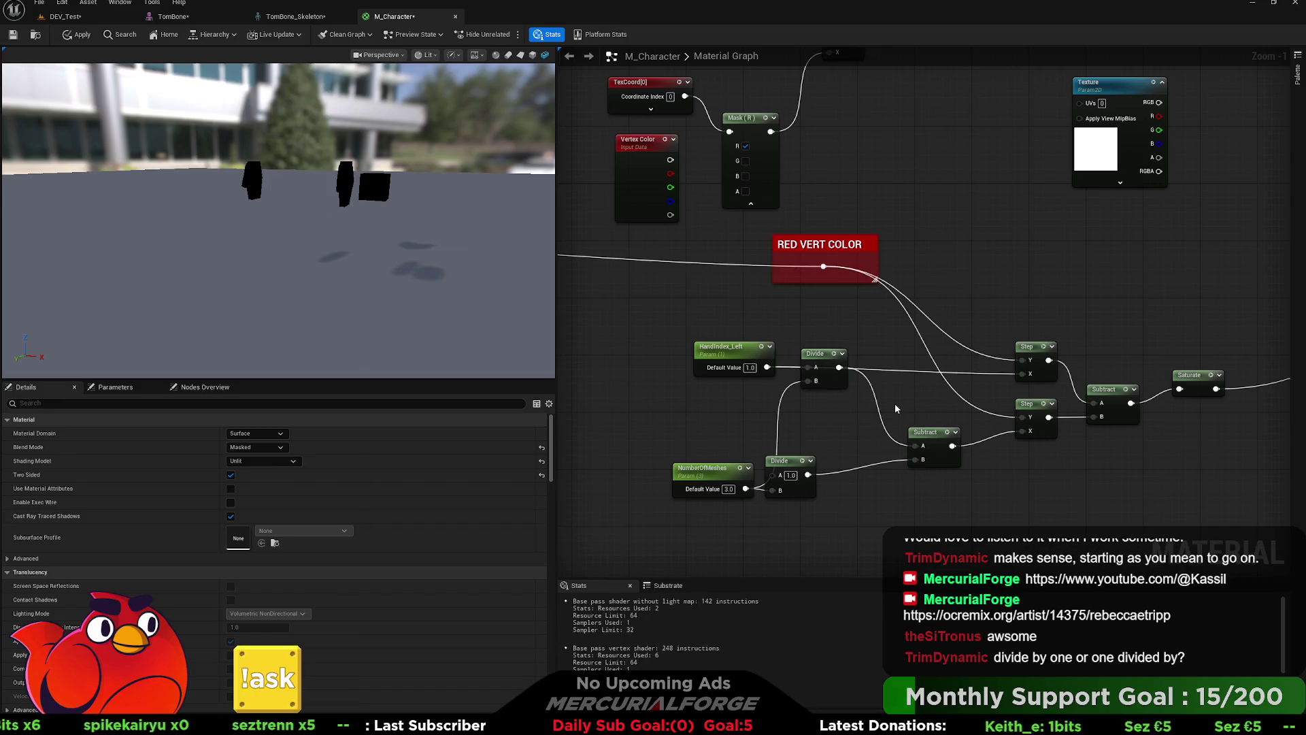
key(ctrl+z)
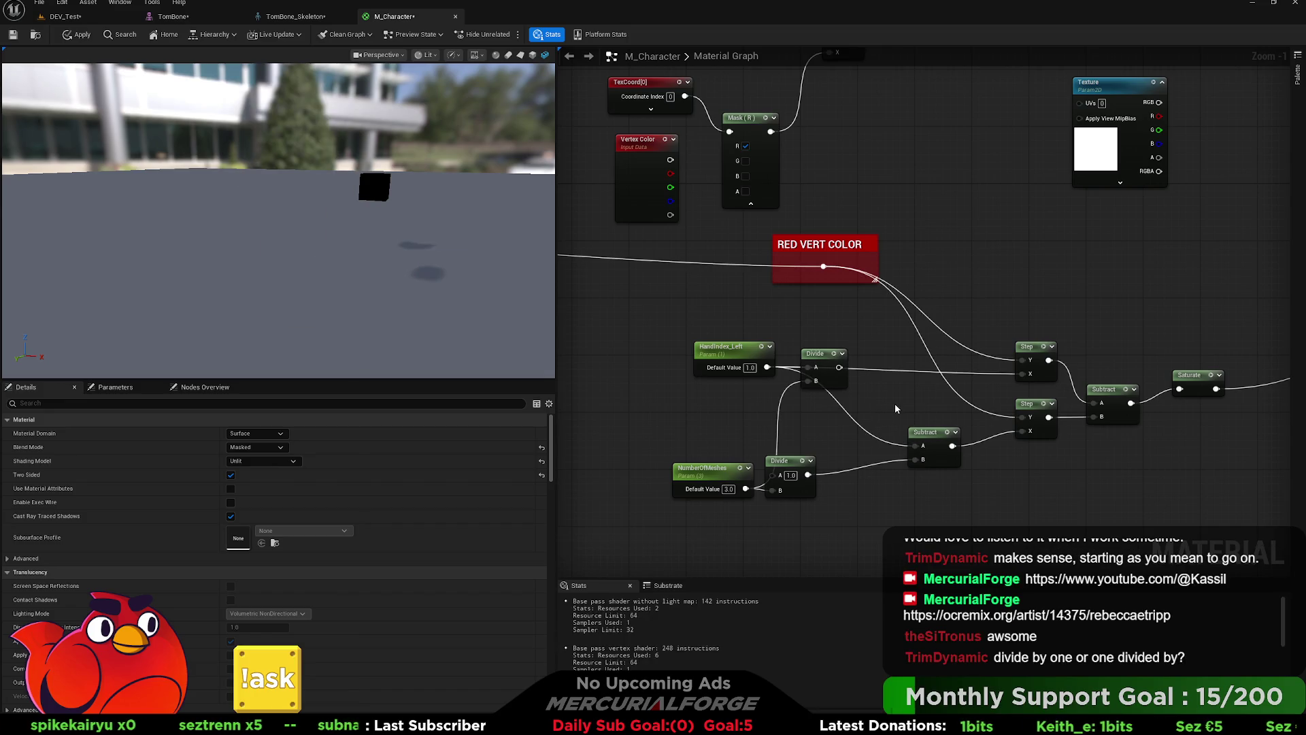
mouse_move(822, 366)
mouse_down()
mouse_move(840, 364)
mouse_move(830, 374)
mouse_move(831, 332)
mouse_up()
Step: Group NumberOfMeshes and its Divide under a 'Step Range' comment and shift it left
drag(838, 459, 651, 515)
key(c)
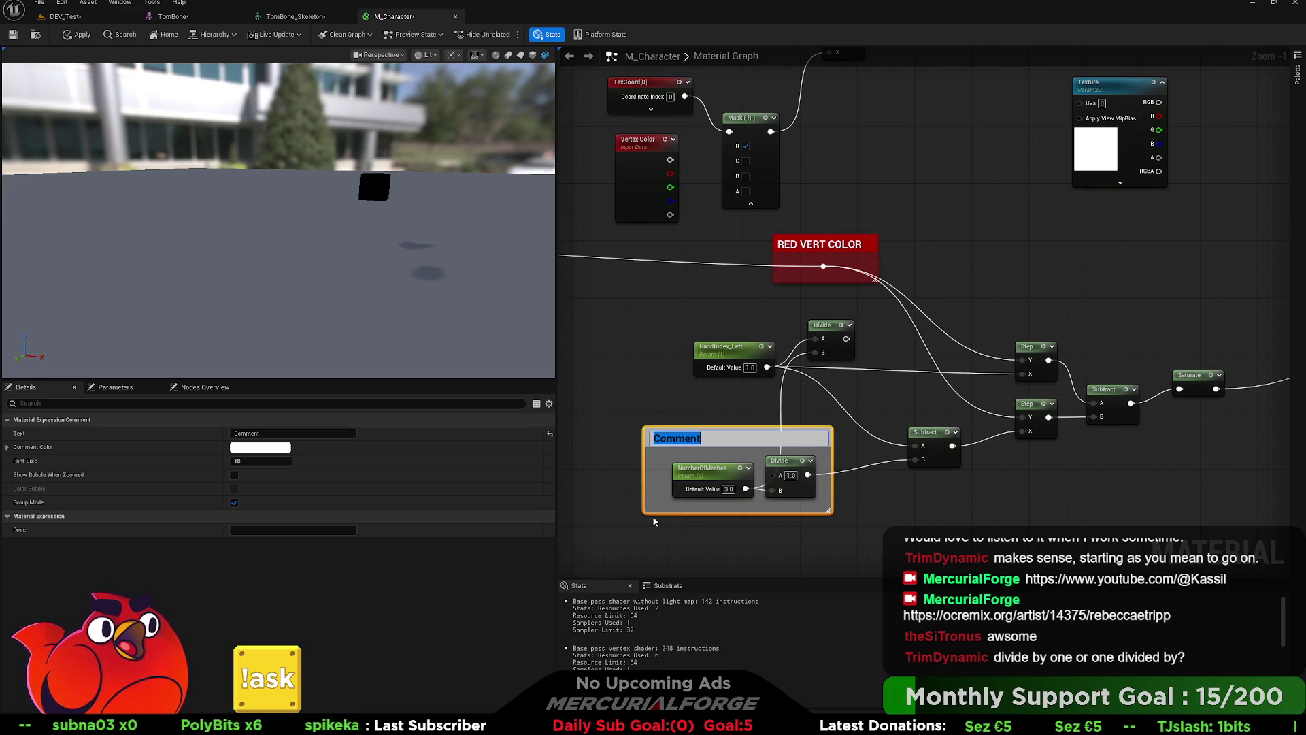
text(Step Range)
key(Return)
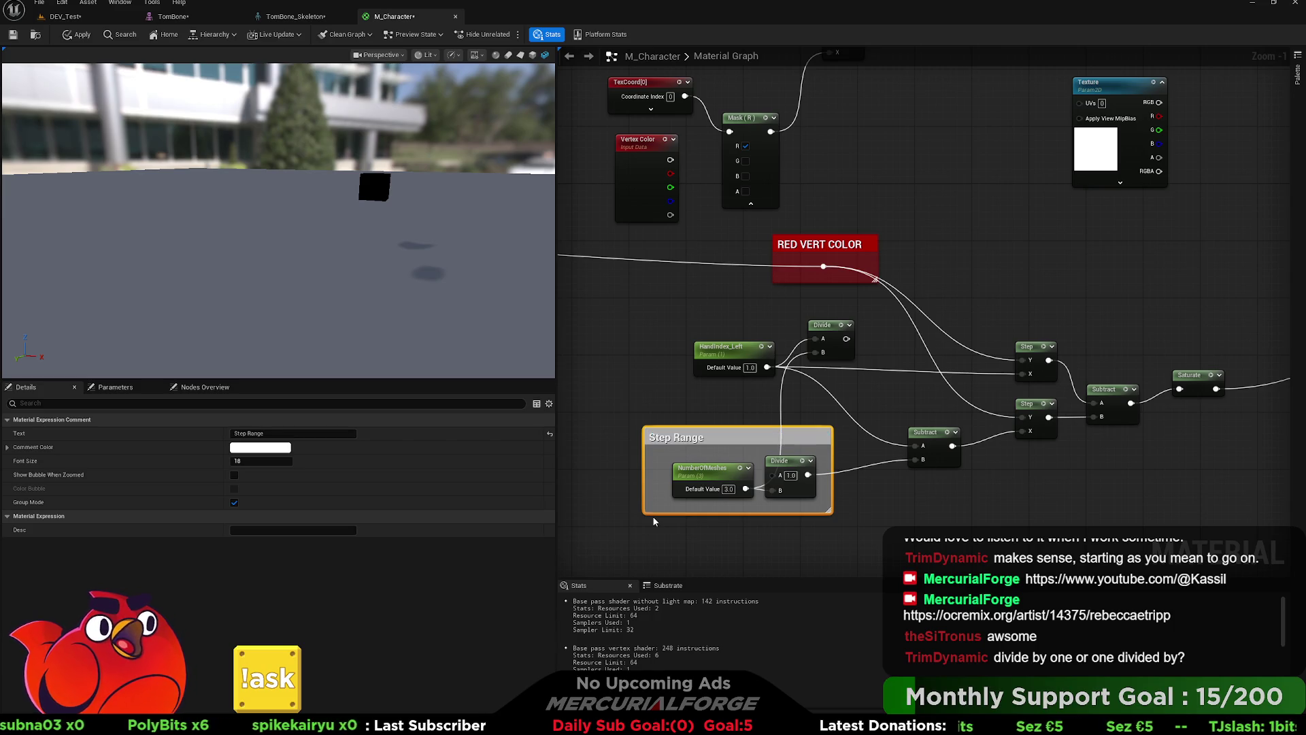
drag(782, 437, 746, 430)
Step: Preview HandIndex_Left at 0.5, 1 and 0
click(751, 368)
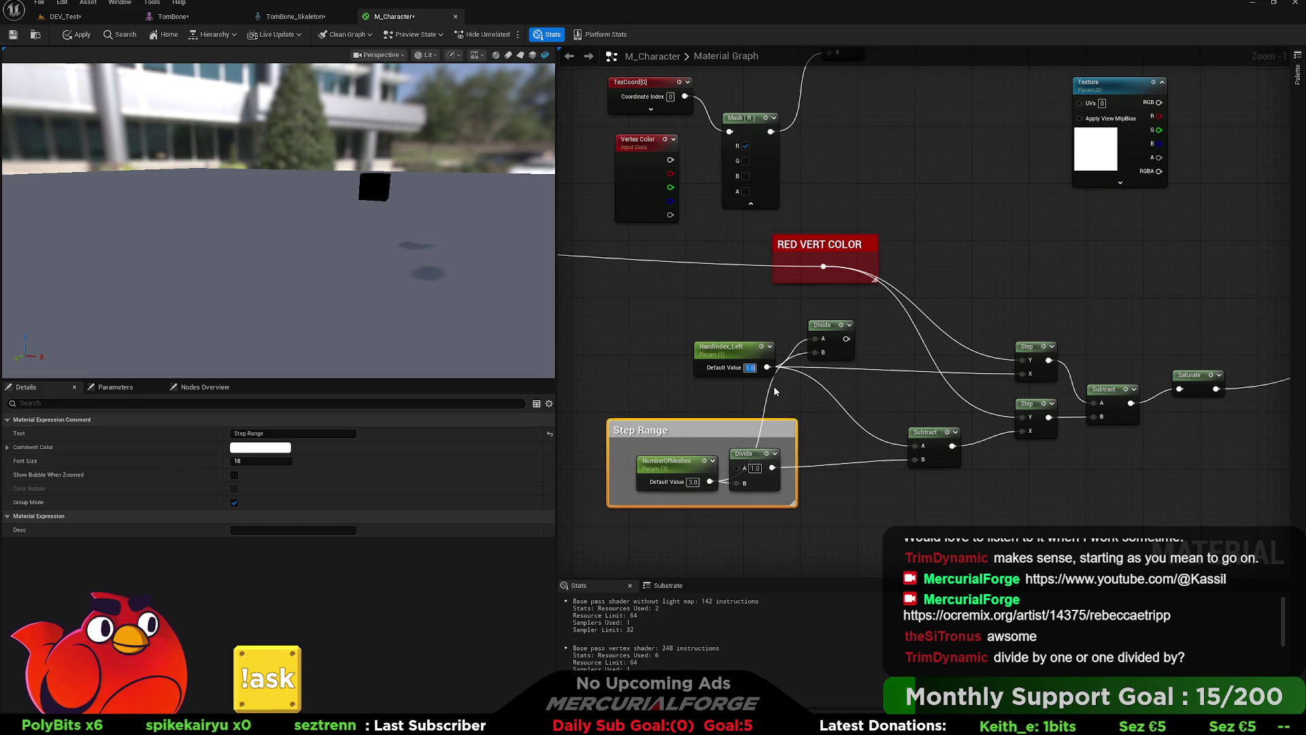
text(0.5)
key(Return)
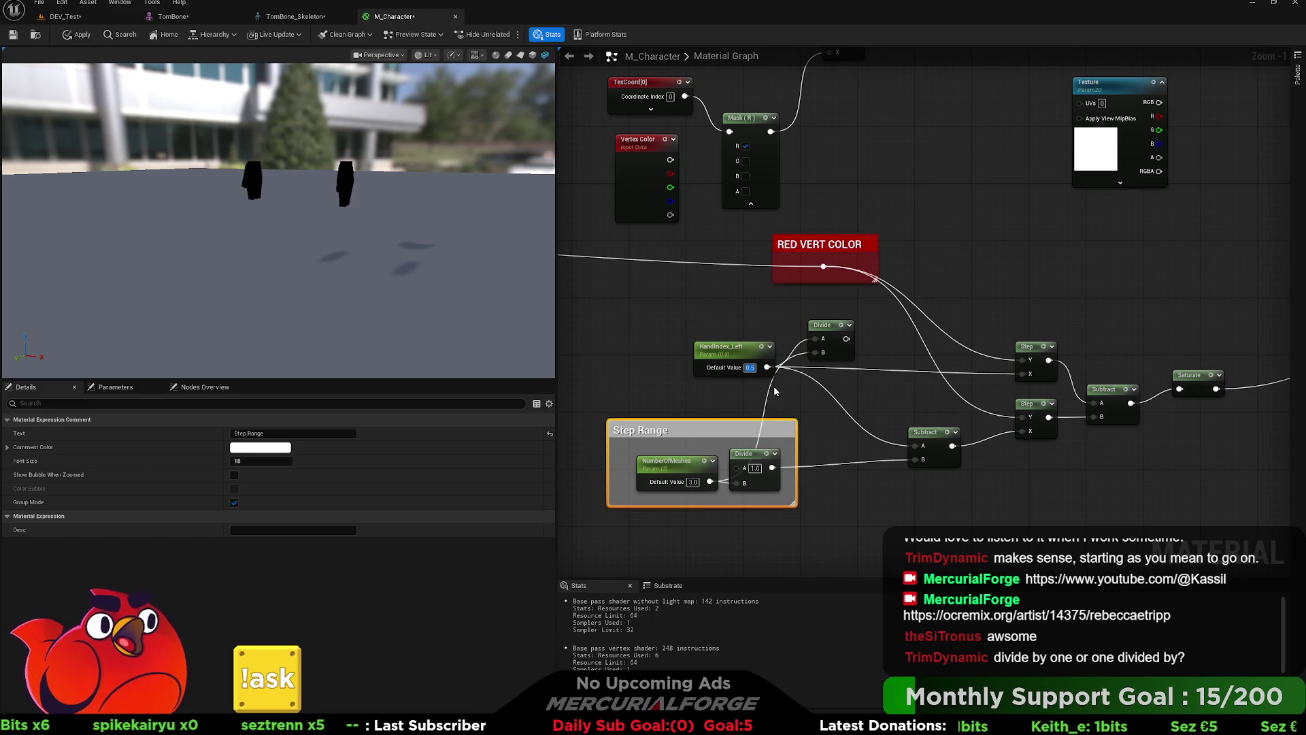
text(1)
key(Return)
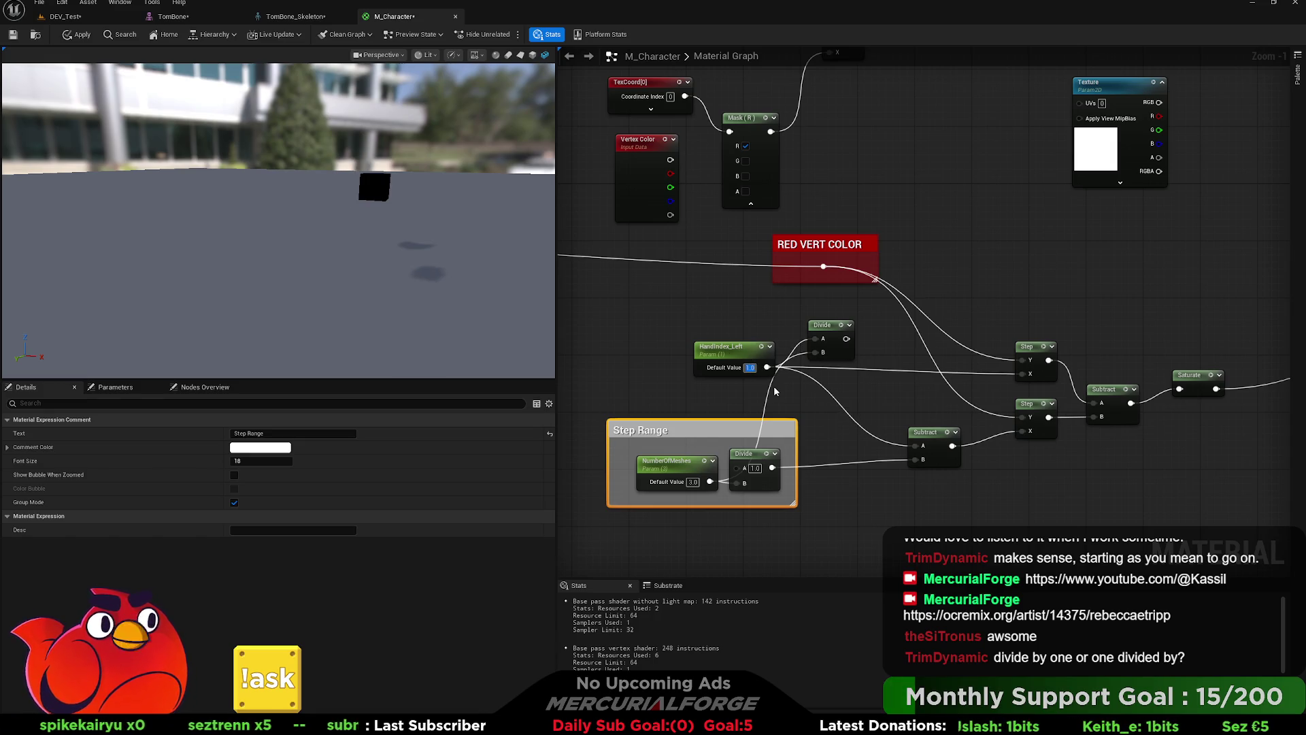
text(0)
key(Return)
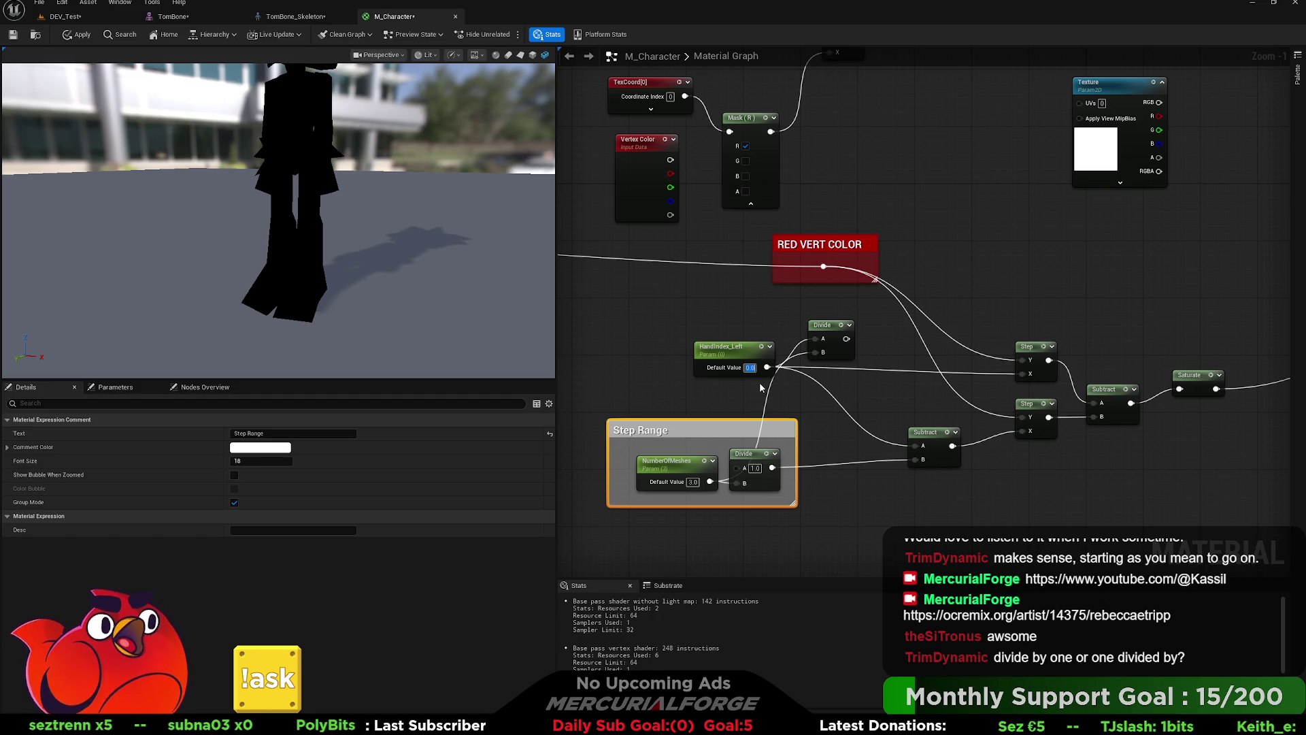
Step: Cycle HandIndex_Left through 0.5 and 1, leave it at 0.5, then switch to Blender
text(0.5)
key(Return)
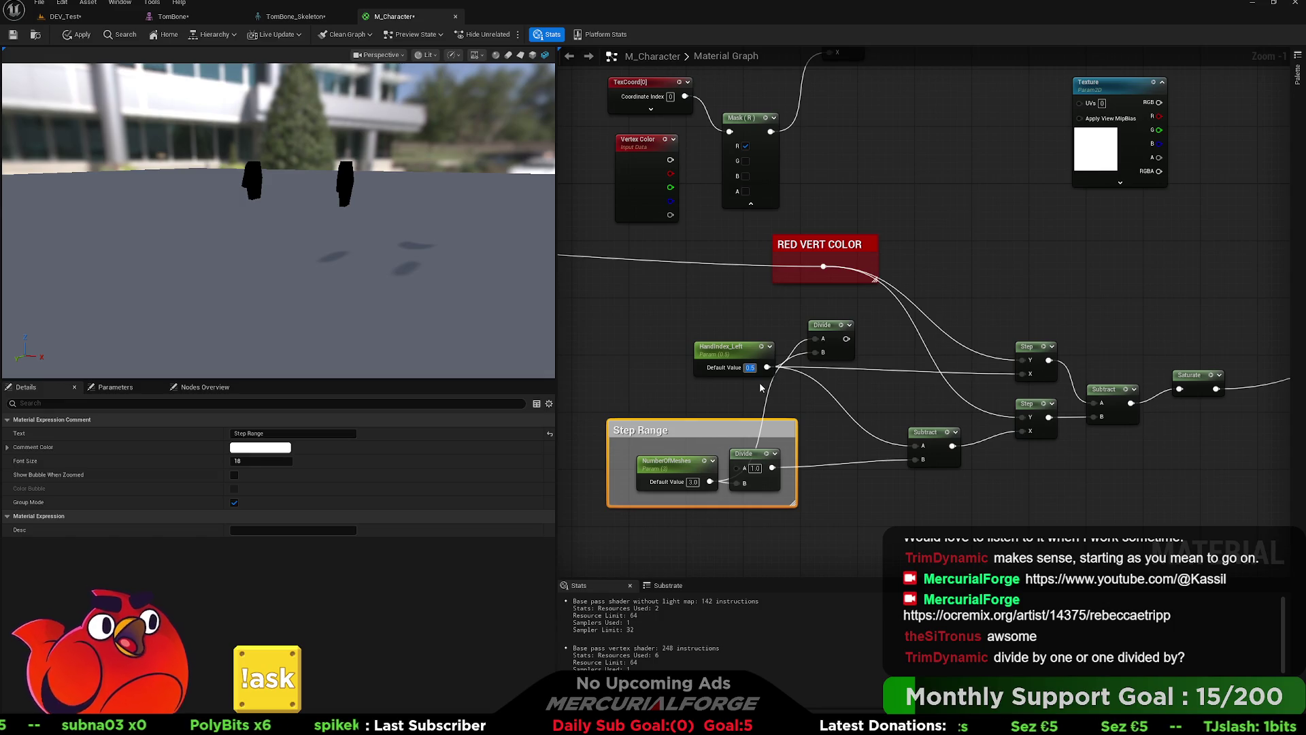
text(1)
key(Return)
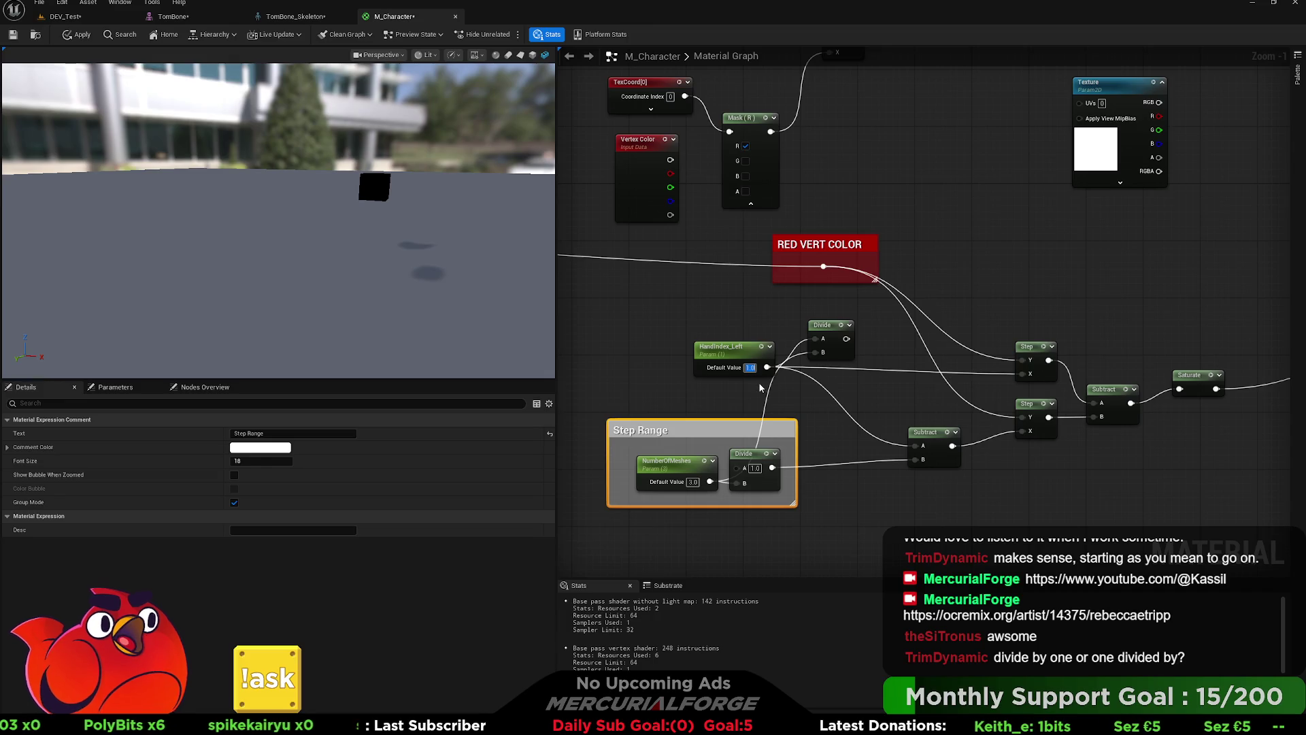
text(0.5)
key(Return)
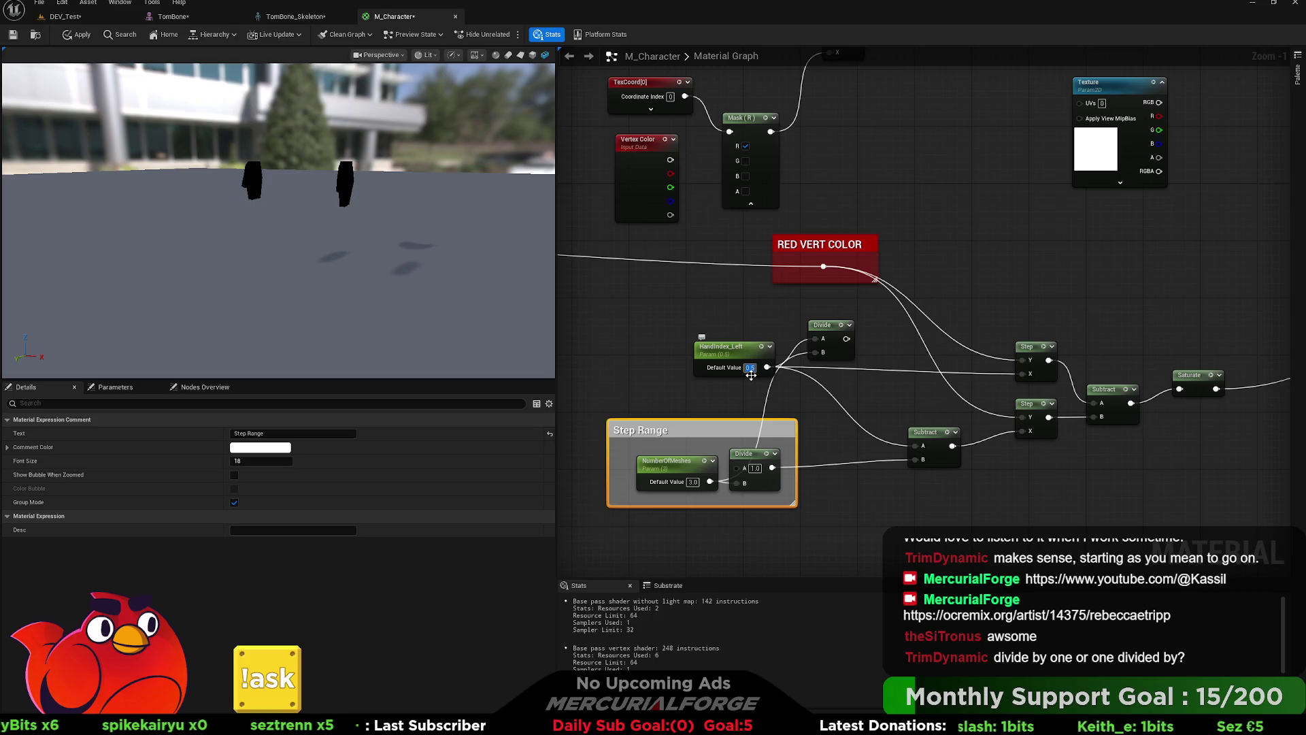
key(alt+Tab)
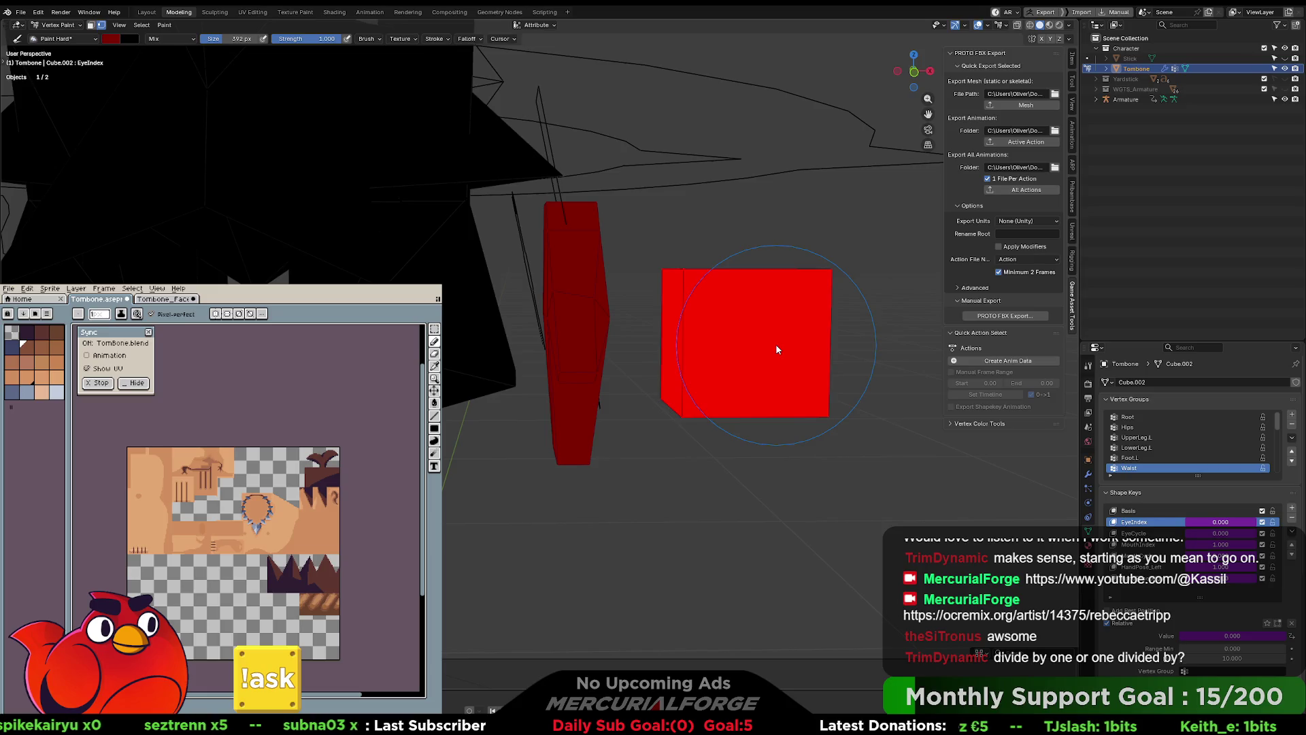
Step: Return from Blender to the M_Character graph and select the Step Range nodes
key(alt+Tab)
drag(818, 407, 595, 549)
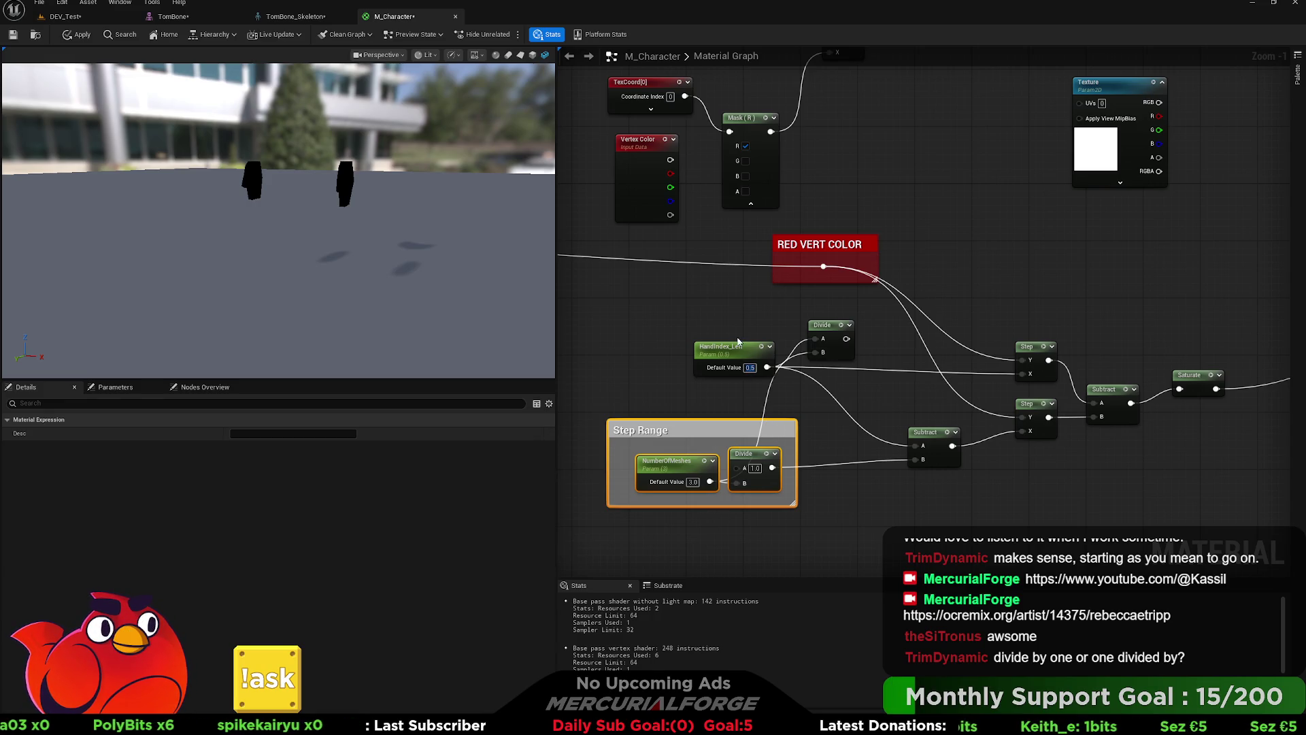
Step: Move the upper Divide level with HandIndex_Left and set HandIndex_Left to 1.0
drag(819, 411, 780, 419)
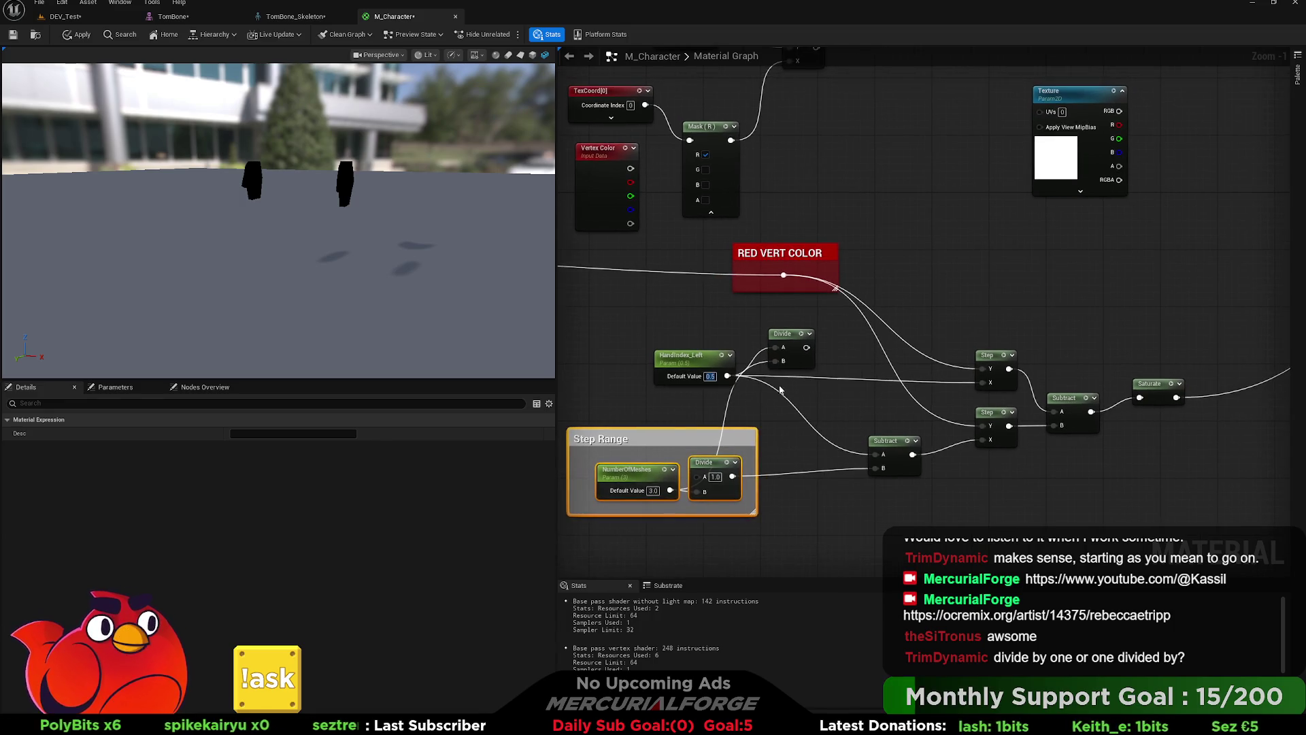
click(710, 376)
click(711, 376)
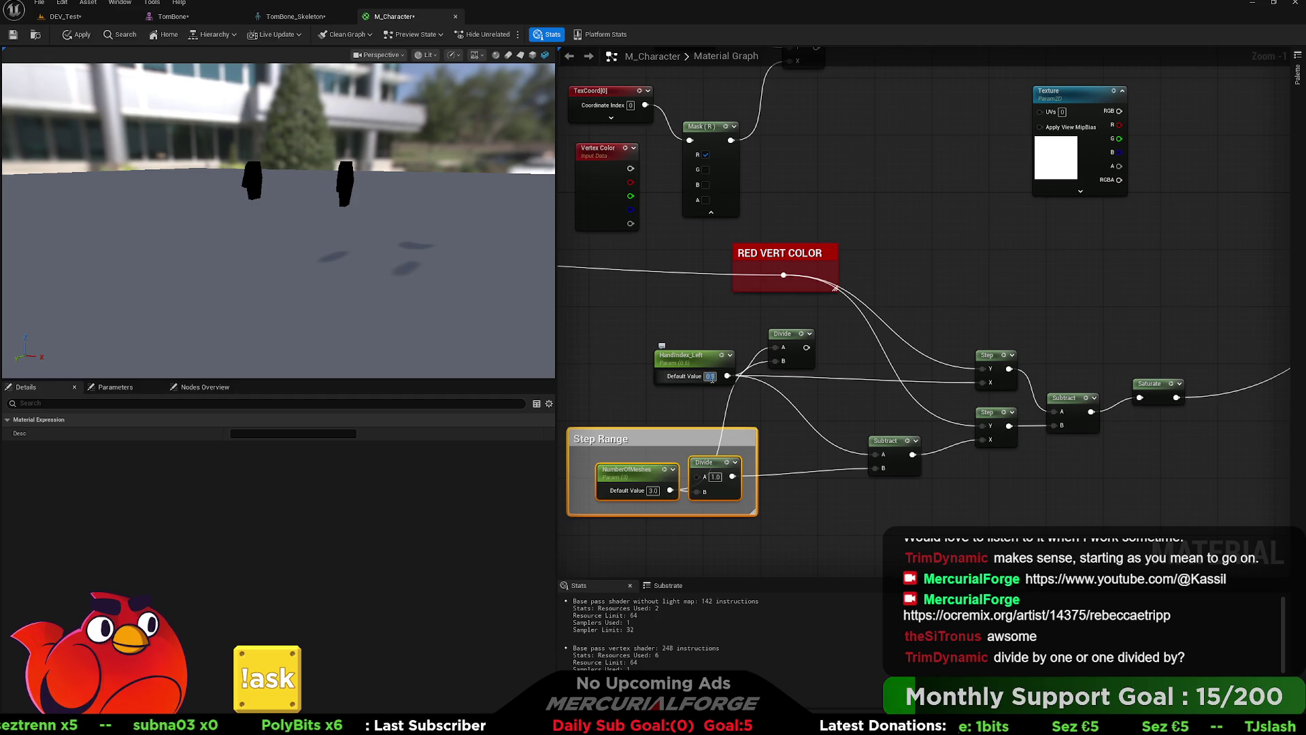
drag(789, 342, 789, 371)
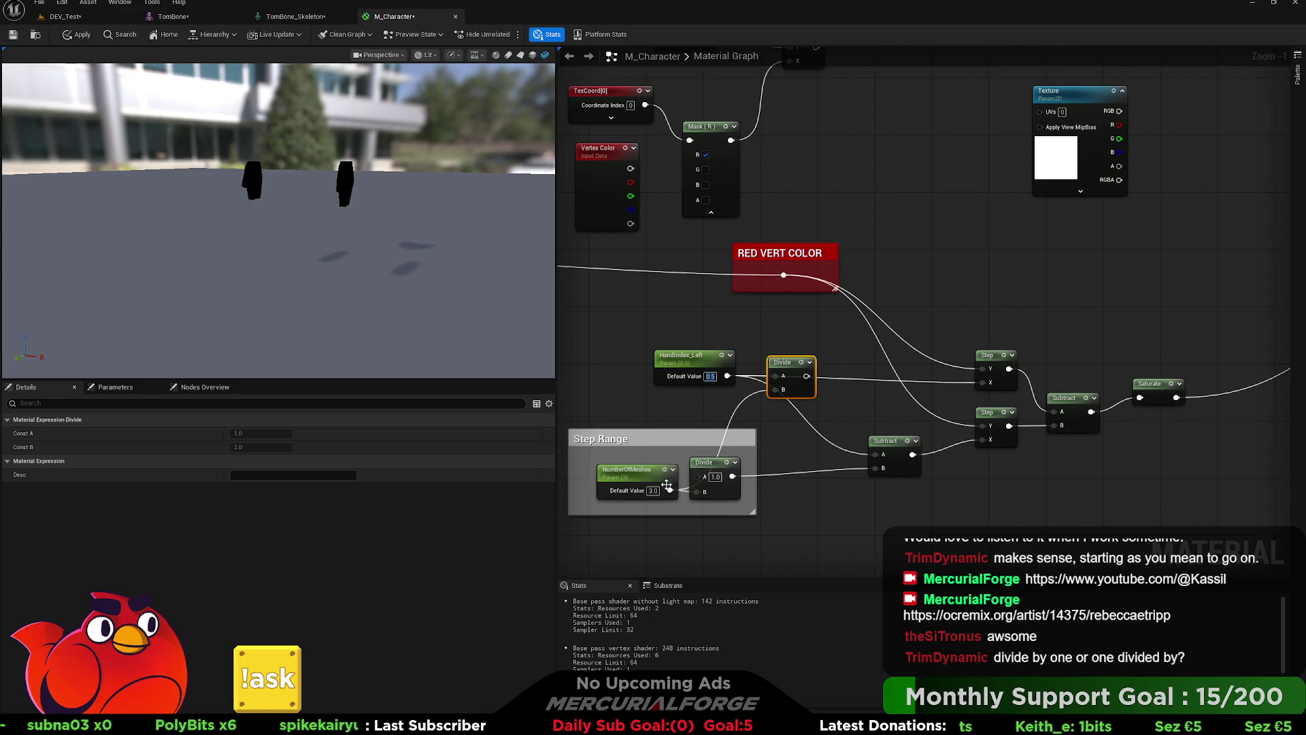
text(1)
click(725, 393)
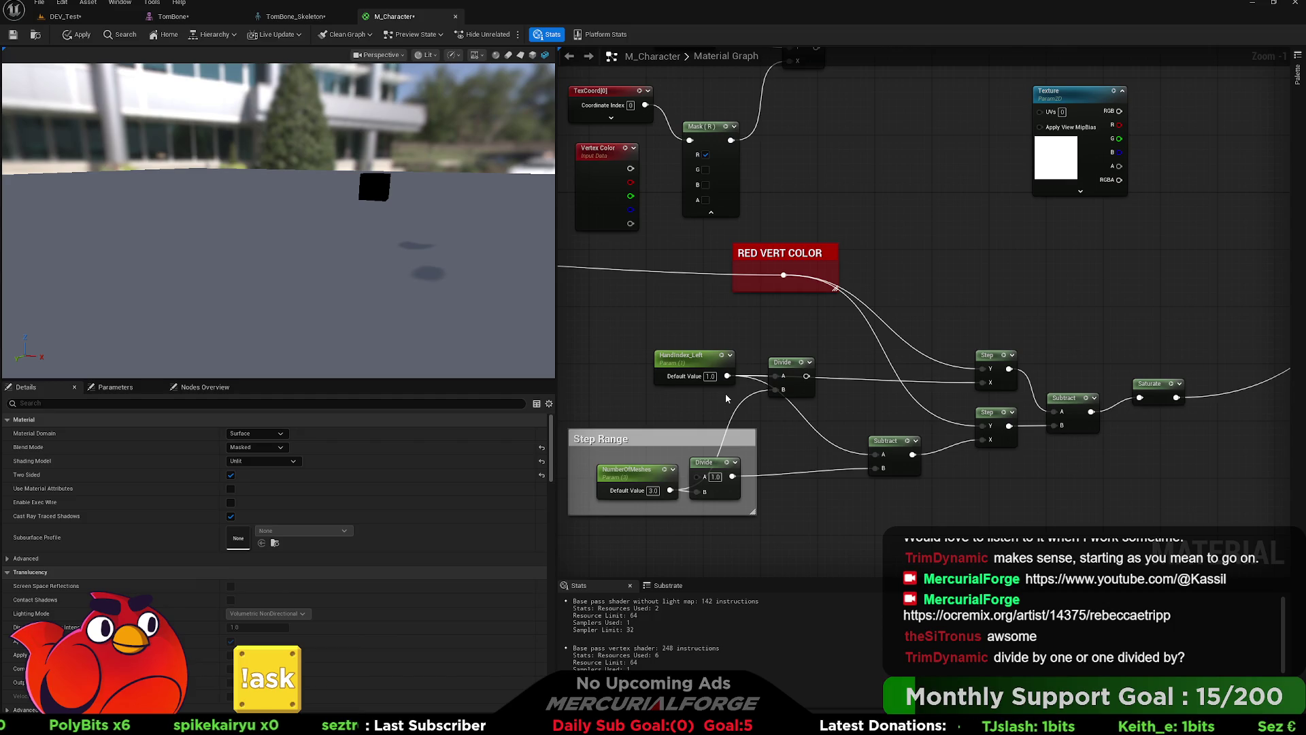
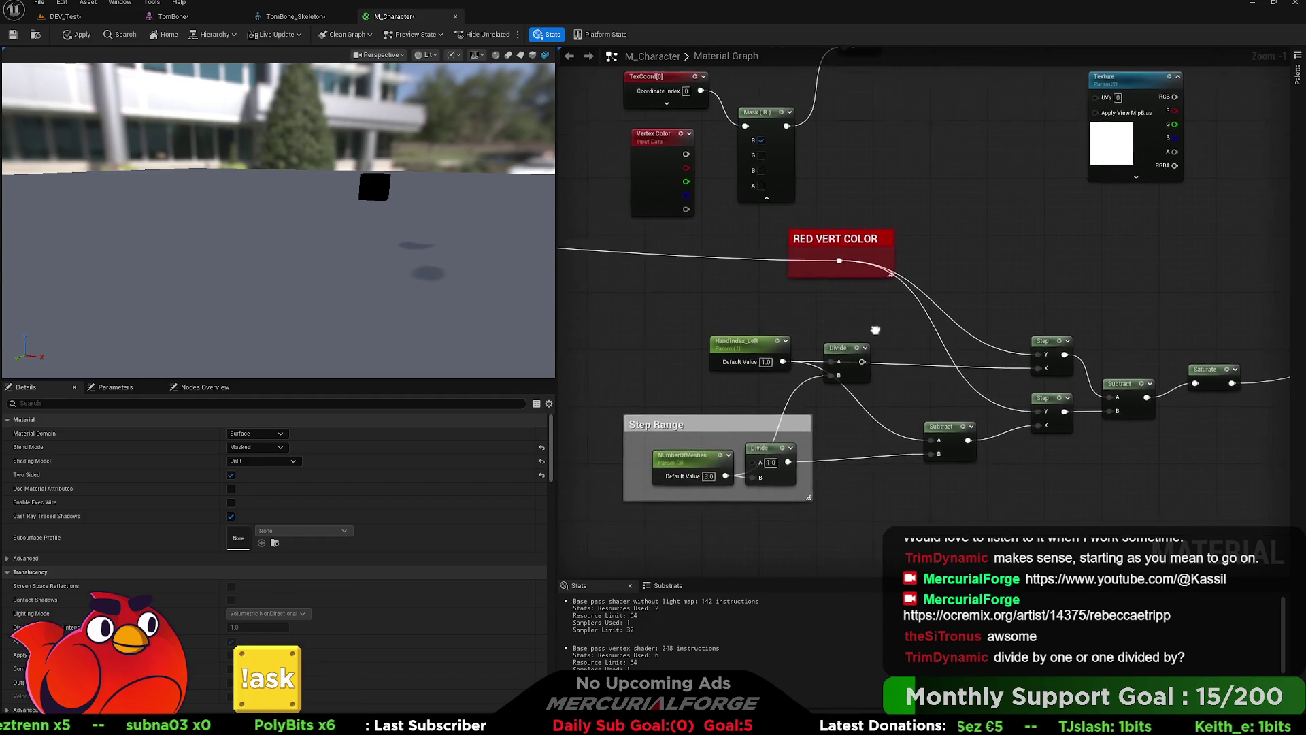
Step: Delete the old Divide and wire a Divide placed after HandIndex_Left into the Step node
click(879, 344)
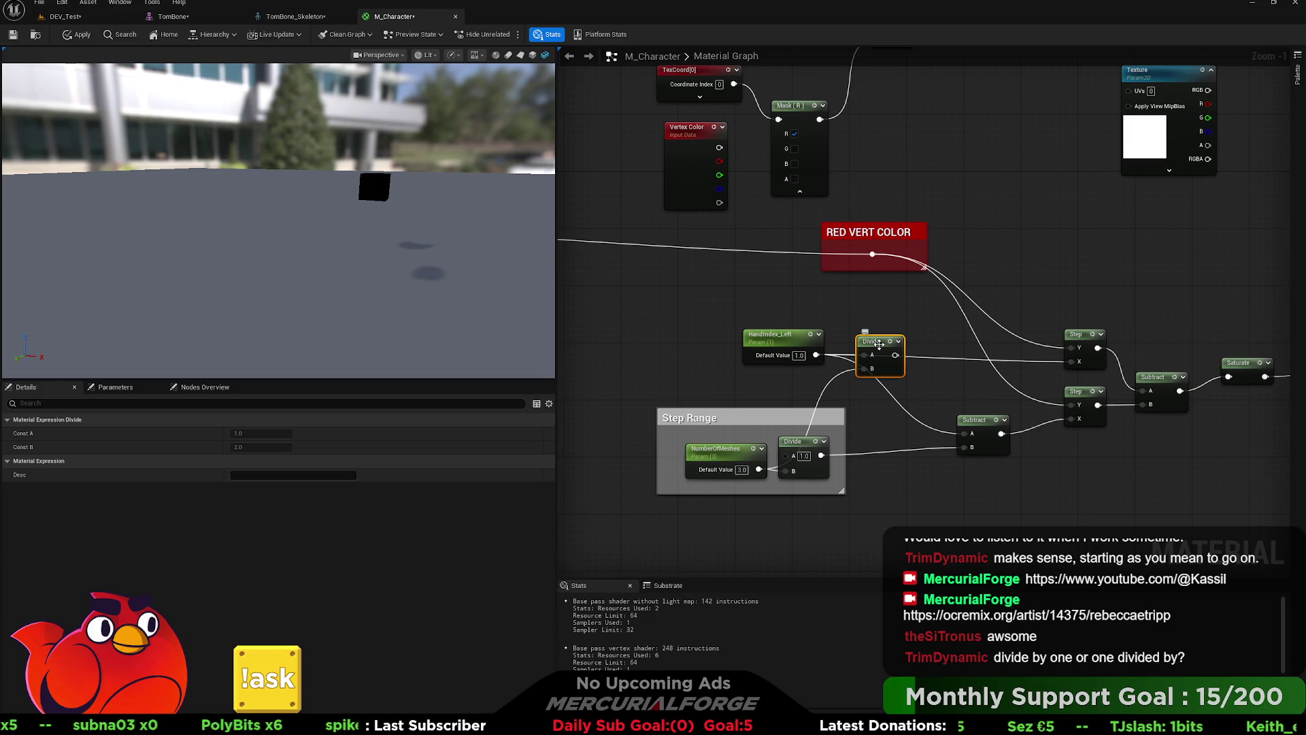
key(Delete)
mouse_move(795, 343)
mouse_down()
mouse_move(693, 343)
mouse_move(813, 346)
mouse_move(852, 304)
mouse_up()
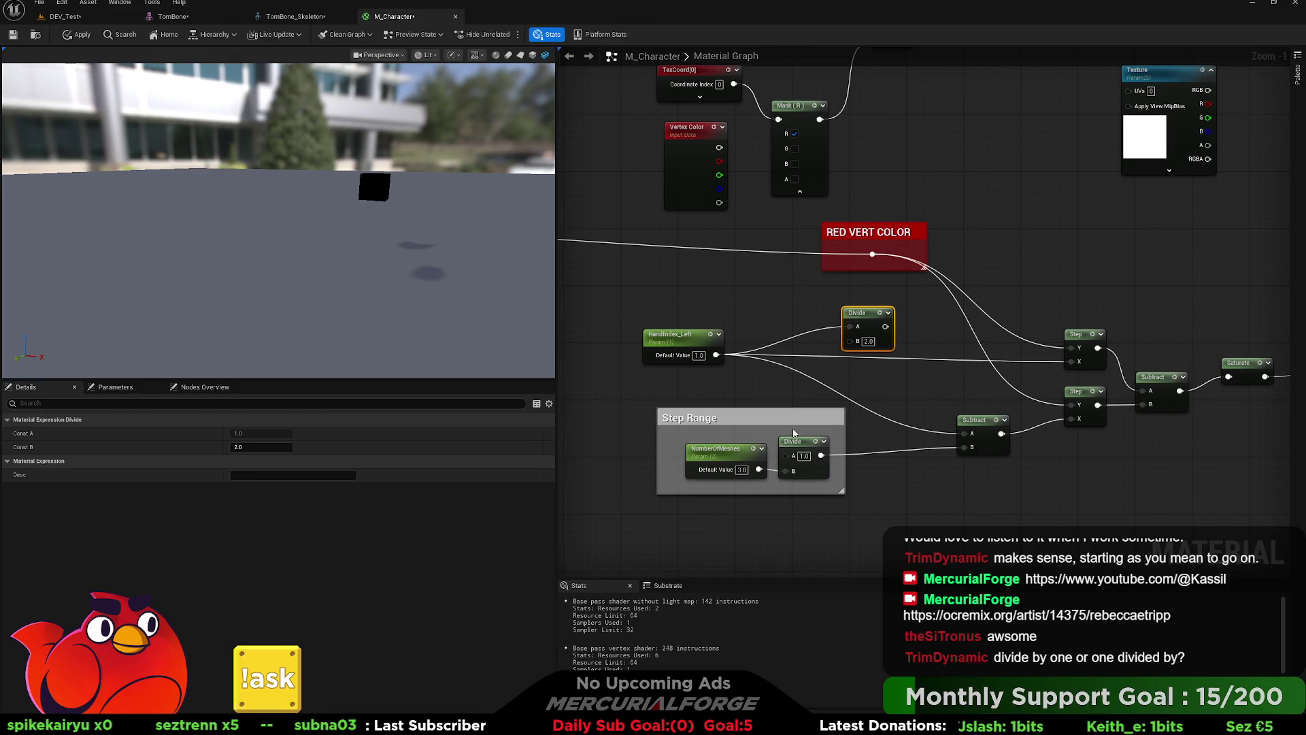
mouse_move(759, 470)
mouse_down()
mouse_move(779, 383)
mouse_move(787, 413)
mouse_move(850, 341)
mouse_move(1074, 364)
mouse_up()
drag(880, 326, 968, 438)
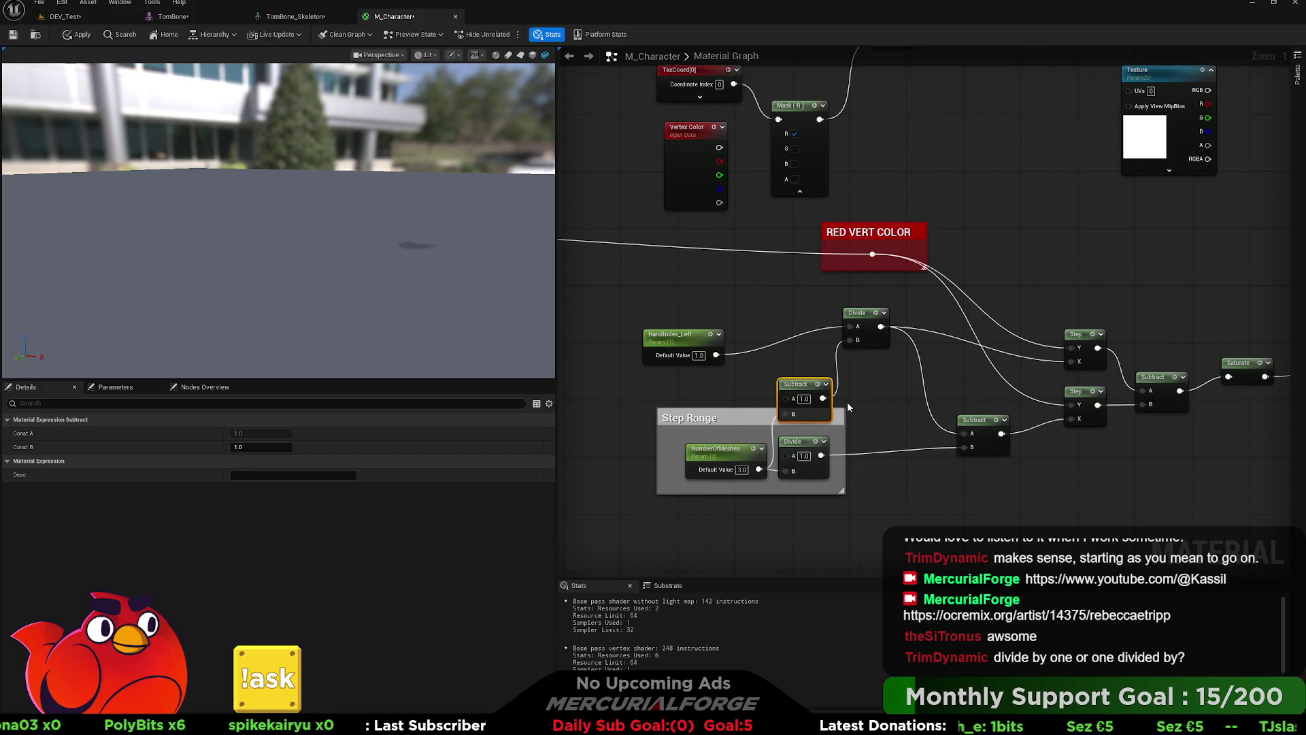
drag(808, 388, 786, 366)
Step: Paste a DebugScalarValues node into the graph beside the HandIndex chain
click(680, 343)
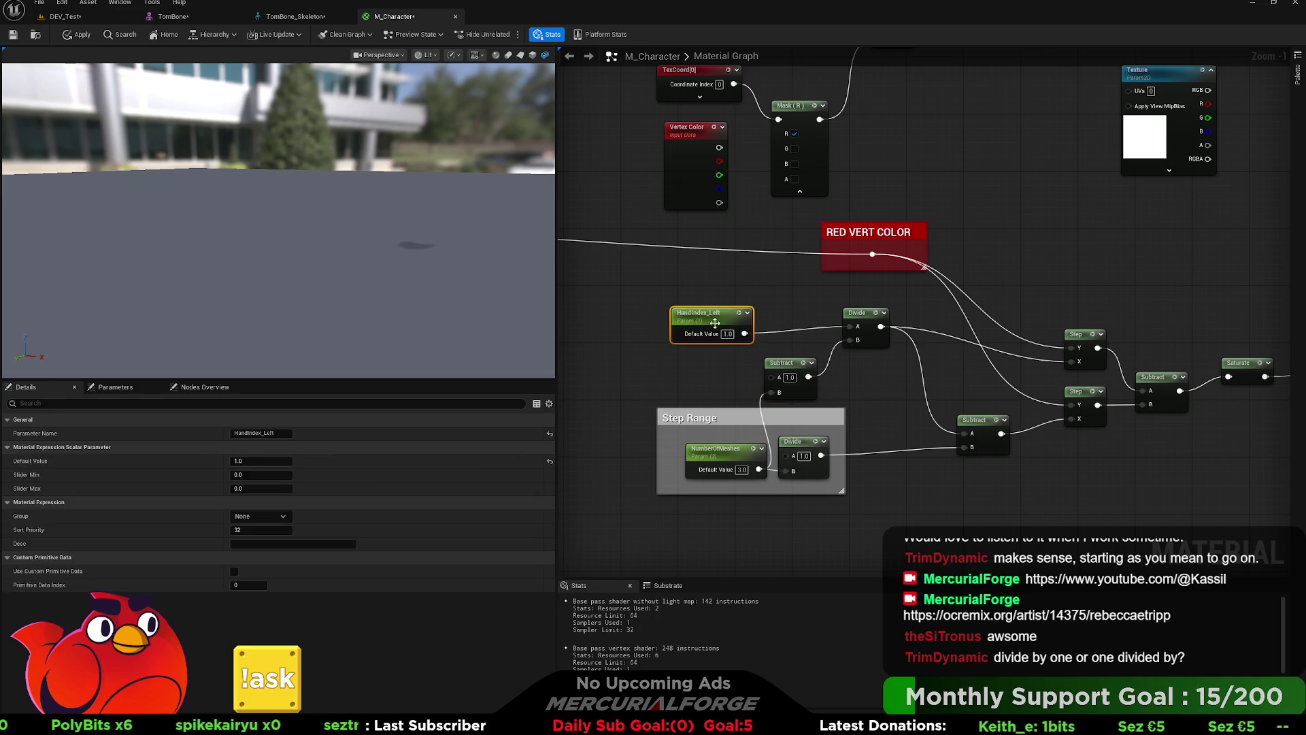
key(ctrl+v)
click(897, 461)
Step: Feed the Divide result into DebugScalarValues Number and preview that node's output
mouse_move(969, 461)
mouse_down()
mouse_move(905, 475)
mouse_move(973, 451)
mouse_up()
mouse_move(863, 300)
mouse_down()
mouse_move(949, 469)
mouse_move(972, 479)
mouse_move(952, 469)
mouse_up()
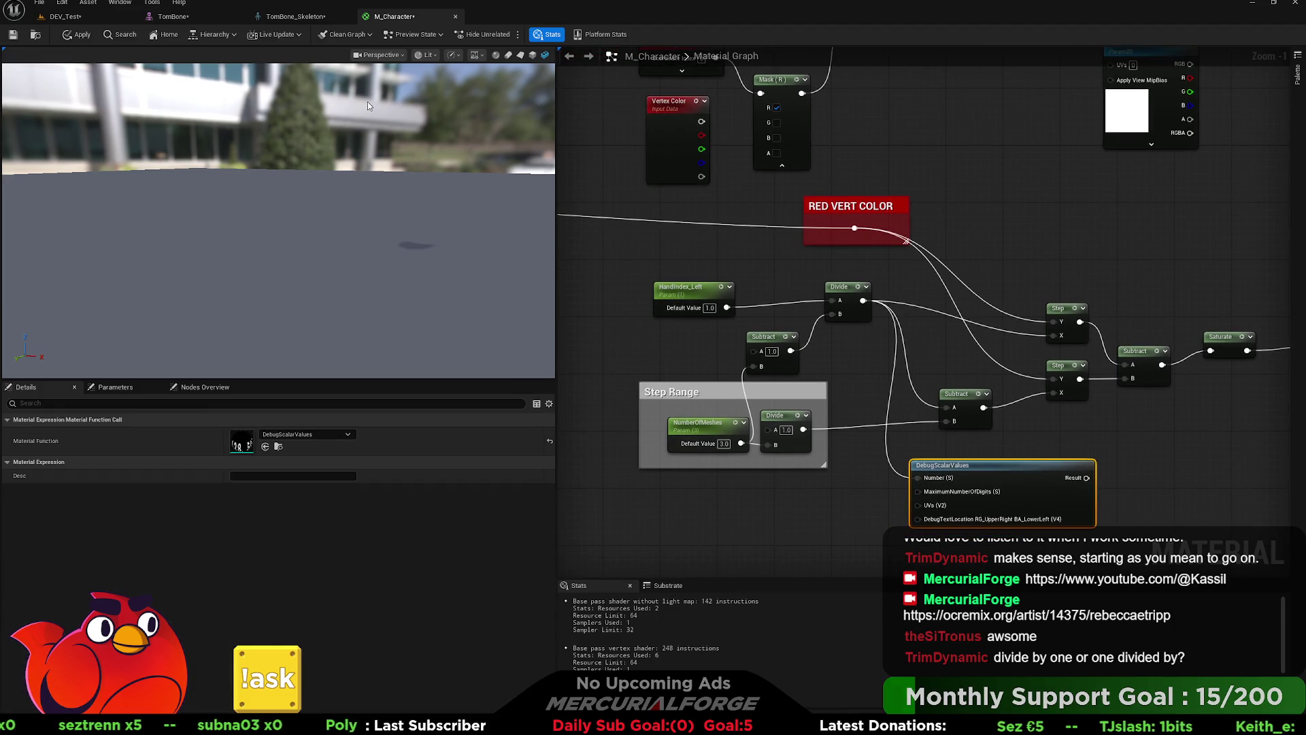
click(520, 55)
mouse_move(472, 200)
mouse_down()
mouse_move(517, 208)
mouse_move(469, 201)
mouse_up()
drag(366, 234, 442, 232)
drag(1160, 206, 756, 220)
alt+click(842, 349)
drag(684, 264, 864, 240)
drag(286, 271, 247, 271)
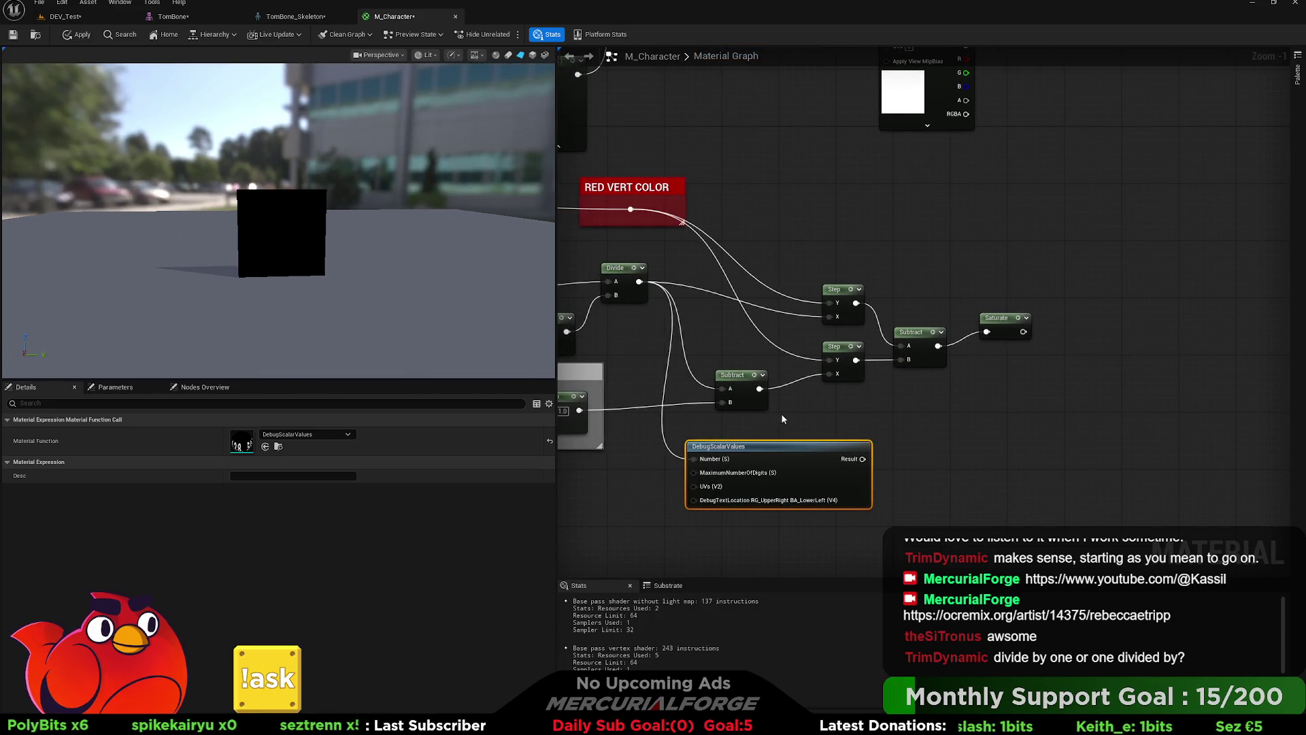
key(space)
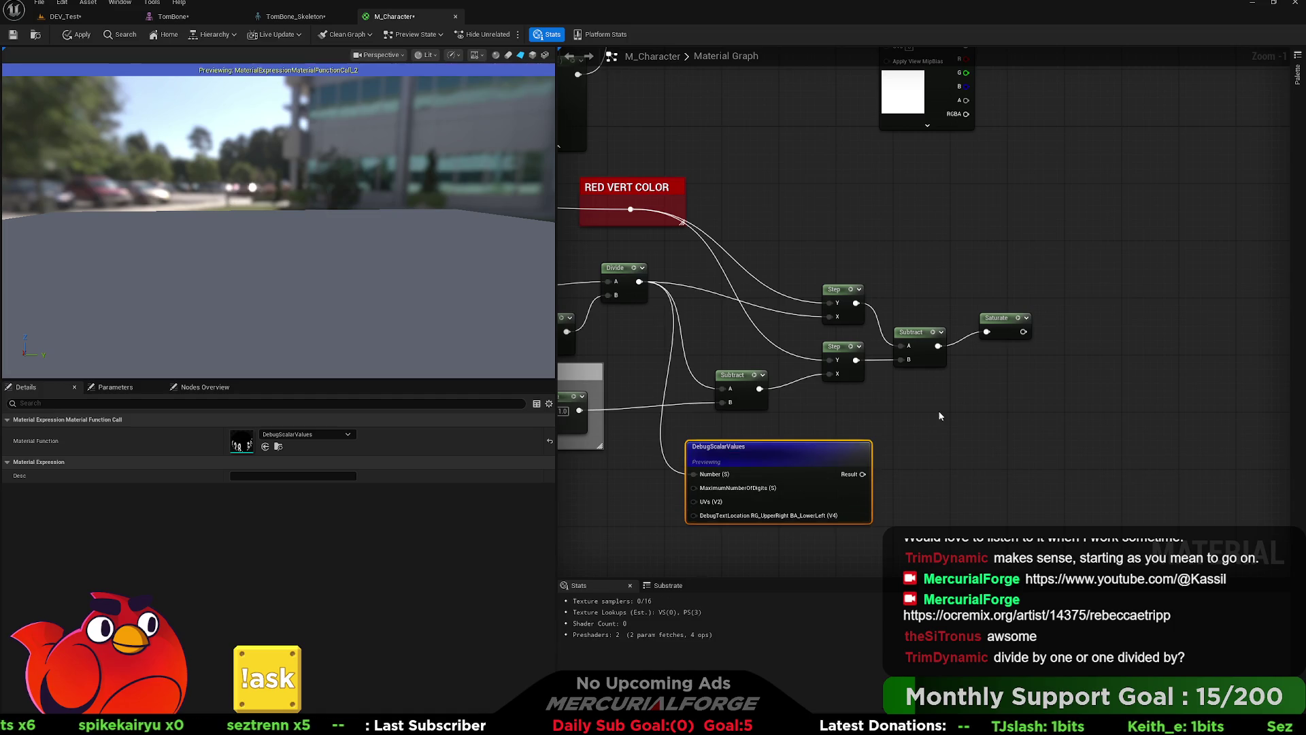
Step: Restore Saturate's link to the material output with undo
click(1000, 325)
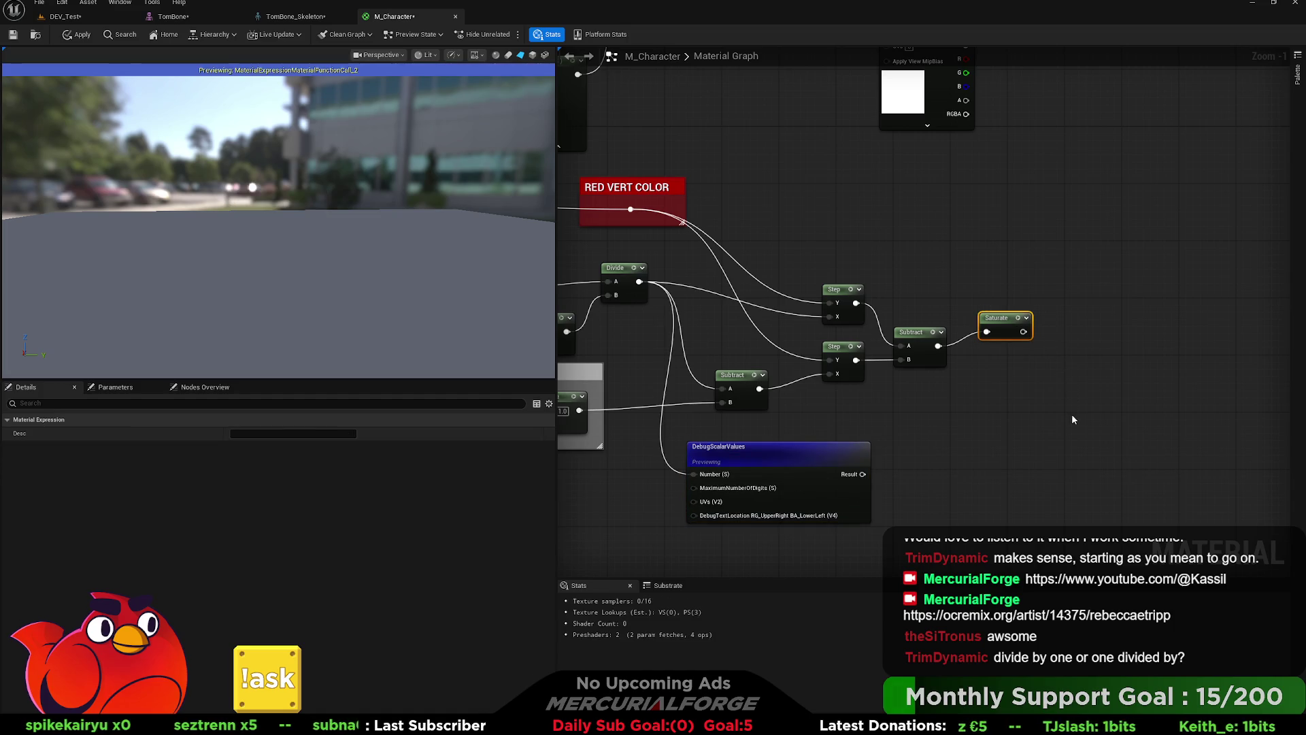
key(ctrl+z)
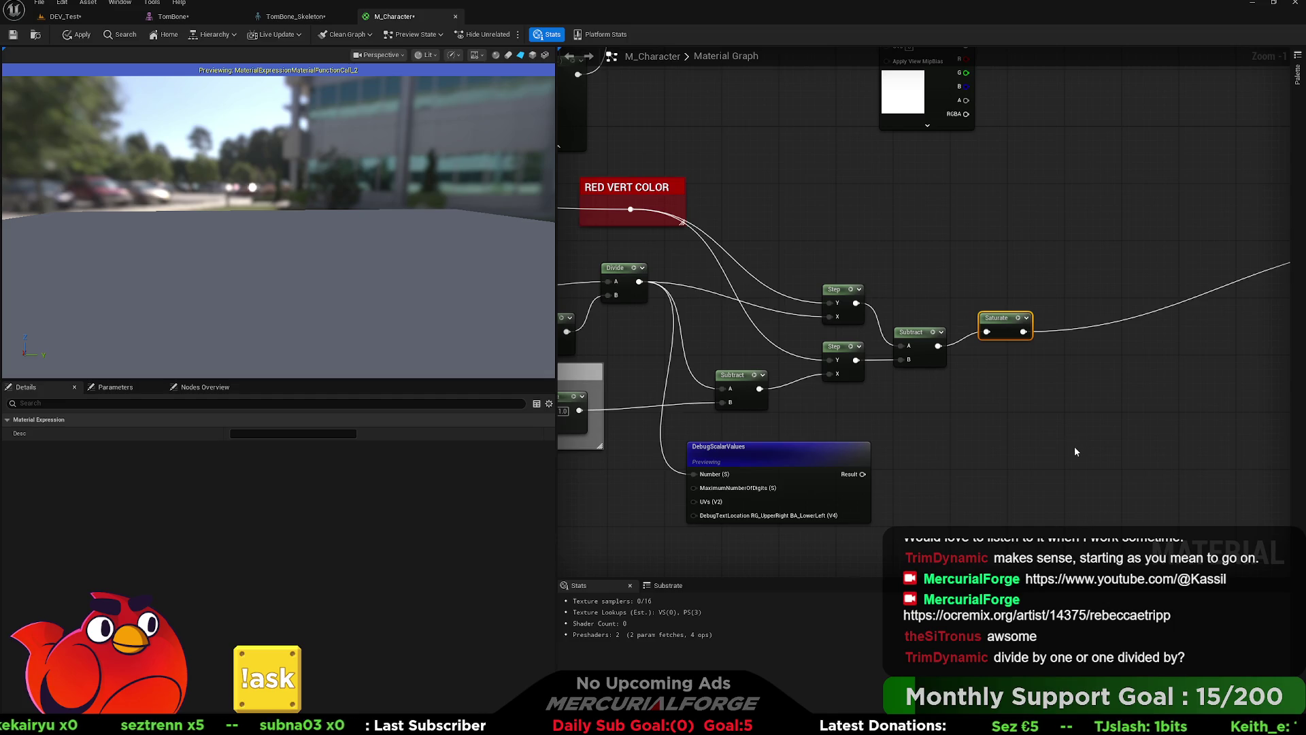
click(997, 406)
mouse_move(997, 407)
mouse_down()
mouse_move(781, 393)
mouse_move(1156, 389)
mouse_up()
scroll(719, 414, up, 1)
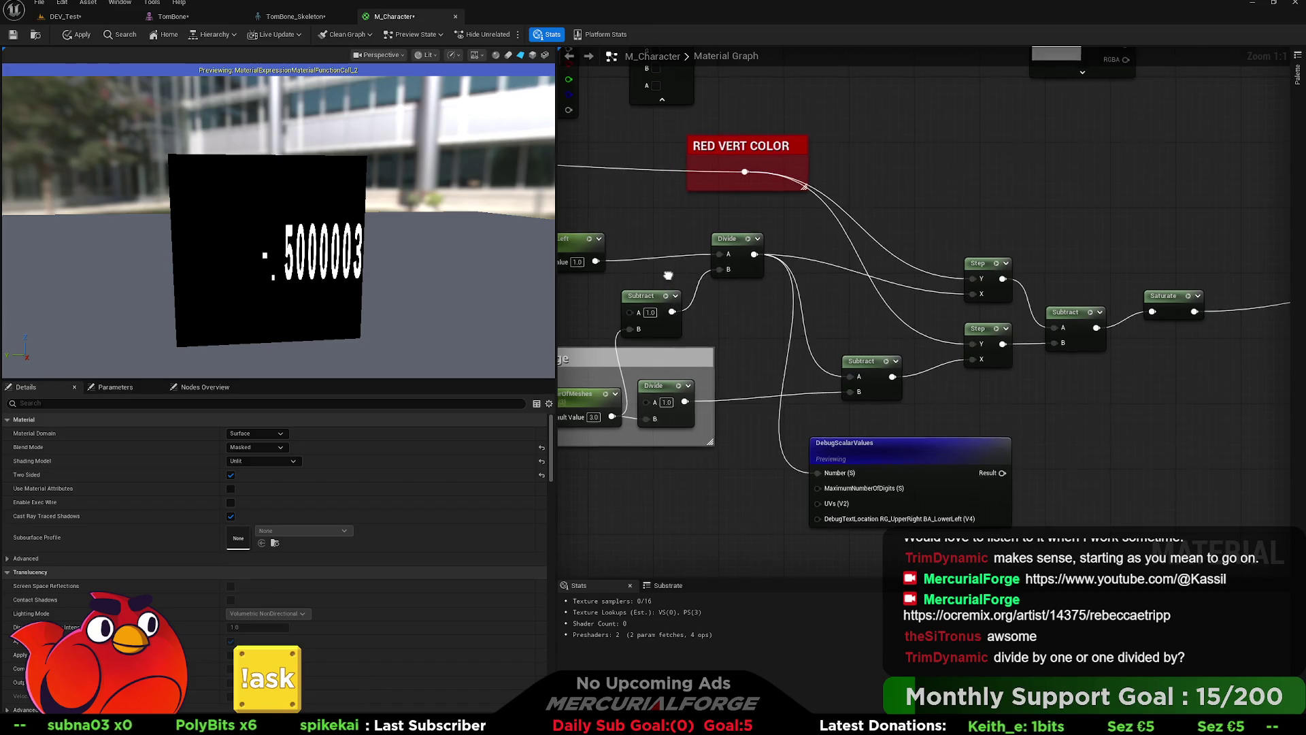
drag(694, 282, 801, 278)
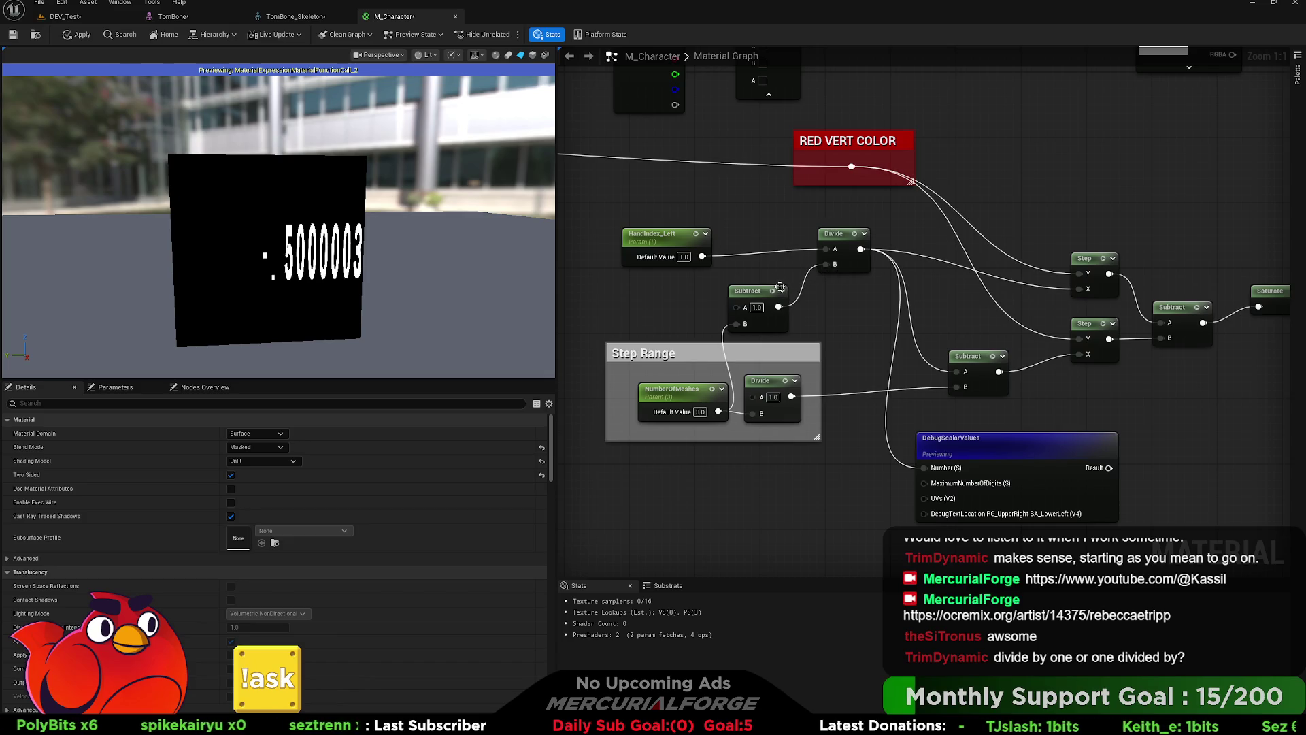
Step: Feed NumberOfMeshes into Subtract A with B at 1.0, then stop previewing the debug node
drag(861, 258, 778, 254)
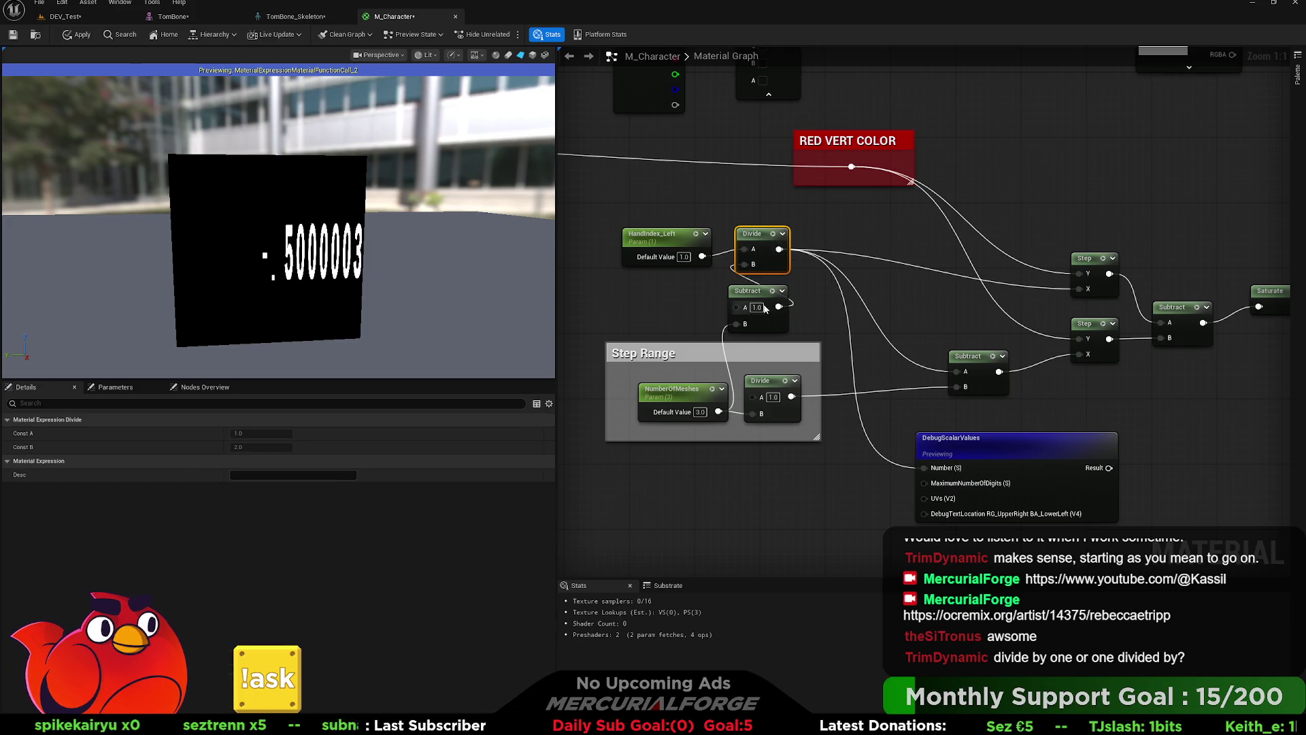
drag(719, 411, 737, 306)
alt+click(732, 322)
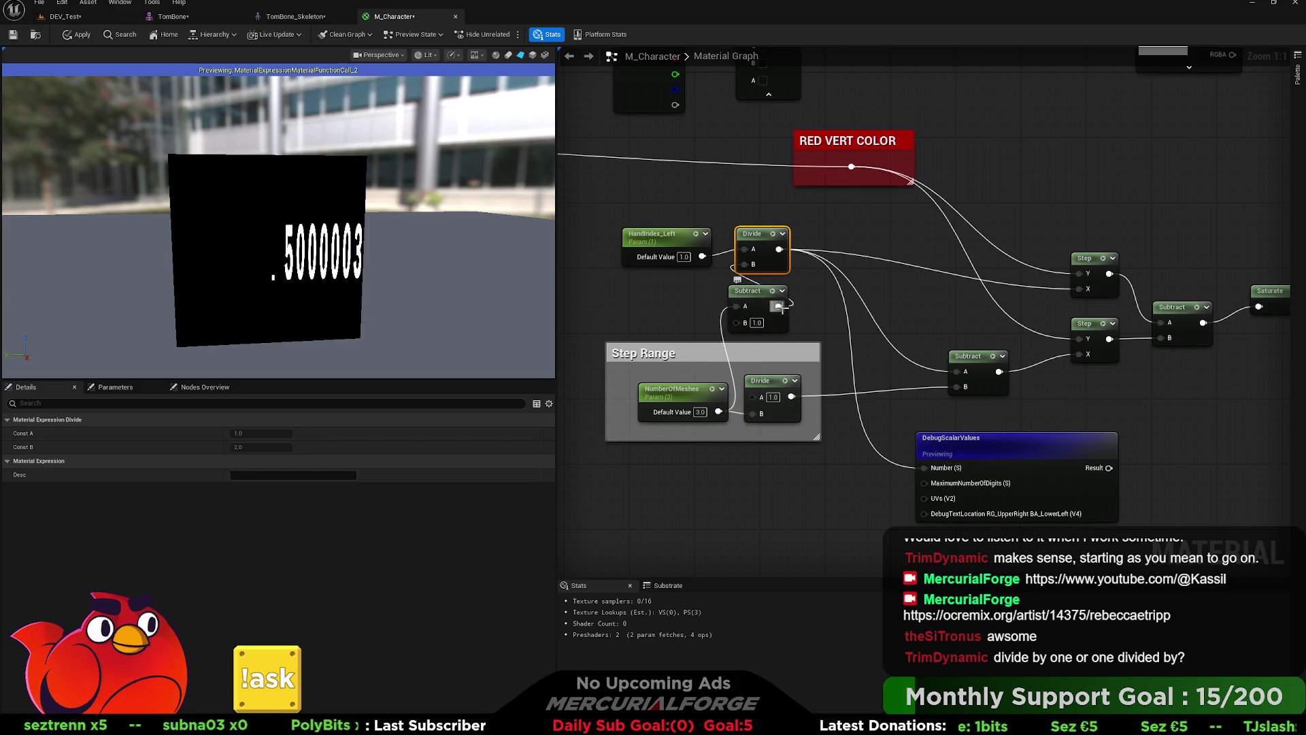
drag(1099, 419, 895, 425)
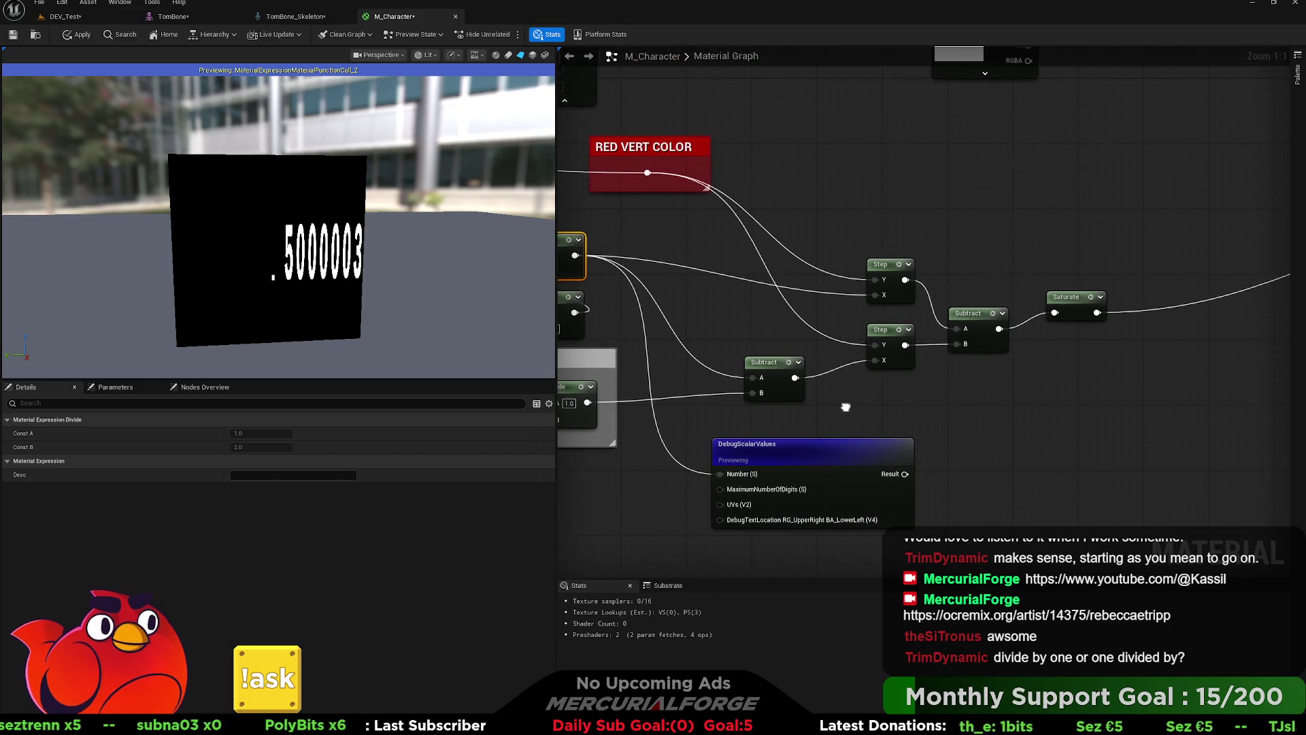
click(858, 449)
key(space)
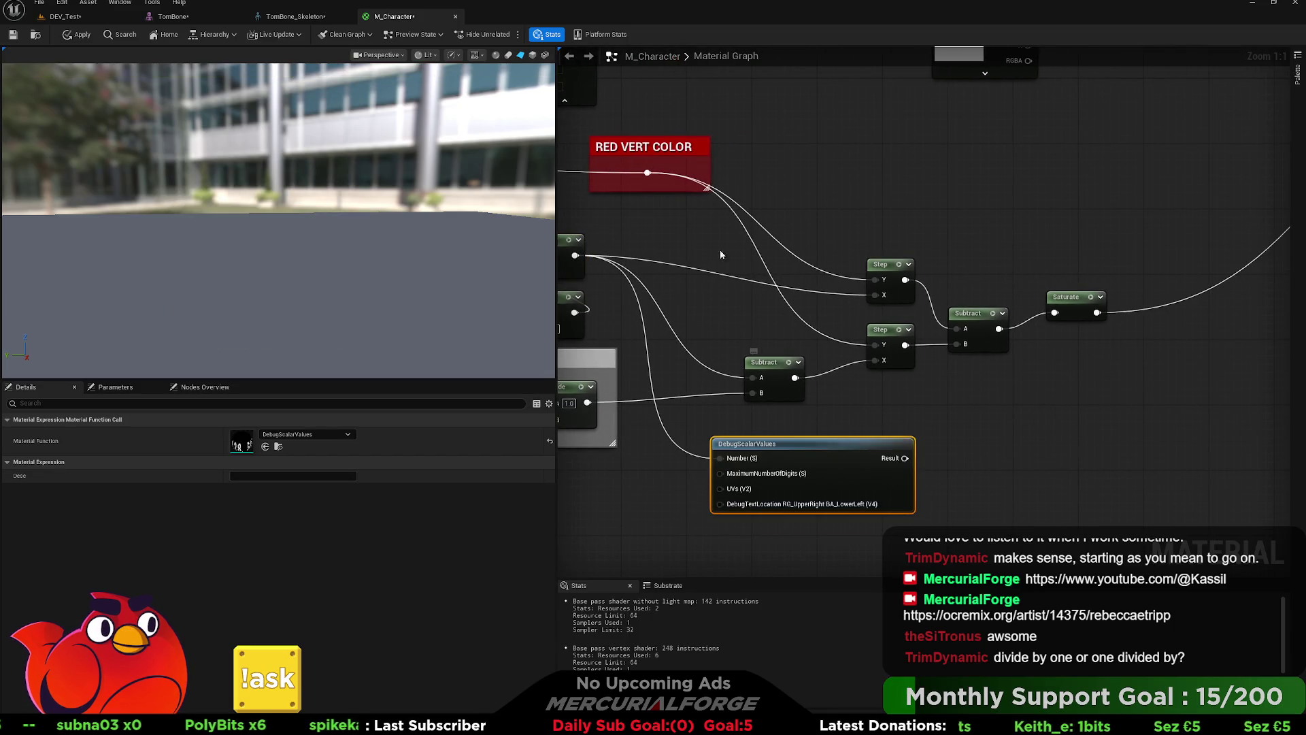
Step: Set HandIndex_Left's default value to 2, then to 0
scroll(345, 207, down, 1)
drag(344, 207, 414, 208)
drag(629, 320, 823, 317)
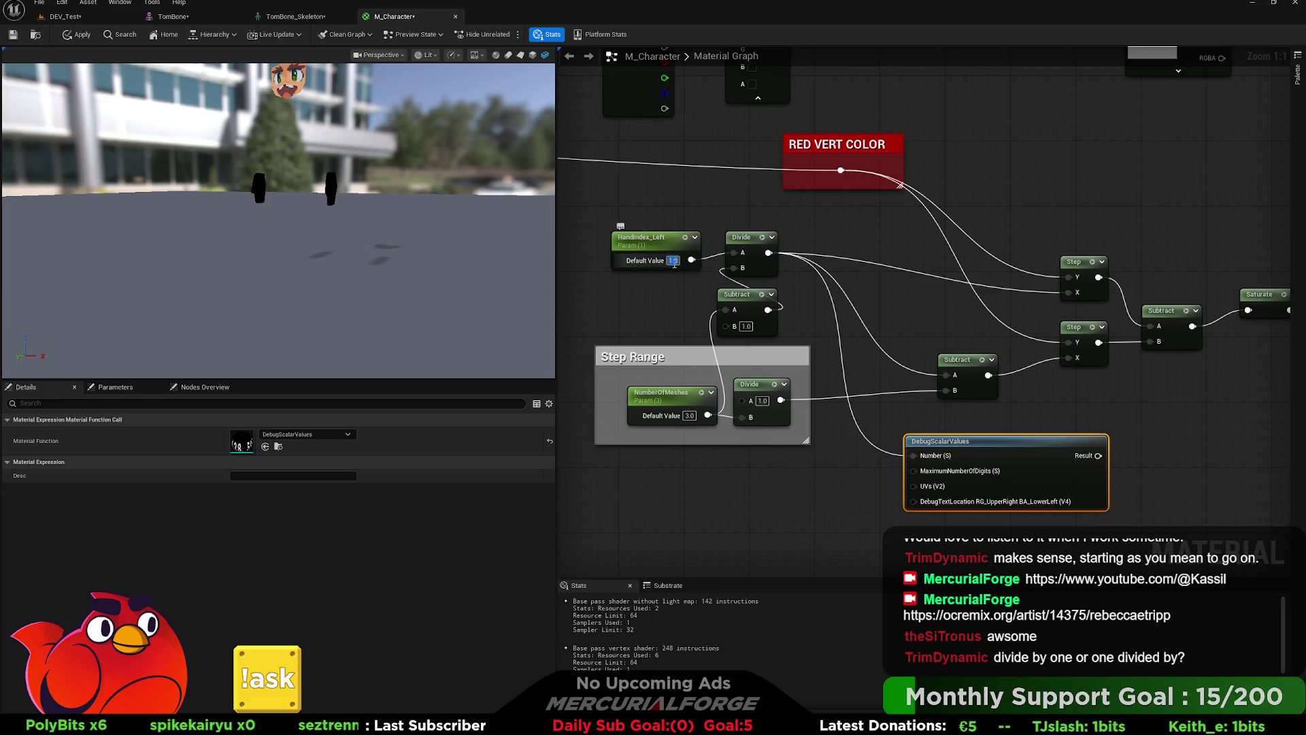
text(2)
key(Return)
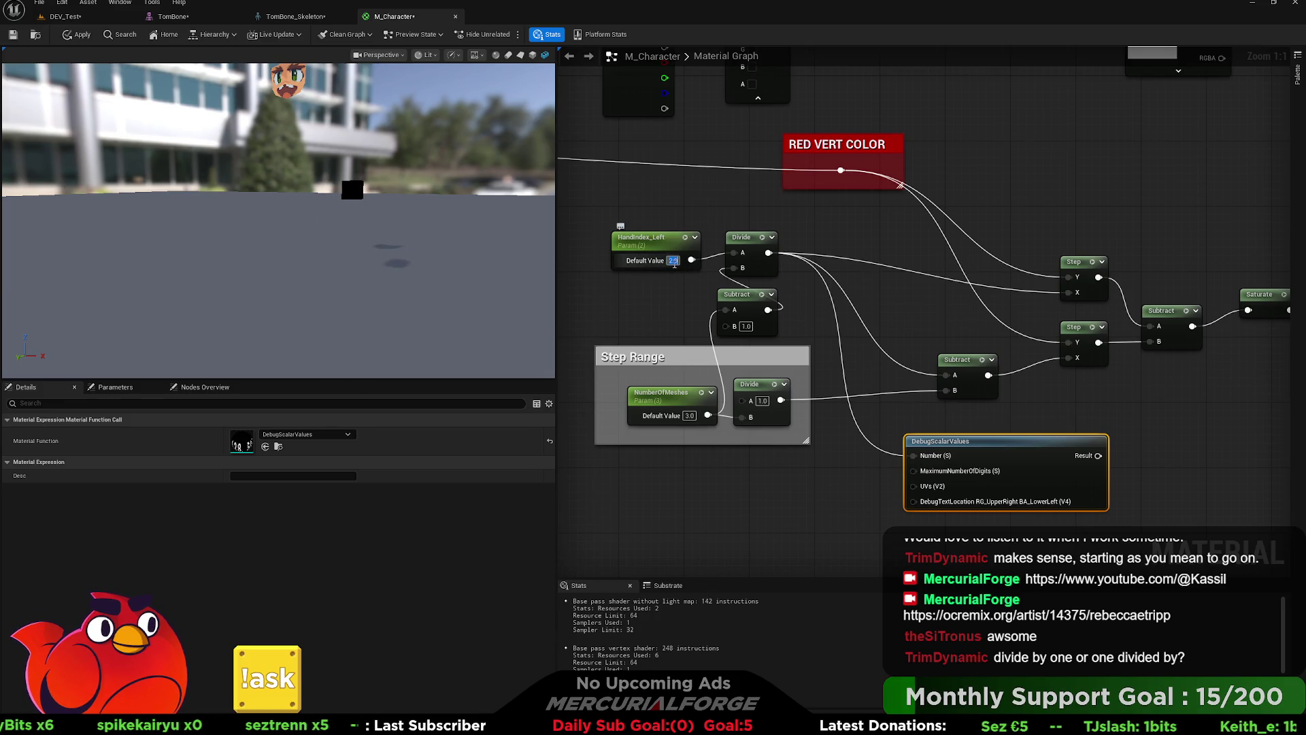
click(674, 260)
text(0)
key(Return)
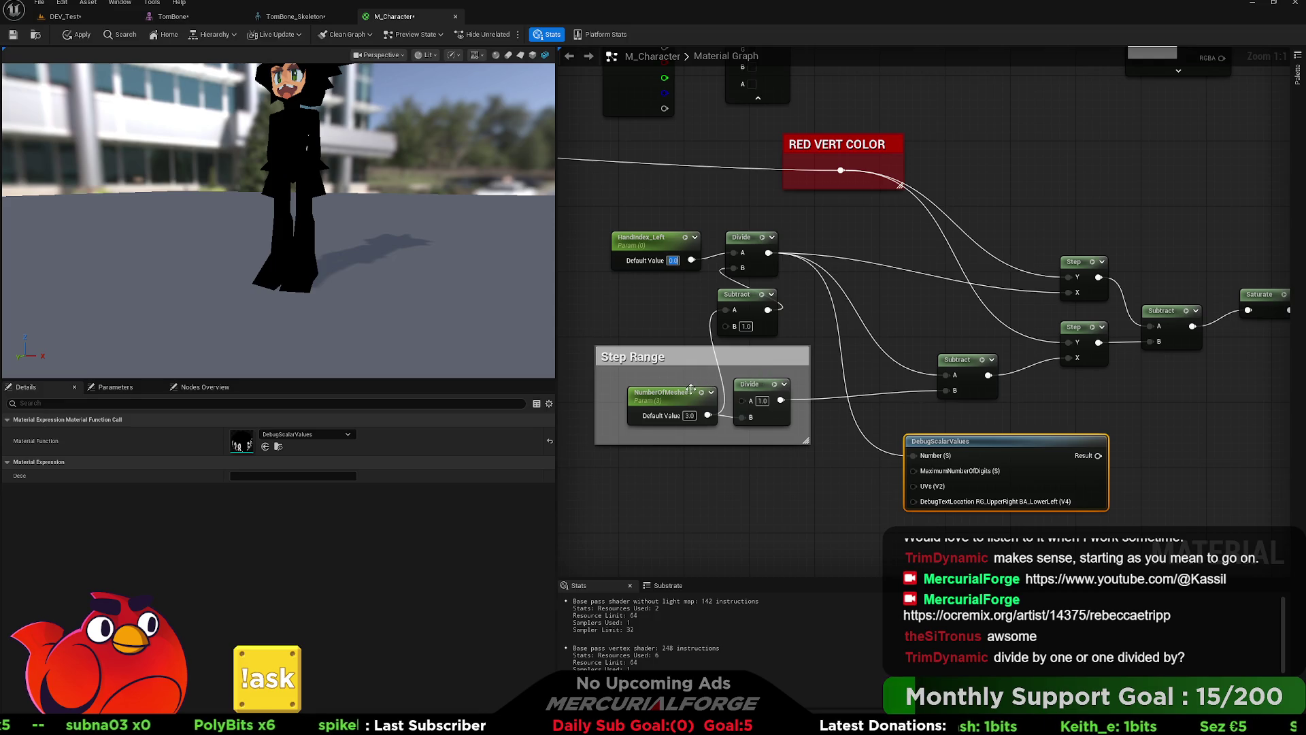
Step: Delete the DebugScalarValues node and move HandIndex_Left further left
click(689, 415)
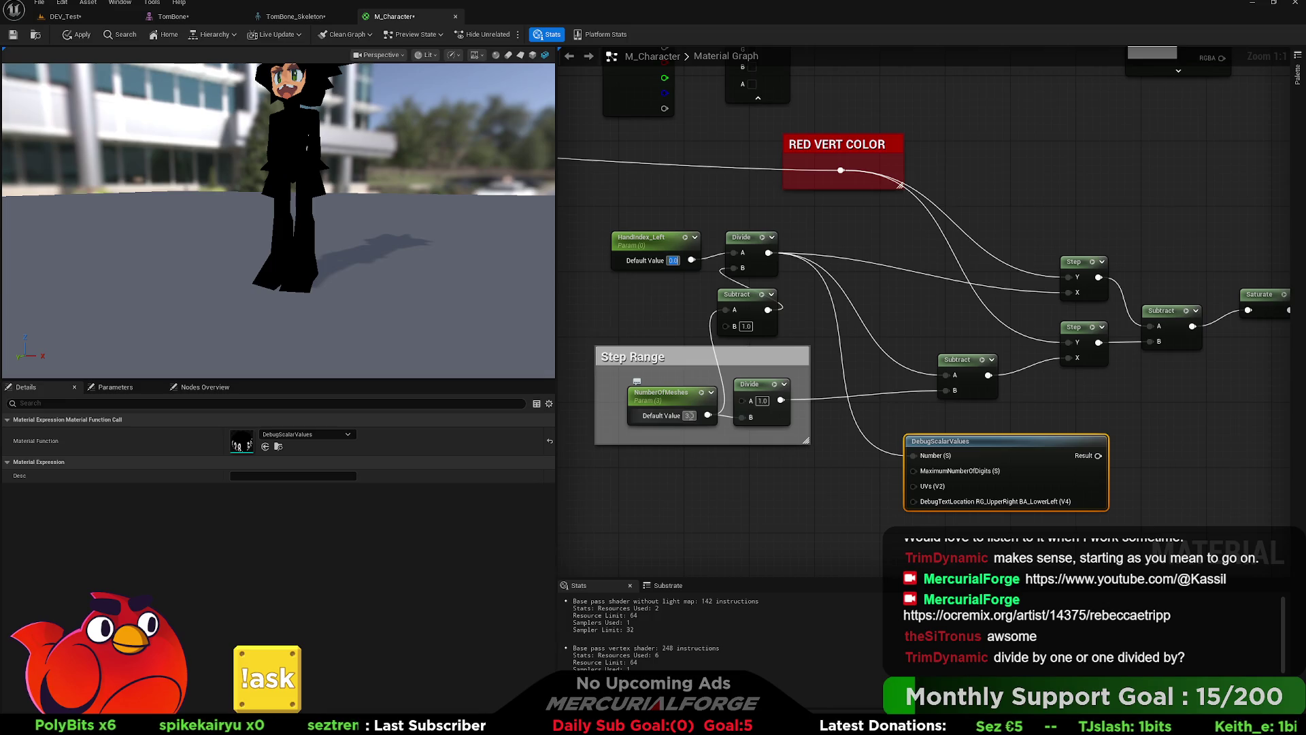
click(655, 299)
drag(655, 299, 796, 307)
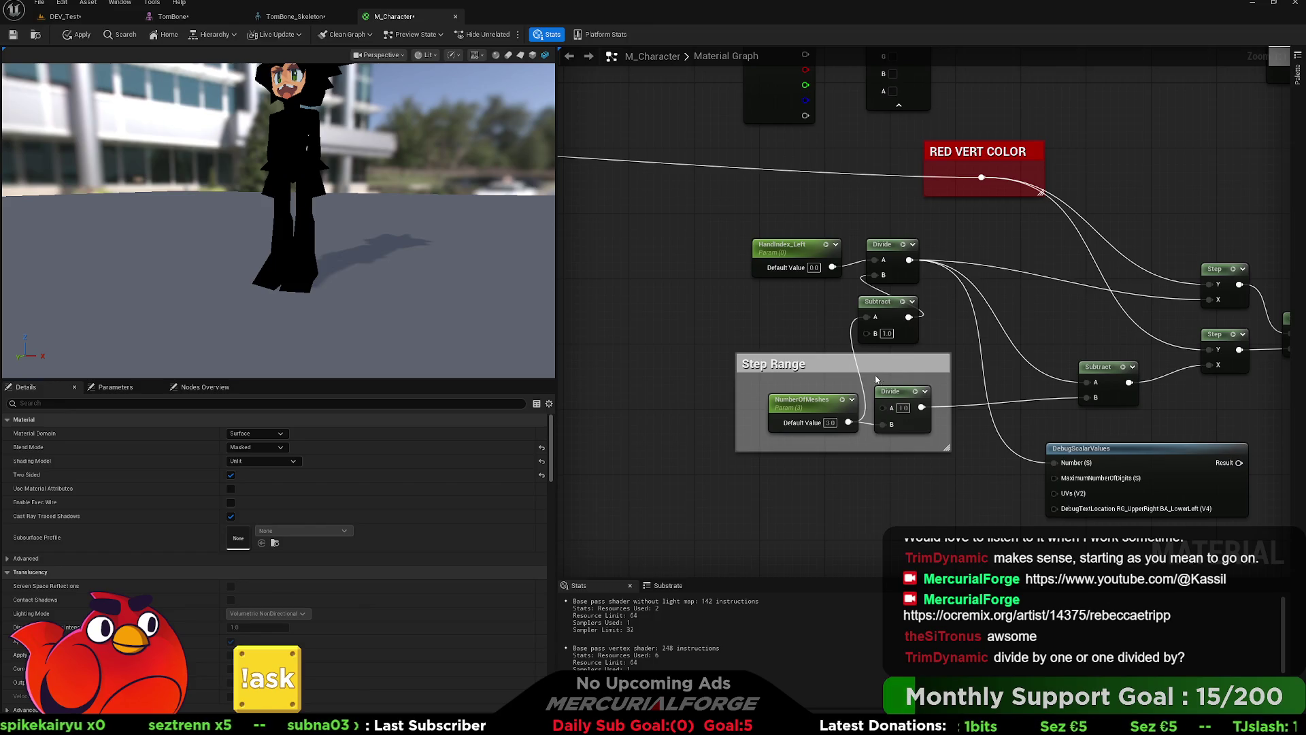
drag(912, 369, 902, 393)
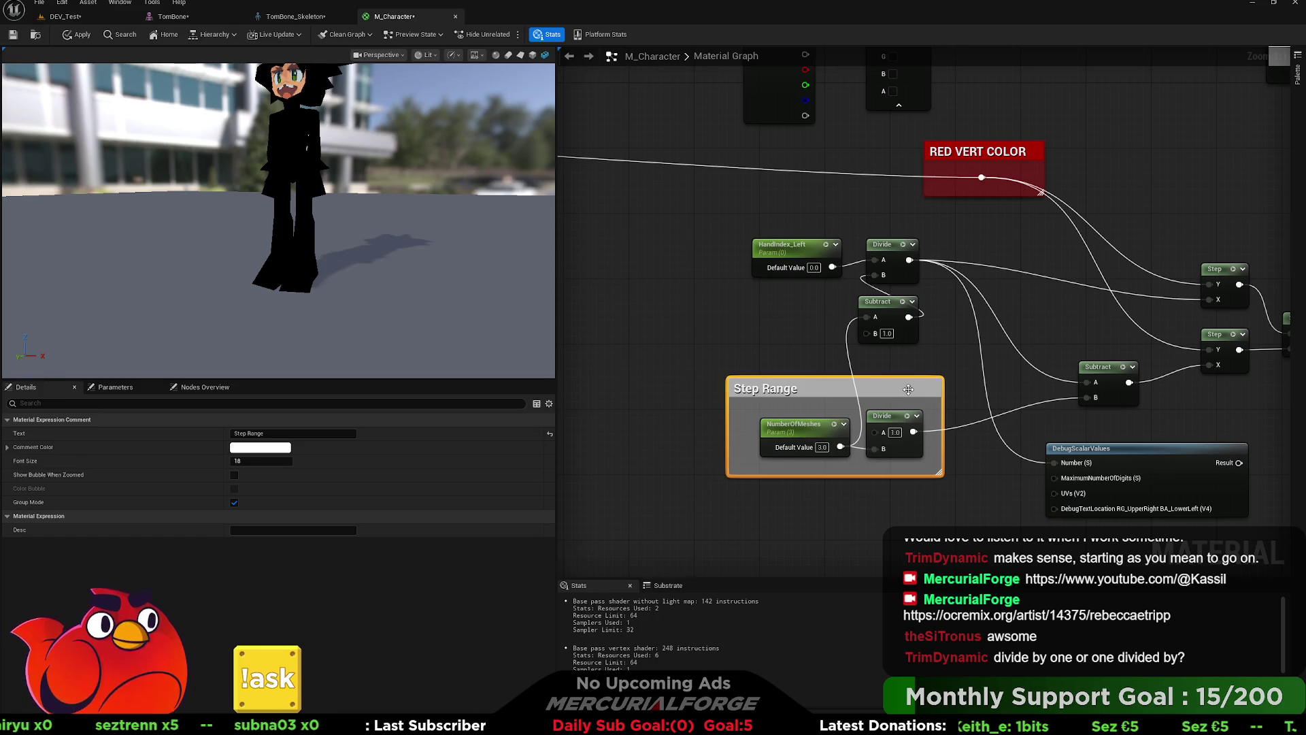
drag(850, 430, 592, 423)
click(863, 437)
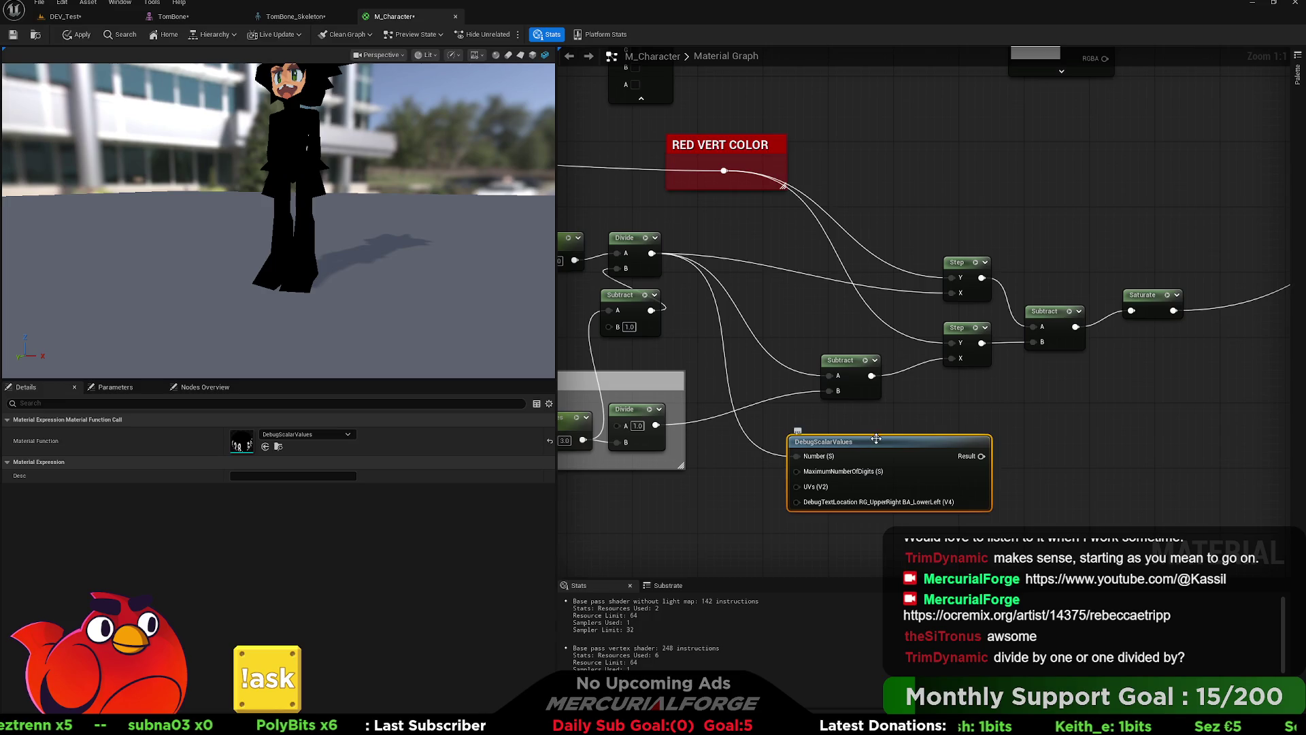
key(Delete)
drag(704, 373, 992, 361)
drag(827, 230, 667, 219)
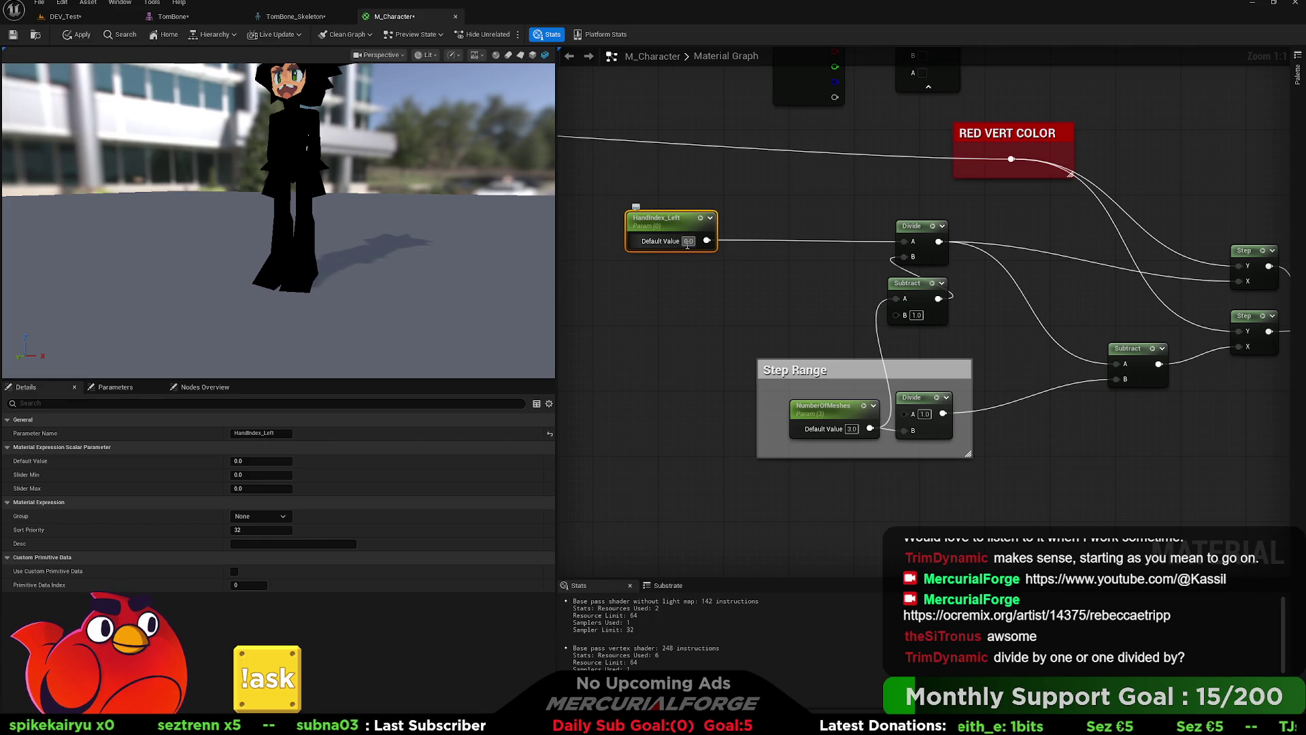
Step: Try HandIndex_Left default values 1, 0, 1 and 2 in the preview
click(688, 241)
text(1)
key(Return)
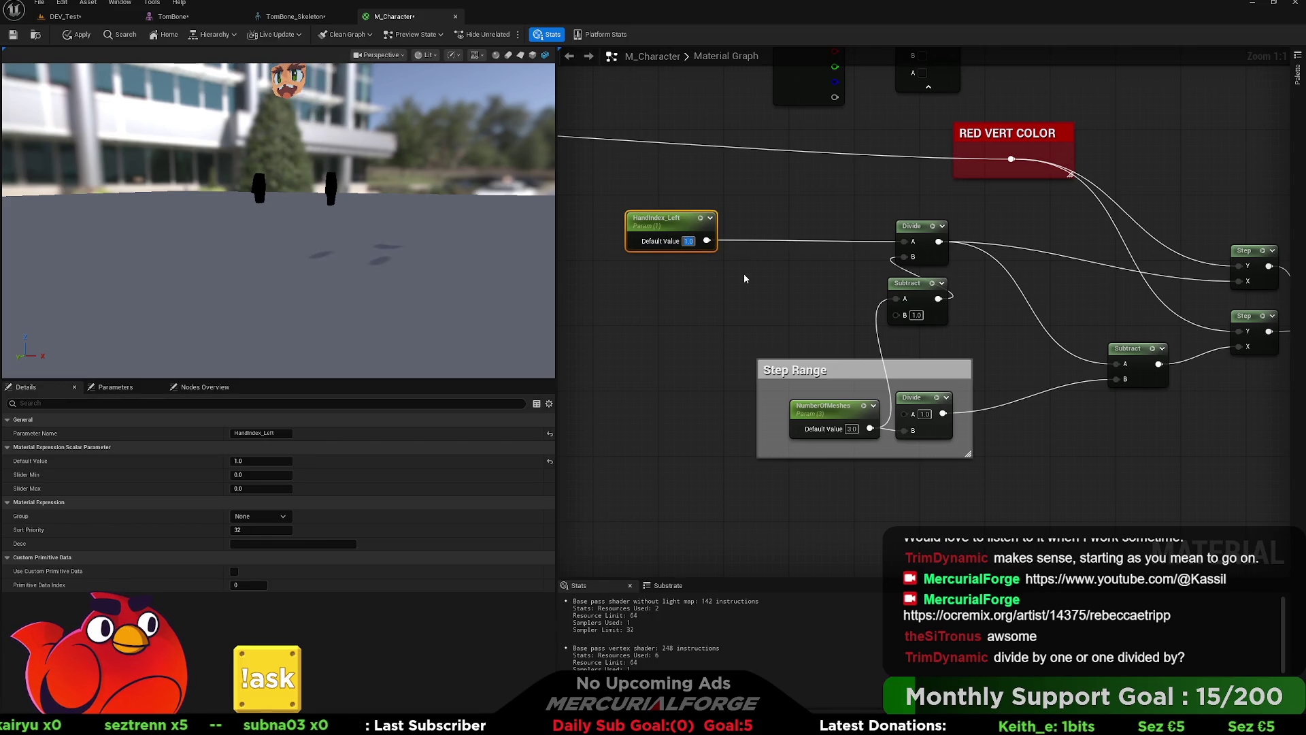
click(745, 279)
click(687, 241)
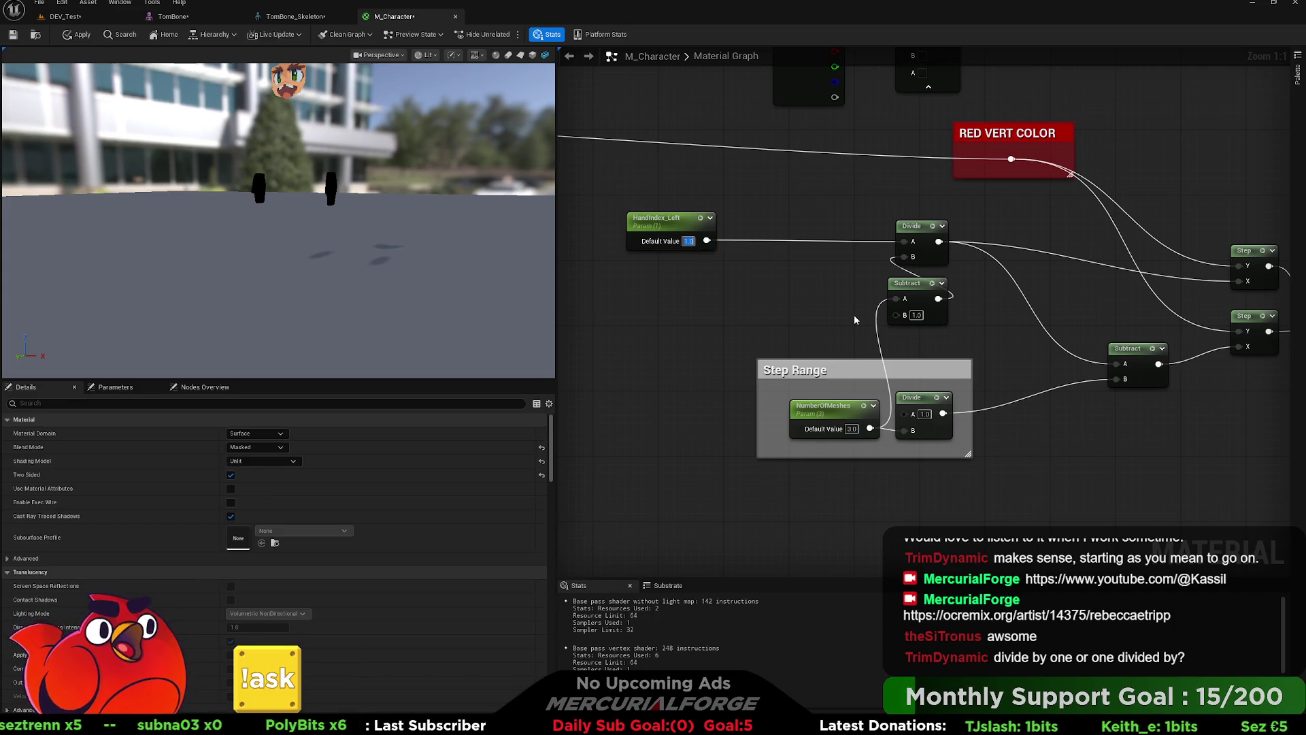
text(0)
key(Return)
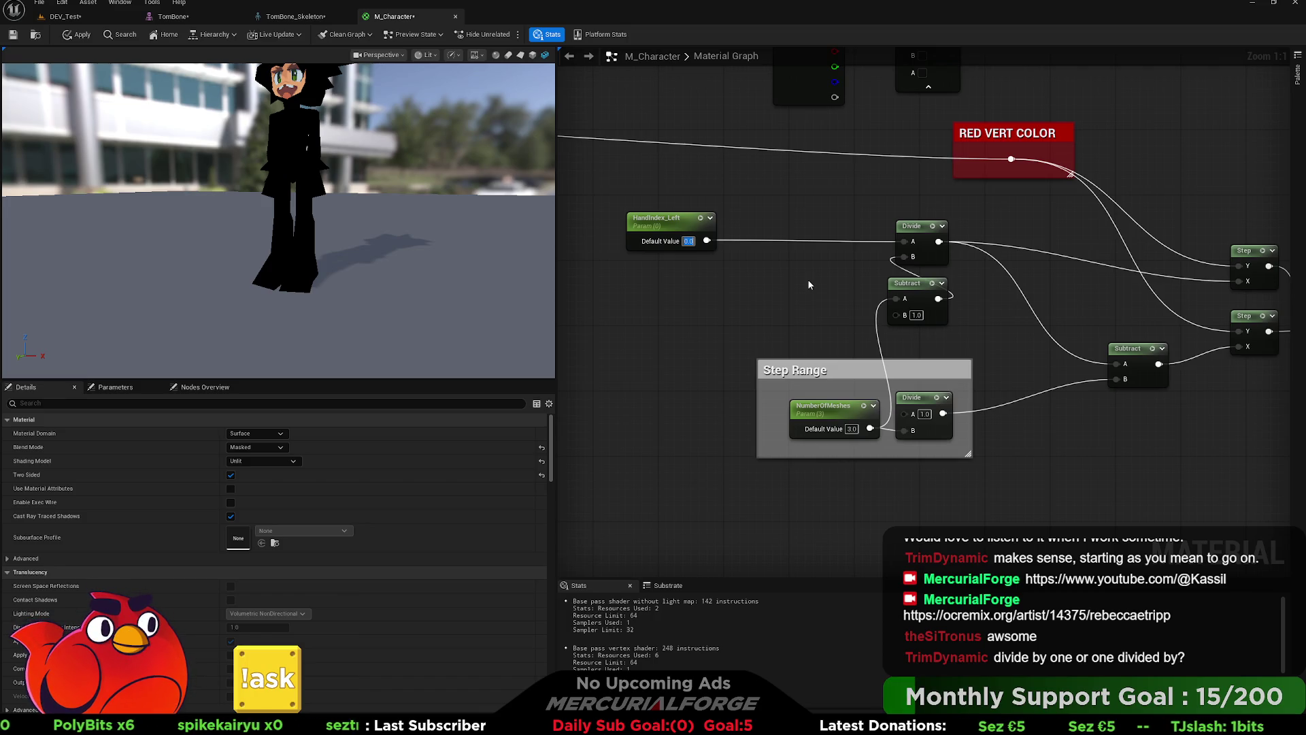
text(1)
key(Return)
text(2)
key(Return)
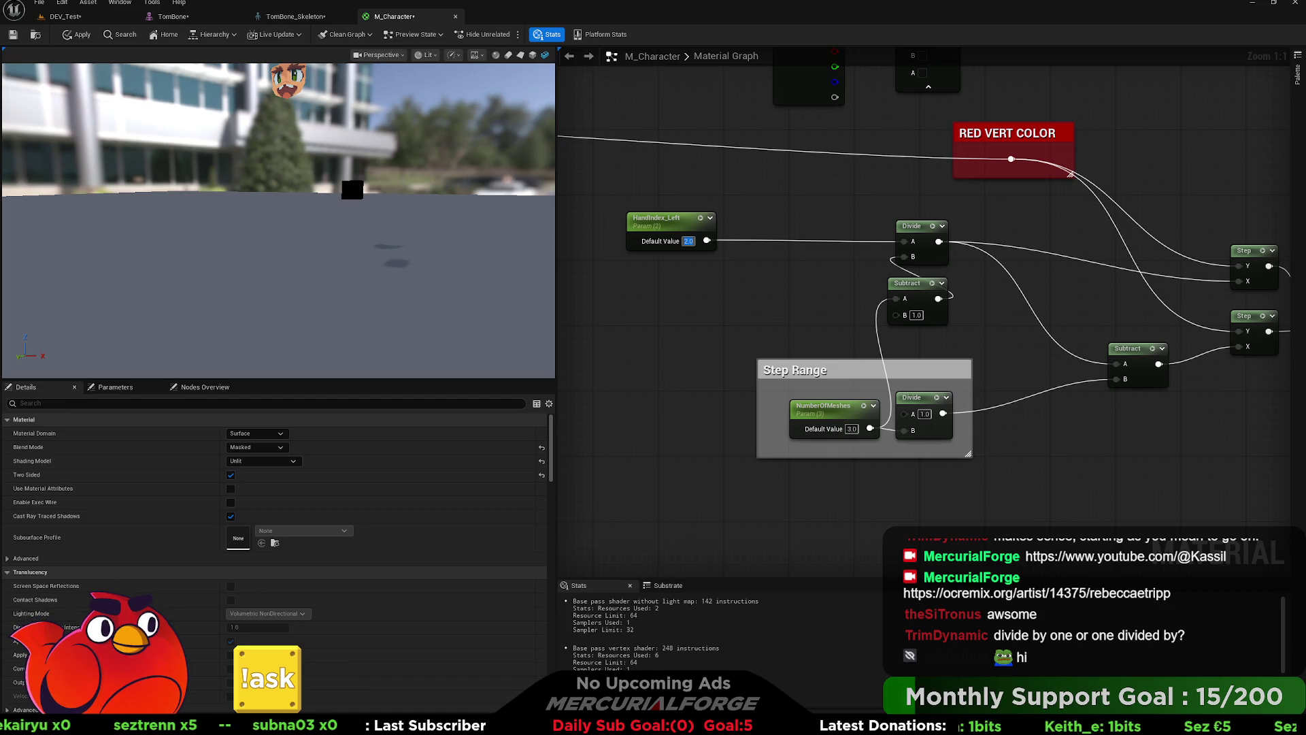
click(717, 253)
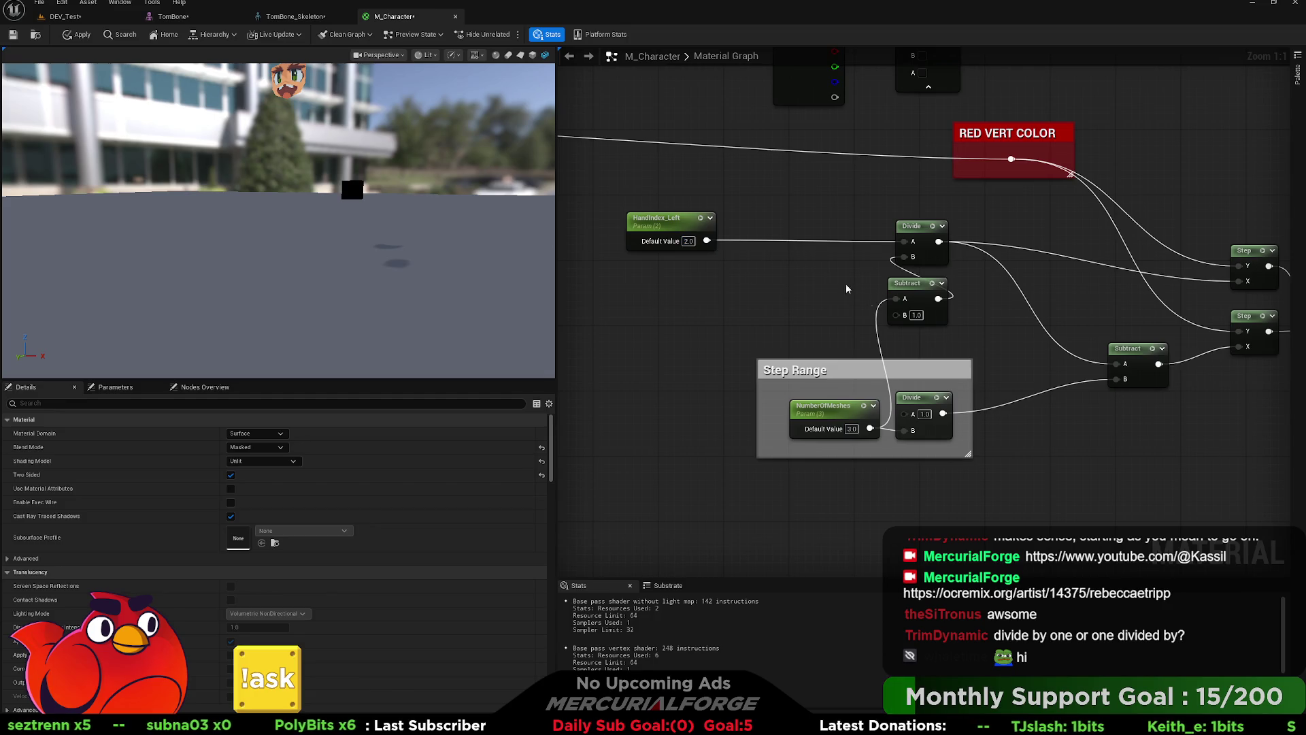
Step: Rearrange the Step Range group and Subtract node, then set HandIndex_Left's default to 0
drag(962, 370, 864, 351)
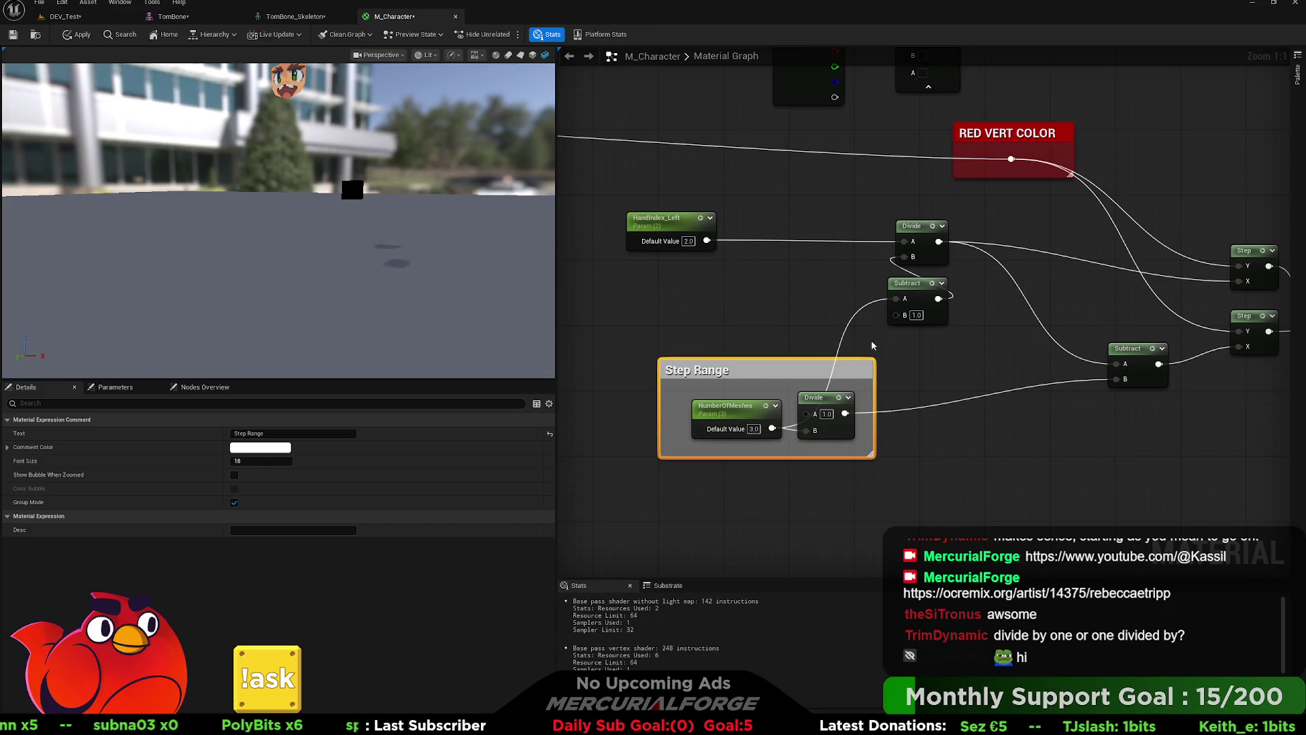
mouse_move(919, 288)
mouse_down()
mouse_move(782, 319)
mouse_move(841, 310)
mouse_up()
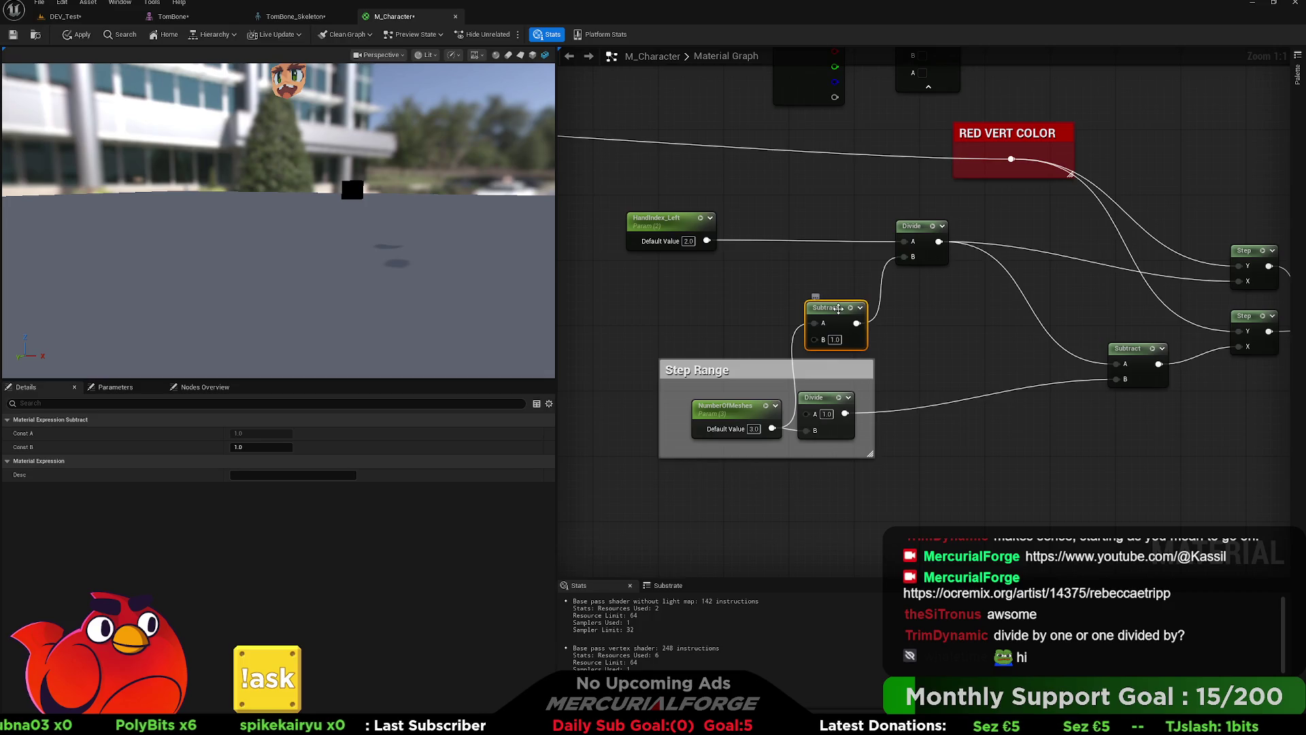
click(688, 241)
text(0)
key(Return)
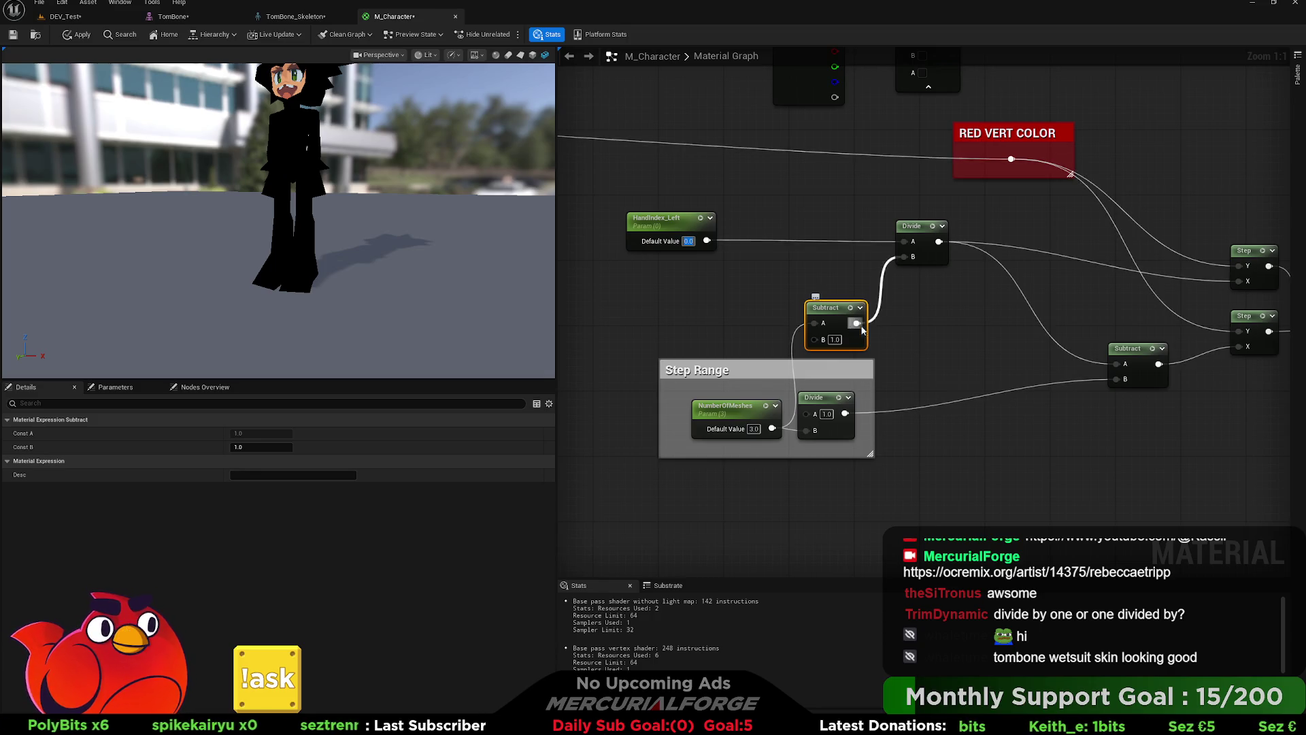
Step: Delete the old TexCoord, Vertex Color, Mask, 0.9 and Step nodes
click(916, 321)
mouse_move(958, 326)
mouse_down()
mouse_move(592, 350)
mouse_move(1038, 337)
mouse_up()
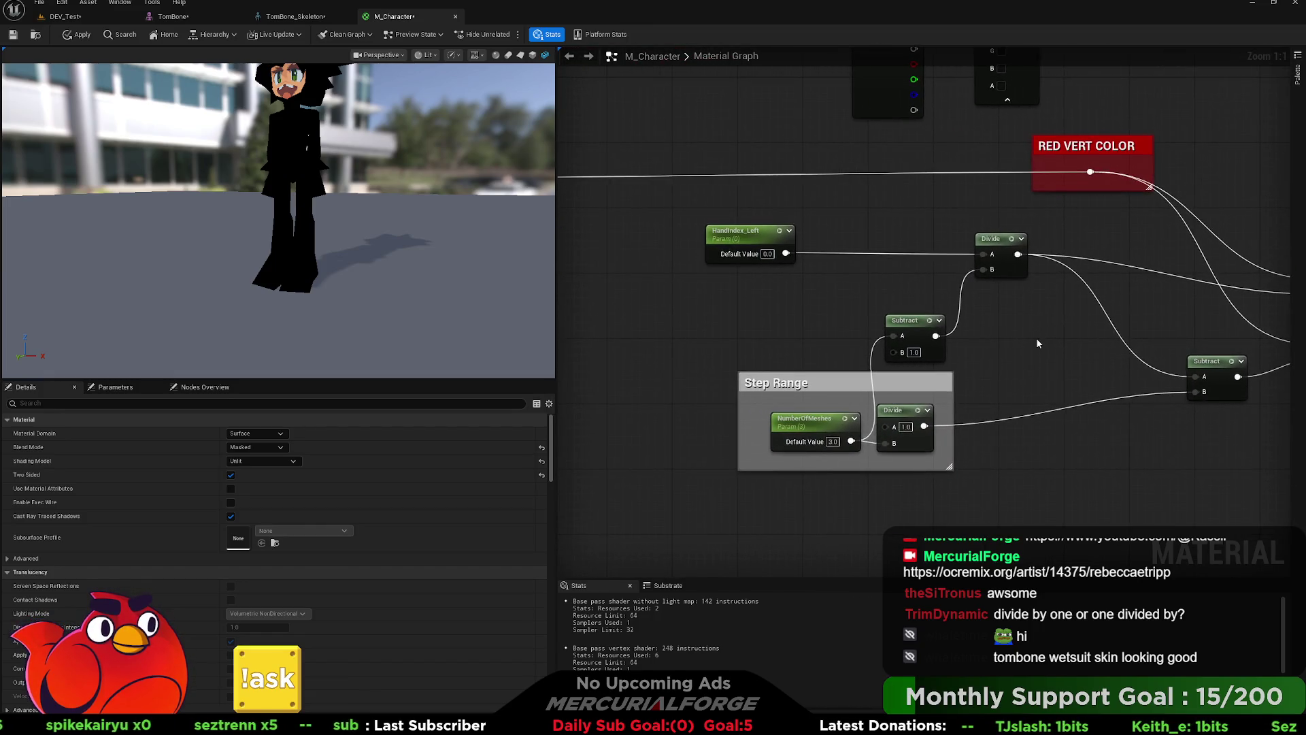
mouse_move(768, 311)
mouse_down()
mouse_move(953, 303)
mouse_move(594, 324)
mouse_move(560, 442)
mouse_up()
mouse_move(827, 206)
mouse_down()
mouse_move(896, 312)
mouse_move(898, 342)
mouse_up()
drag(1007, 332, 680, 129)
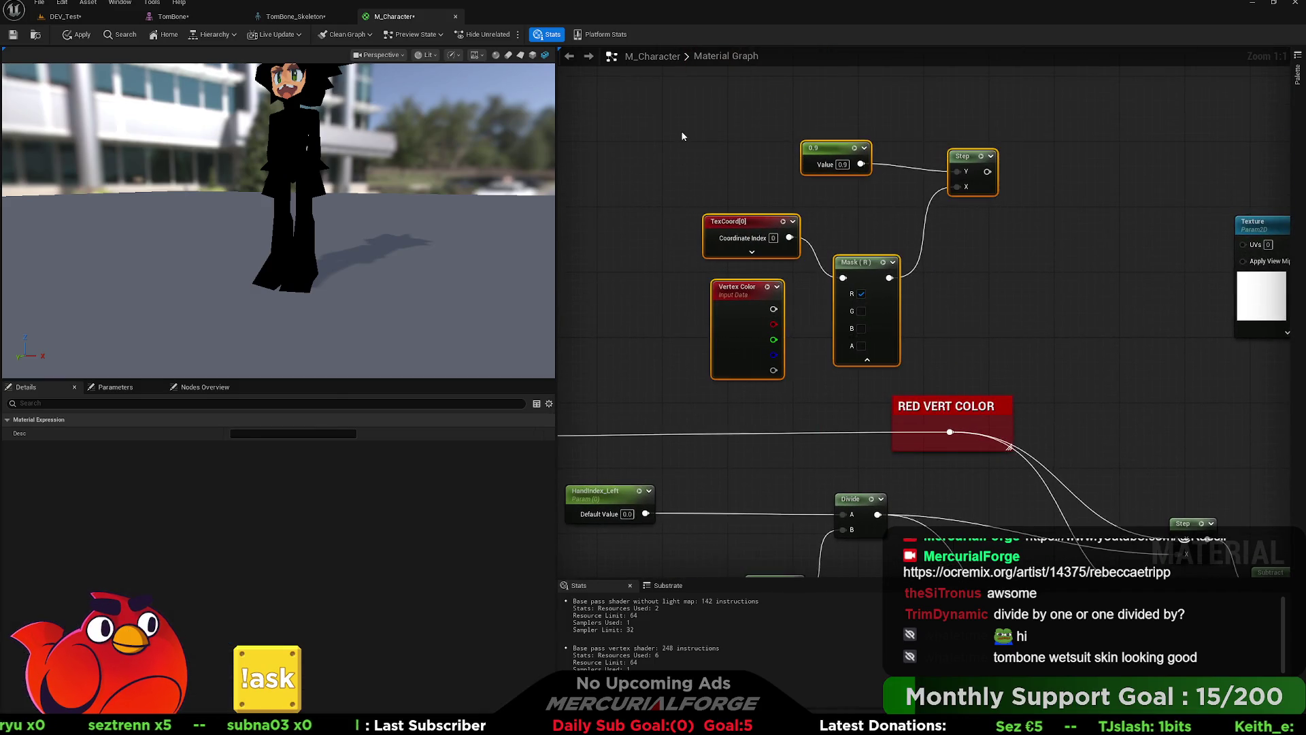
key(Delete)
Step: Connect the Texture's RGB output to Emissive Color
scroll(970, 219, down, 3)
mouse_move(1033, 233)
mouse_down()
mouse_move(1006, 245)
mouse_move(802, 242)
mouse_move(1006, 242)
mouse_move(833, 234)
mouse_up()
mouse_move(462, 180)
mouse_down()
mouse_move(480, 210)
mouse_move(476, 171)
mouse_up()
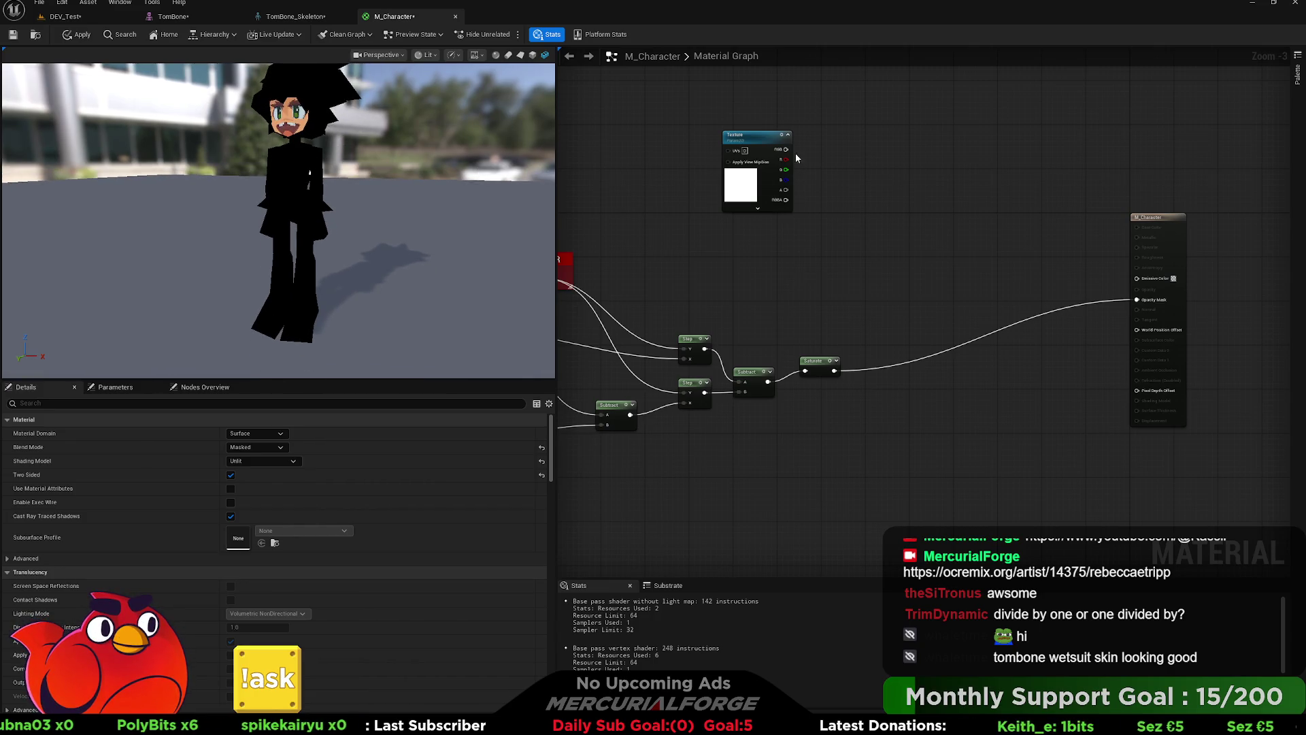
mouse_move(785, 149)
mouse_down()
mouse_move(1138, 239)
mouse_move(1146, 284)
mouse_move(843, 234)
mouse_move(777, 241)
mouse_move(734, 279)
mouse_move(1182, 229)
mouse_up()
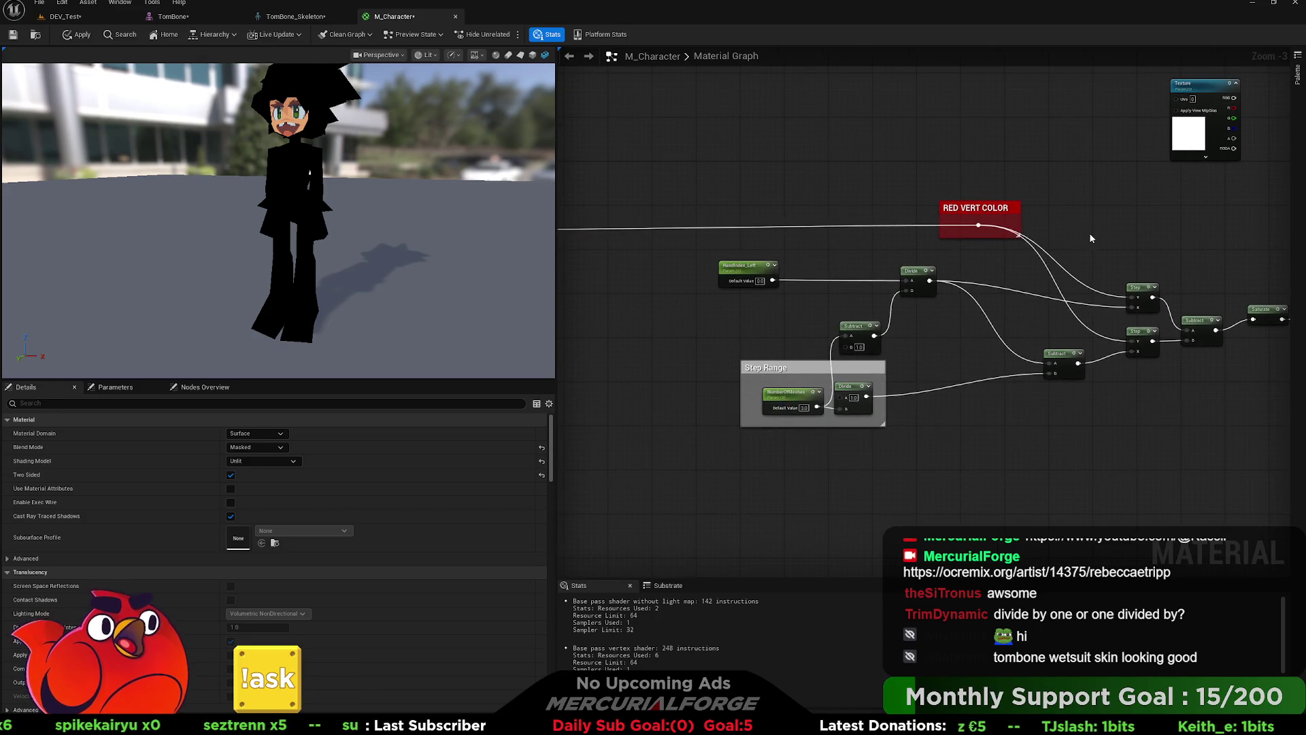
Step: Reposition the Saturate node in the Step-Subtract chain
mouse_move(793, 250)
mouse_down()
mouse_move(1065, 241)
mouse_move(691, 246)
mouse_move(714, 261)
mouse_up()
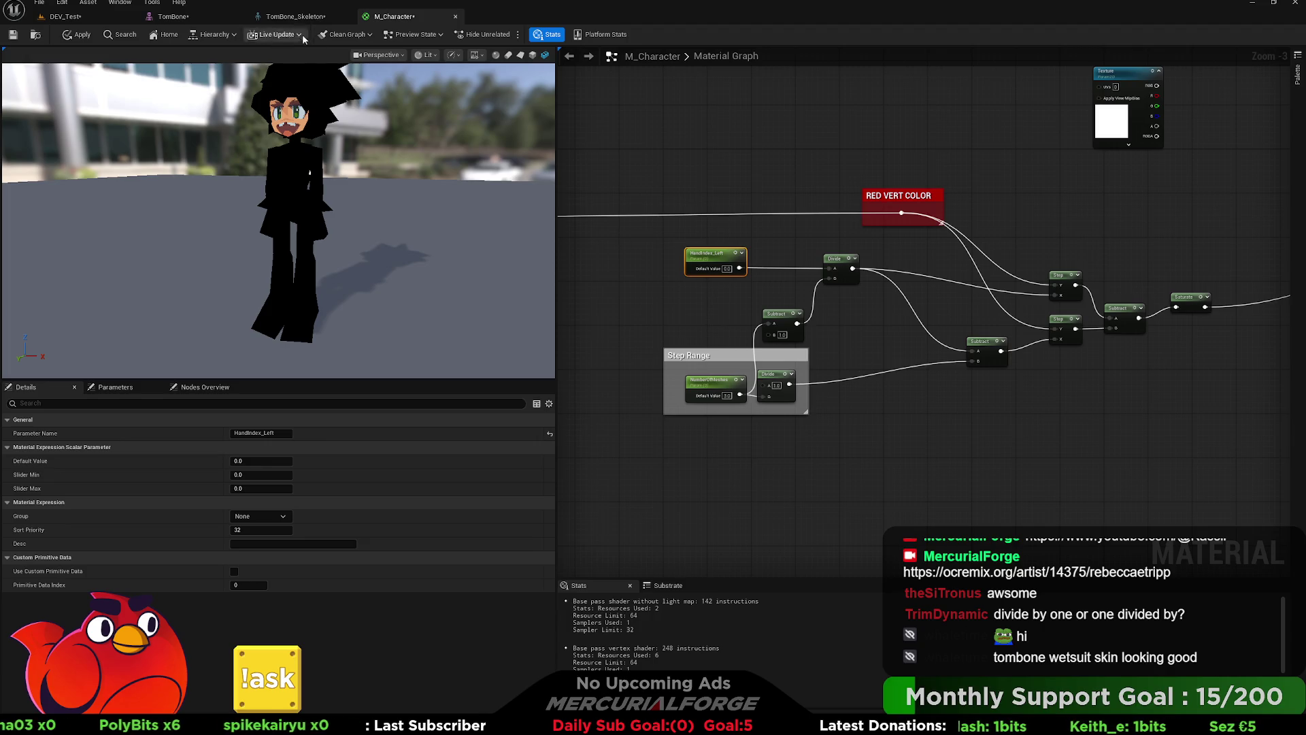
scroll(944, 377, up, 2)
drag(944, 377, 731, 337)
drag(927, 296, 903, 303)
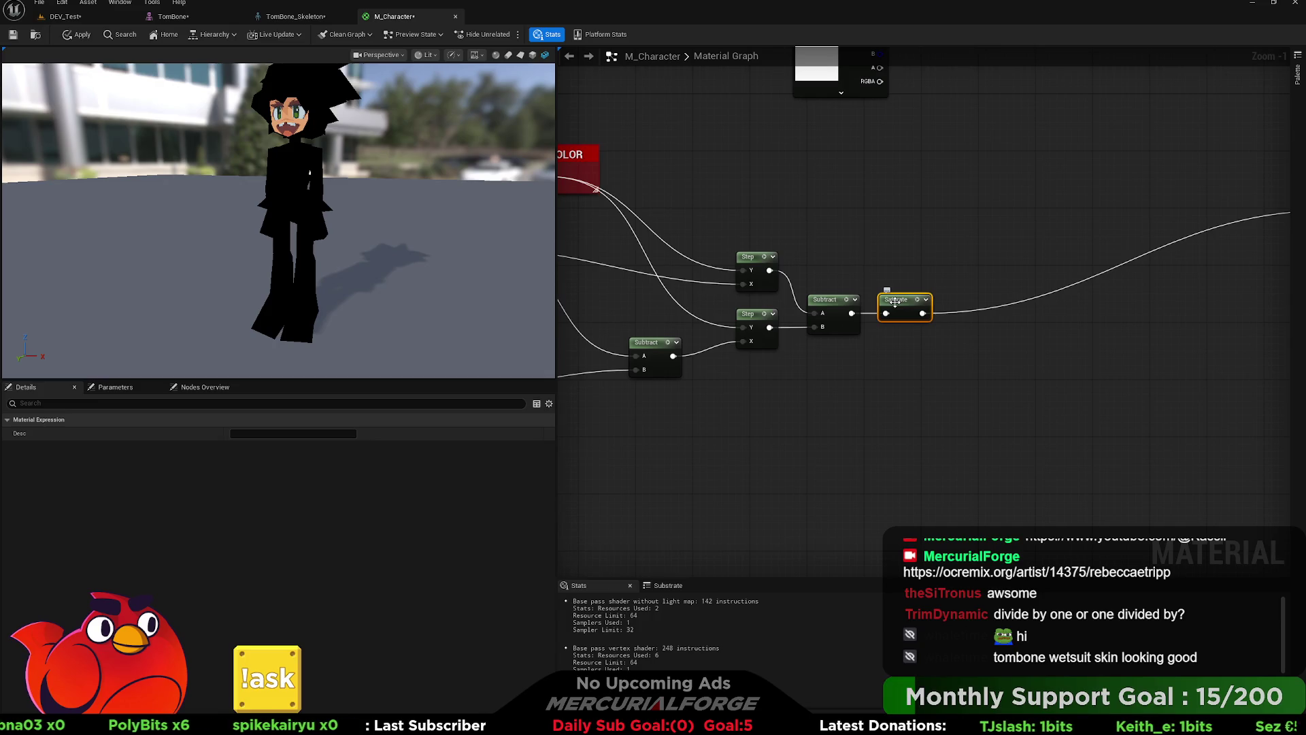
drag(847, 247, 1028, 242)
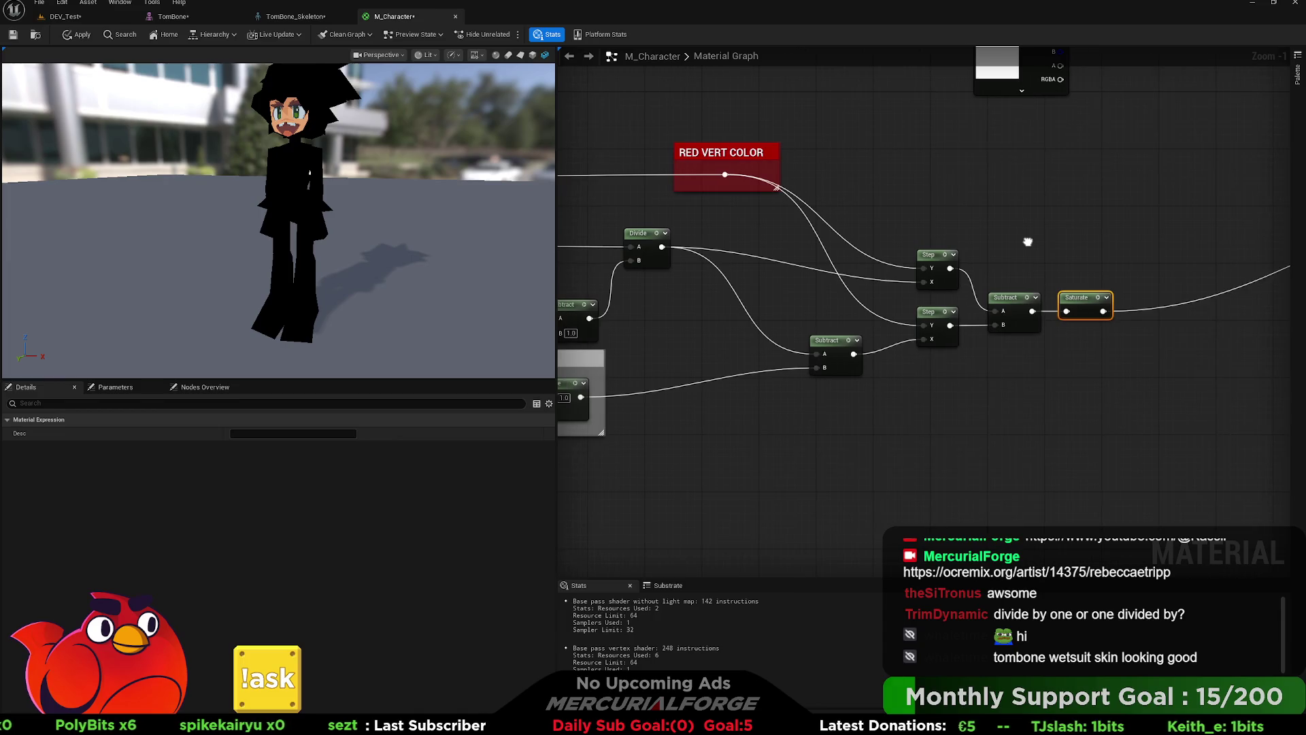
Step: Move Vertex Color above HandIndex_Left and marquee-select the whole visibility network
mouse_move(833, 209)
mouse_down()
mouse_move(1169, 216)
mouse_move(836, 254)
mouse_move(1229, 234)
mouse_move(829, 225)
mouse_up()
scroll(752, 240, down, 3)
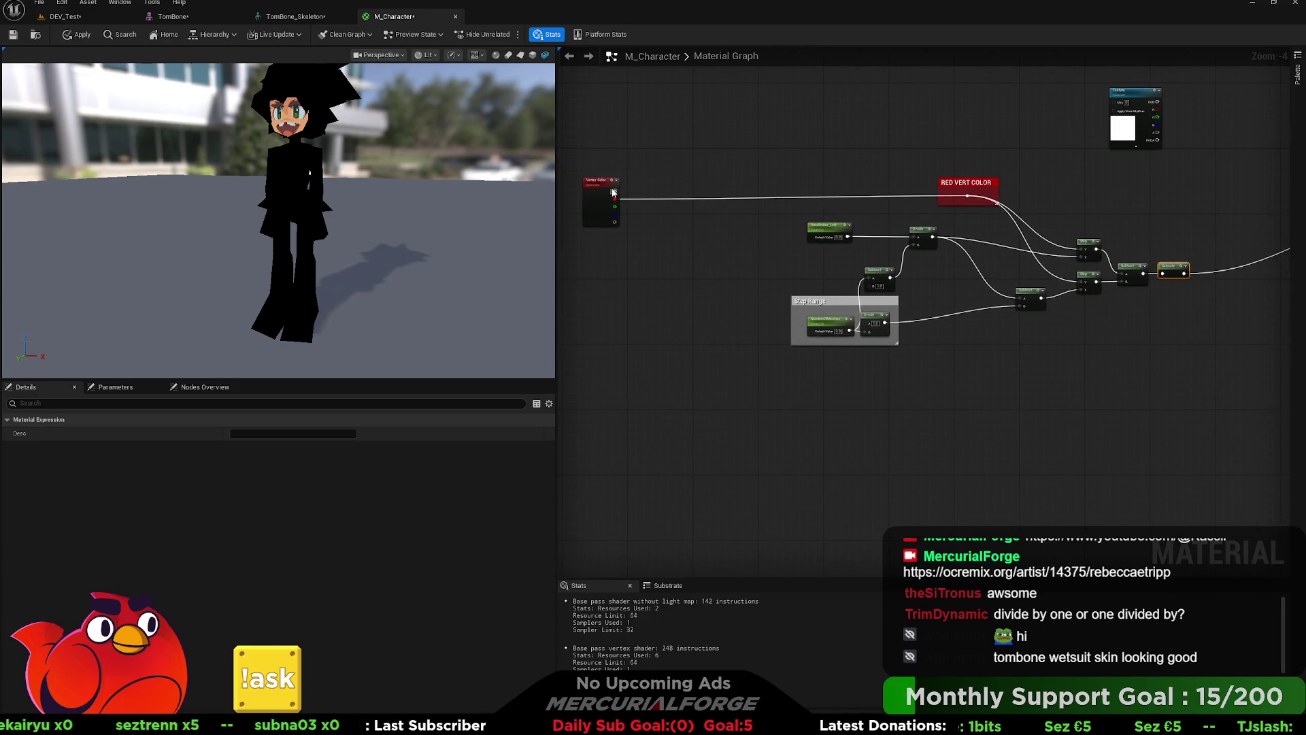
mouse_move(606, 182)
mouse_down()
mouse_move(834, 174)
mouse_move(711, 216)
mouse_up()
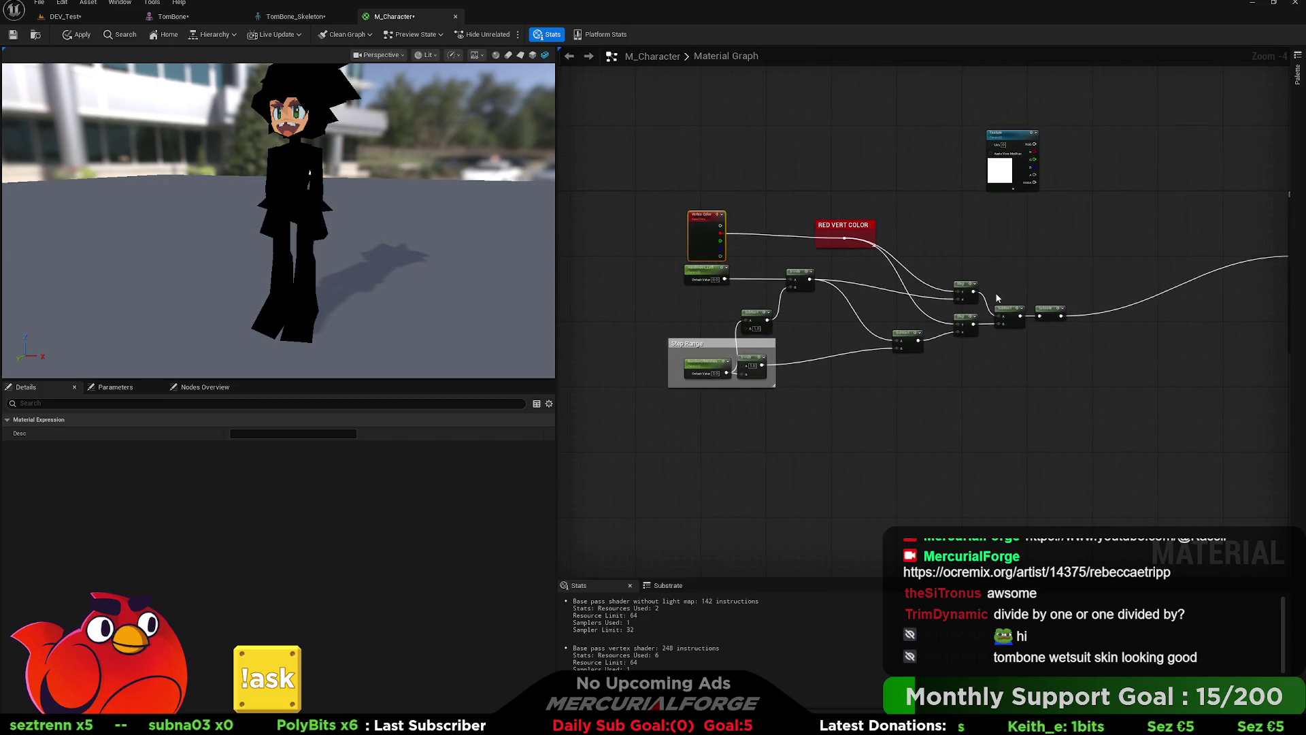
mouse_move(1069, 410)
mouse_down()
mouse_move(835, 305)
mouse_move(673, 208)
mouse_move(725, 234)
mouse_up()
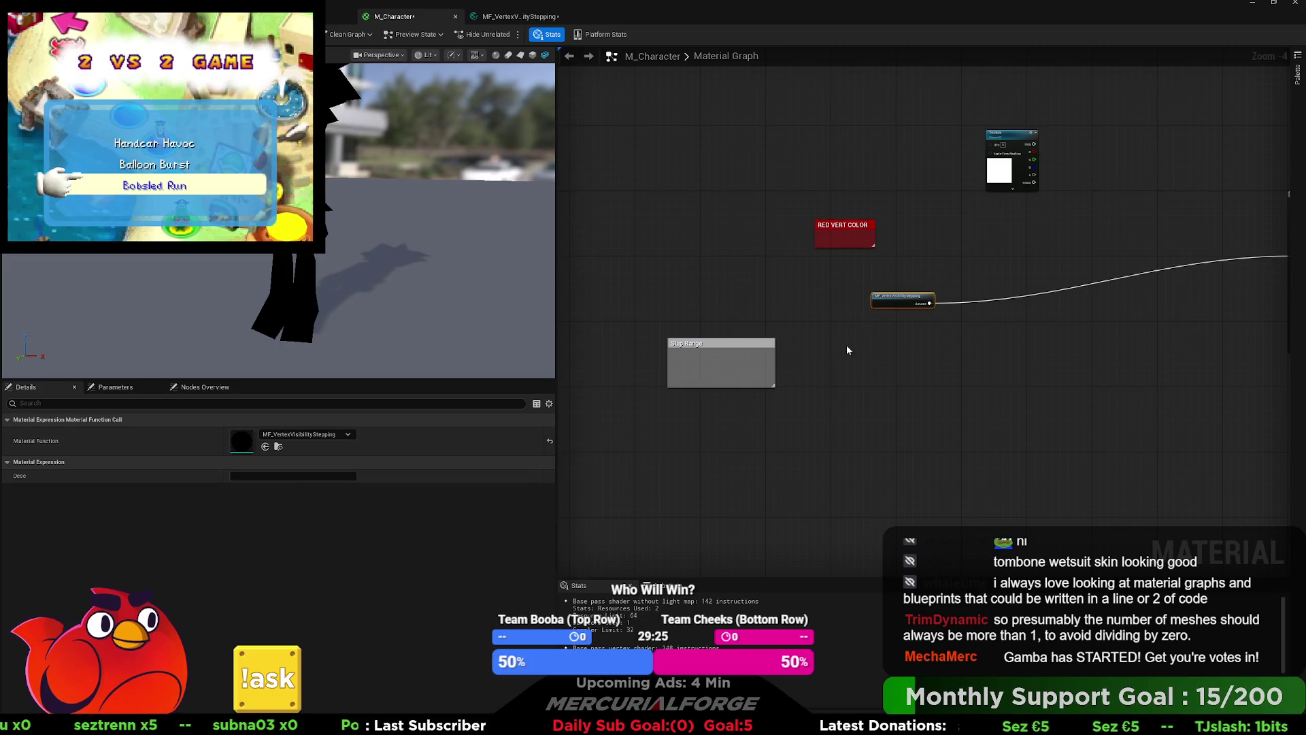
Step: Open the MF_VertexVisibilityStepping graph and feed Vertex Color's red channel into a new function input
double_click(826, 328)
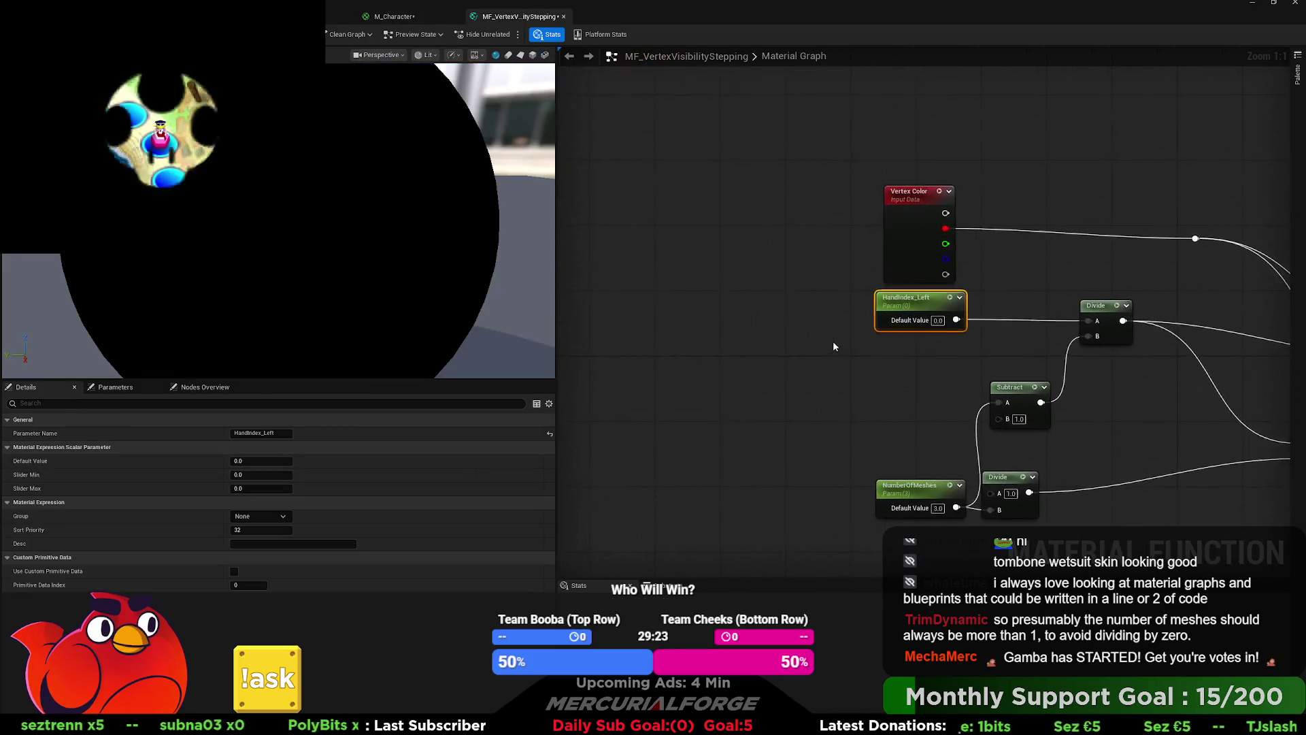
click(899, 370)
drag(900, 370, 630, 394)
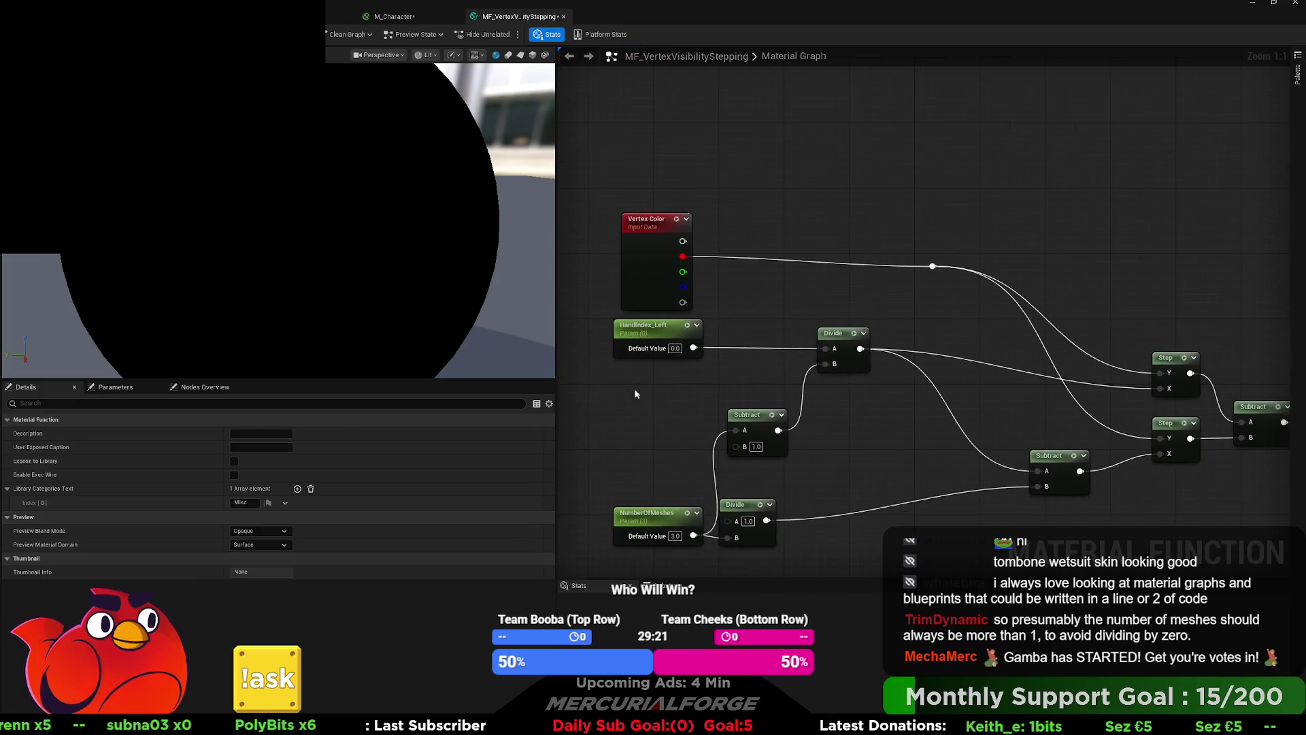
drag(693, 259, 778, 223)
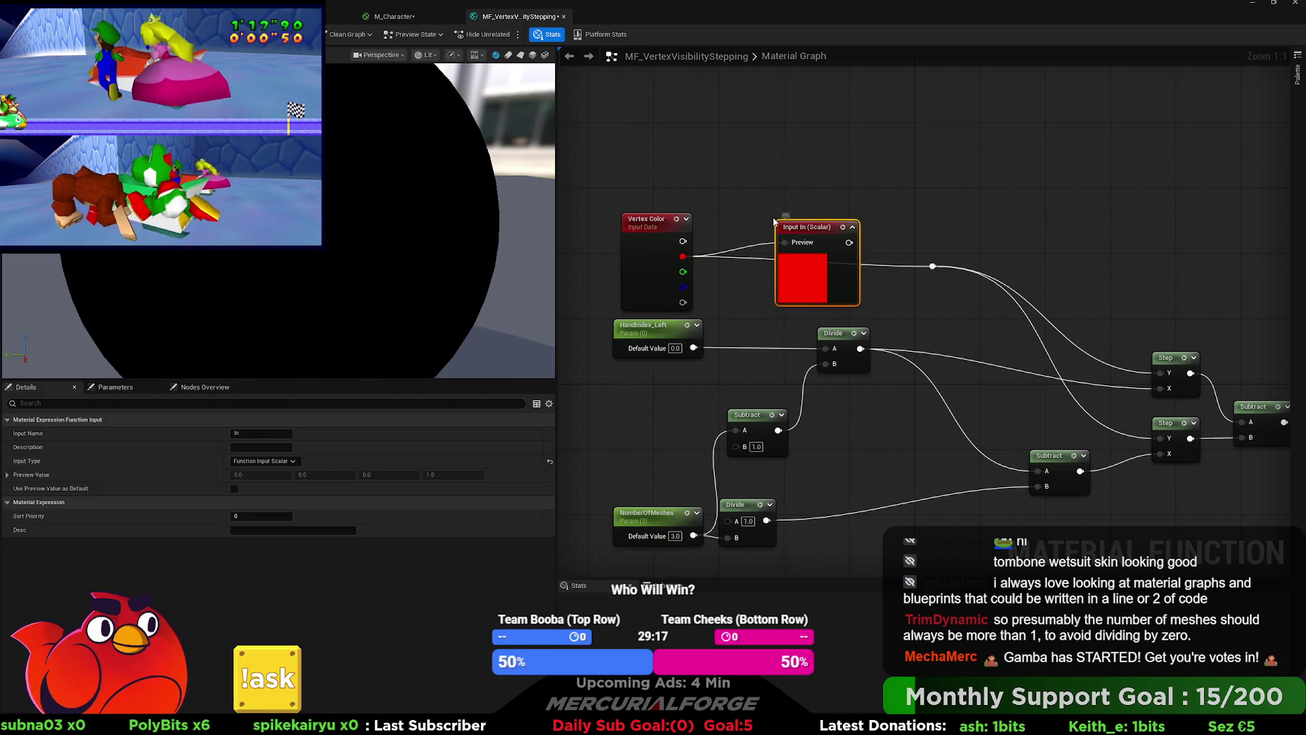
Step: Wire the new function input to the reroute and name it 'Vertex Color'
click(774, 221)
drag(849, 242, 932, 266)
drag(809, 228, 800, 245)
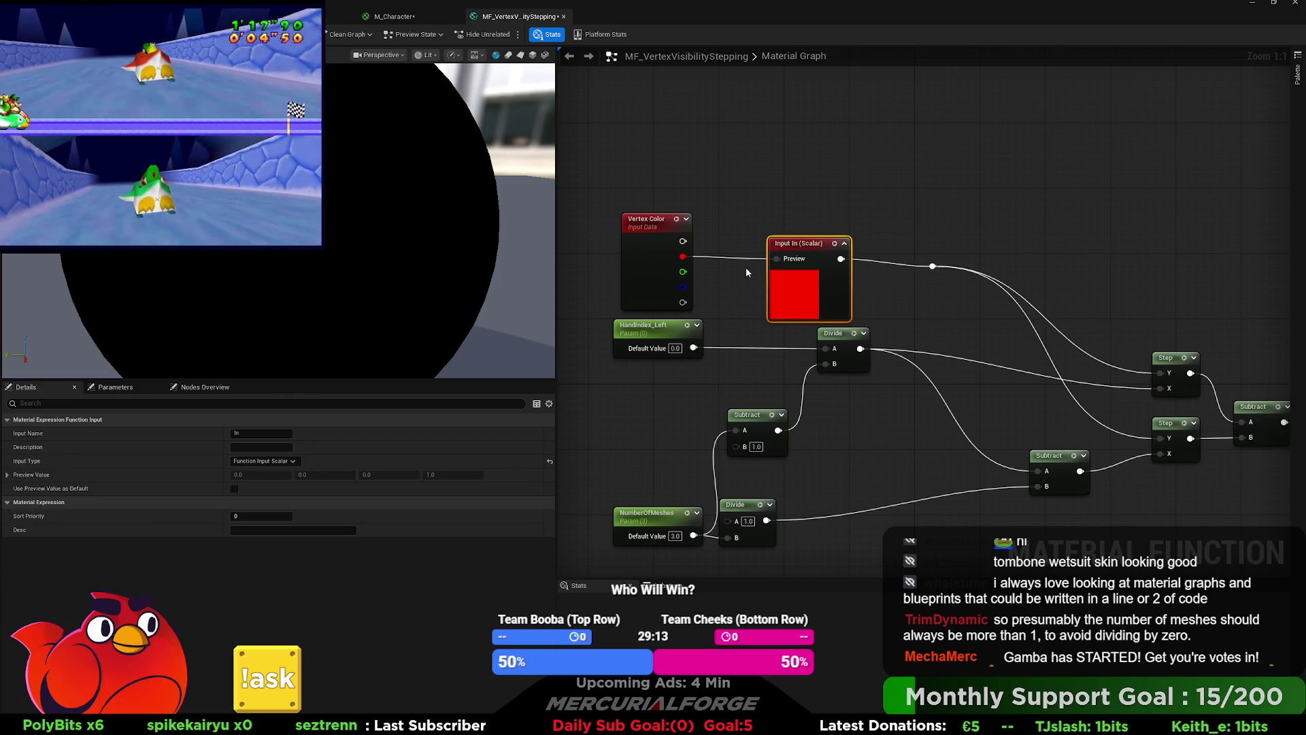
click(242, 433)
text(Vertex C)
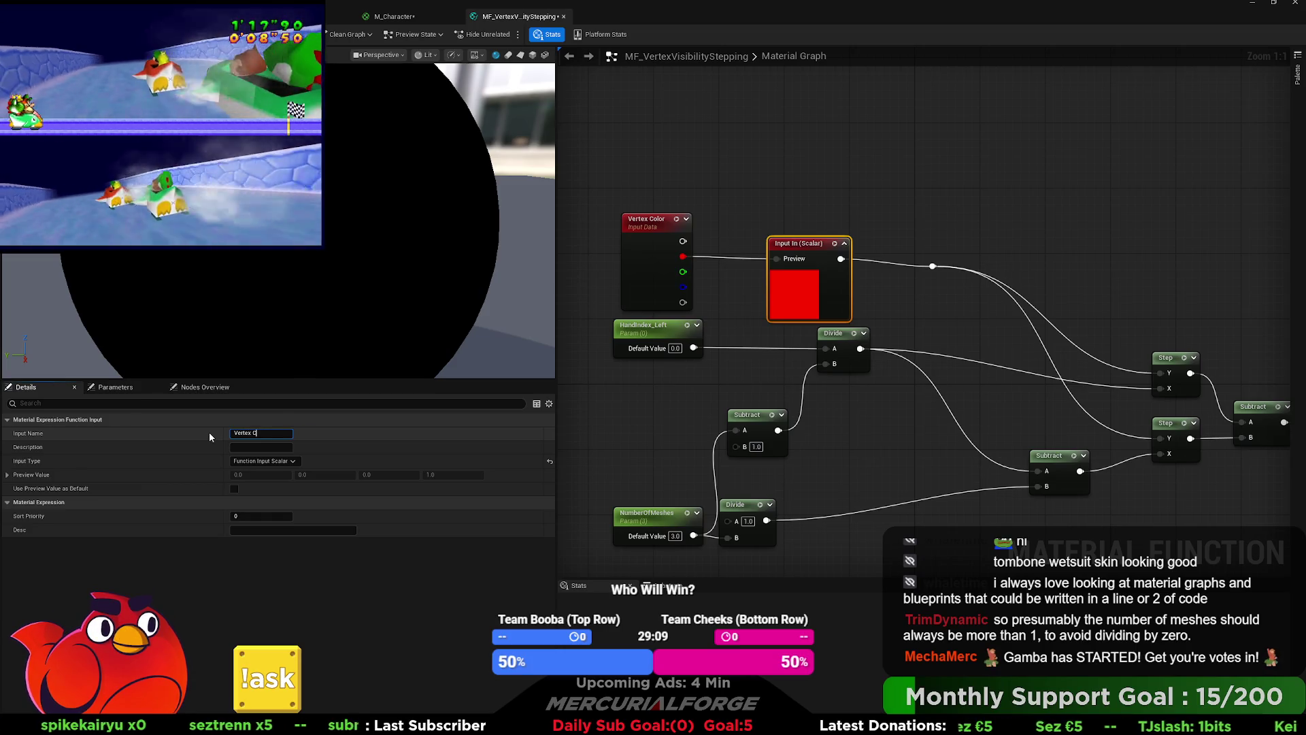
text(olor)
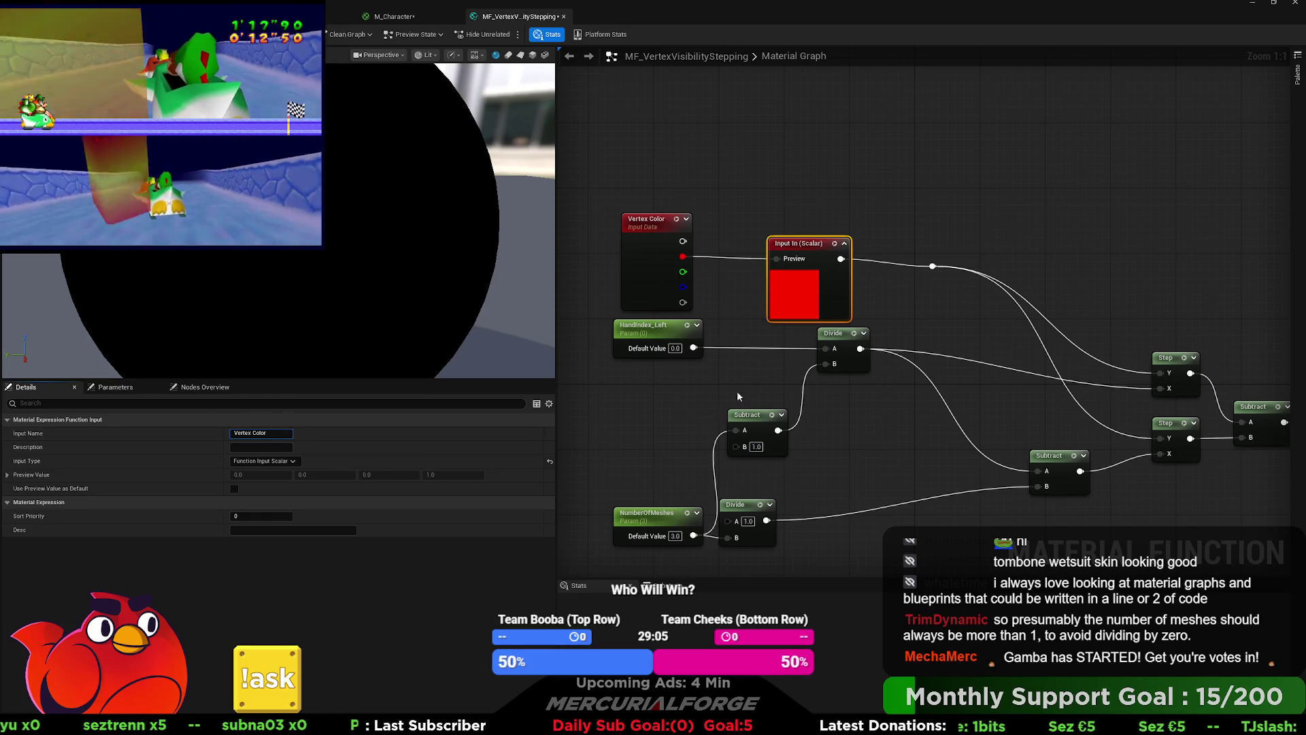
click(794, 236)
Step: Connect the Vertex Color input to the Step nodes' Y input through a reroute point
mouse_move(794, 236)
mouse_down()
mouse_move(761, 229)
mouse_move(1159, 373)
mouse_up()
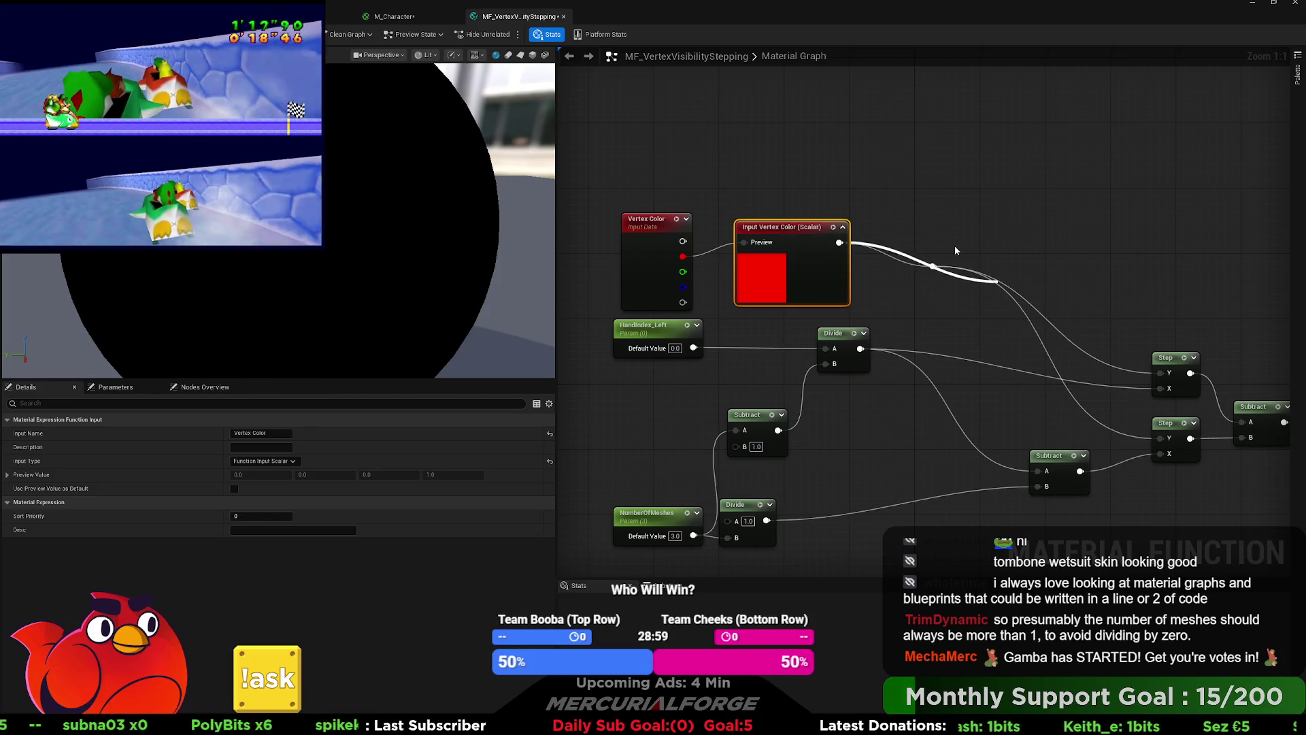
double_click(916, 244)
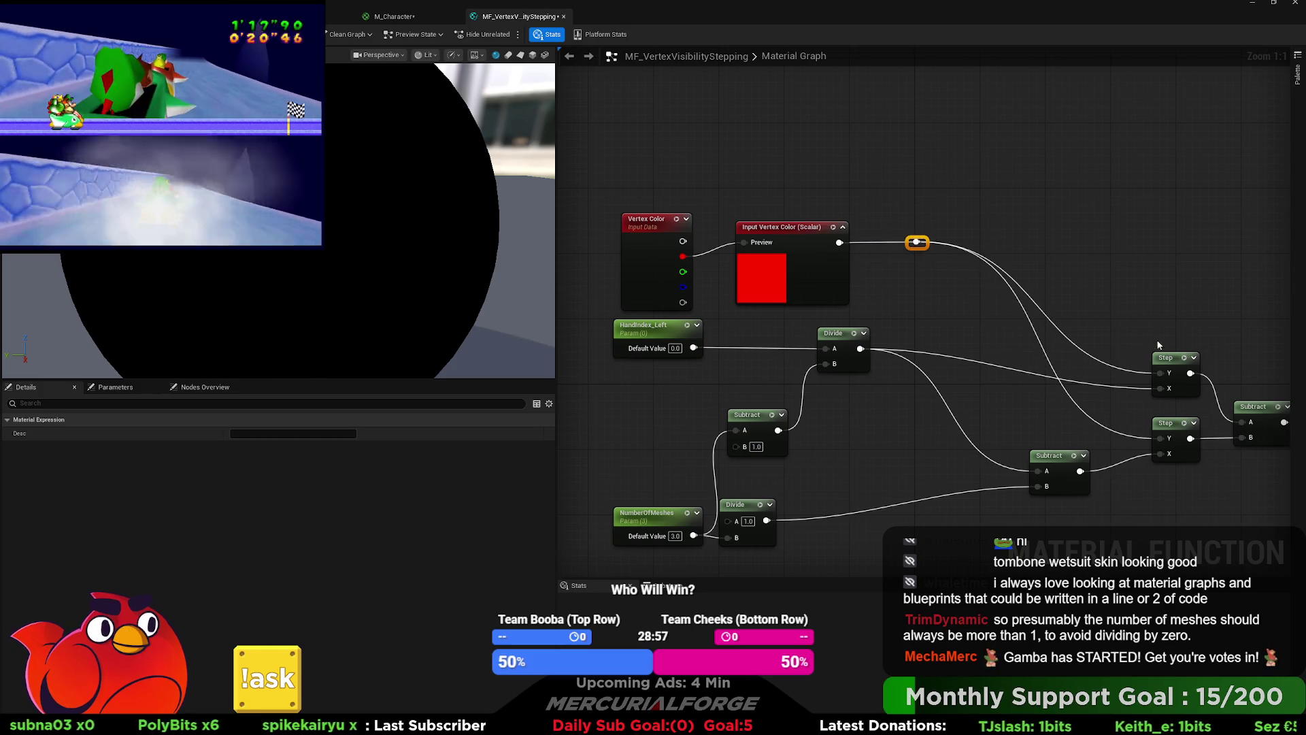
mouse_move(1160, 373)
mouse_down()
mouse_move(870, 243)
mouse_move(839, 243)
mouse_up()
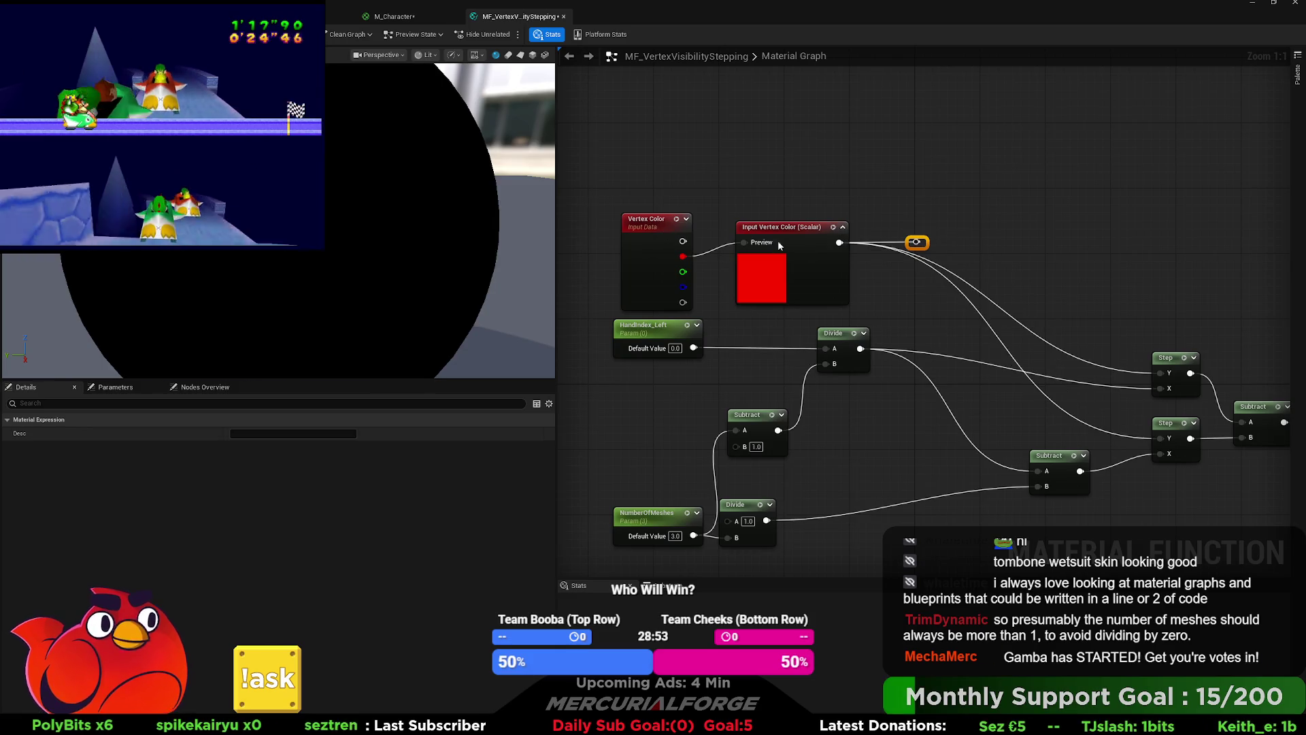
click(806, 248)
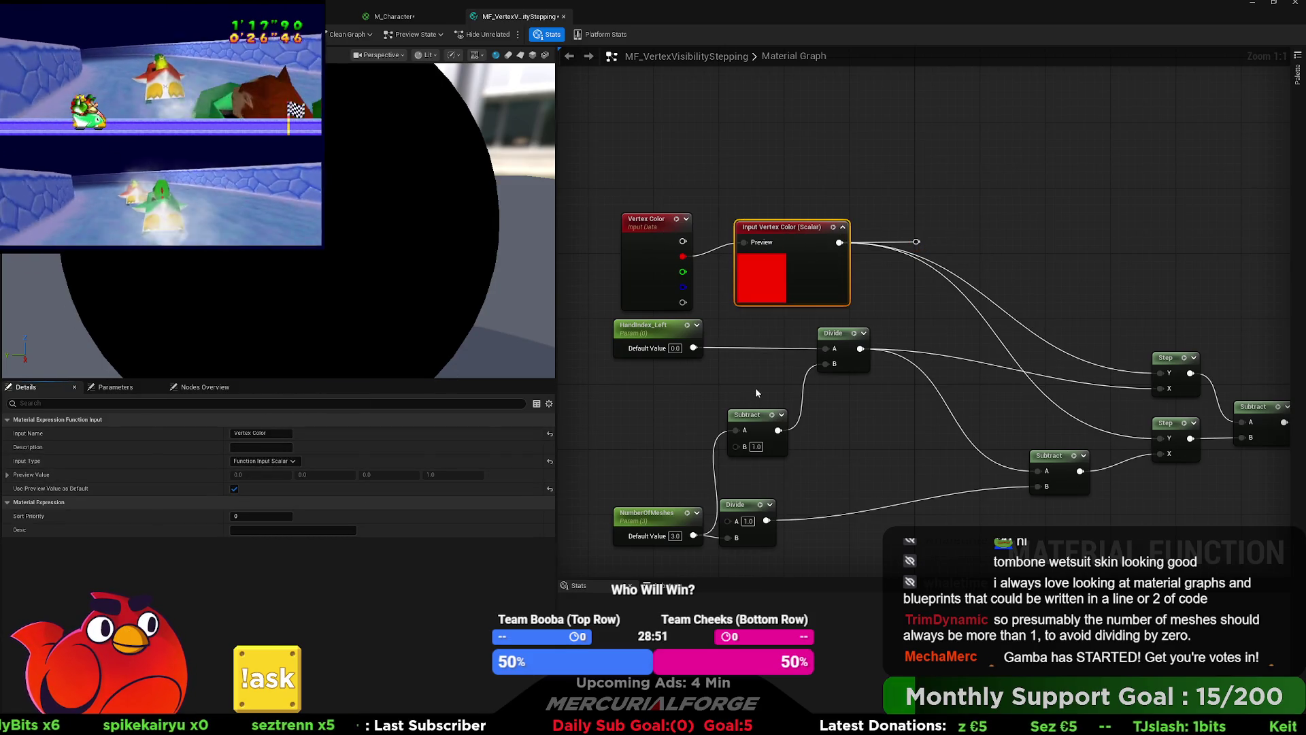
mouse_move(754, 377)
mouse_down()
mouse_move(724, 312)
mouse_move(842, 314)
mouse_up()
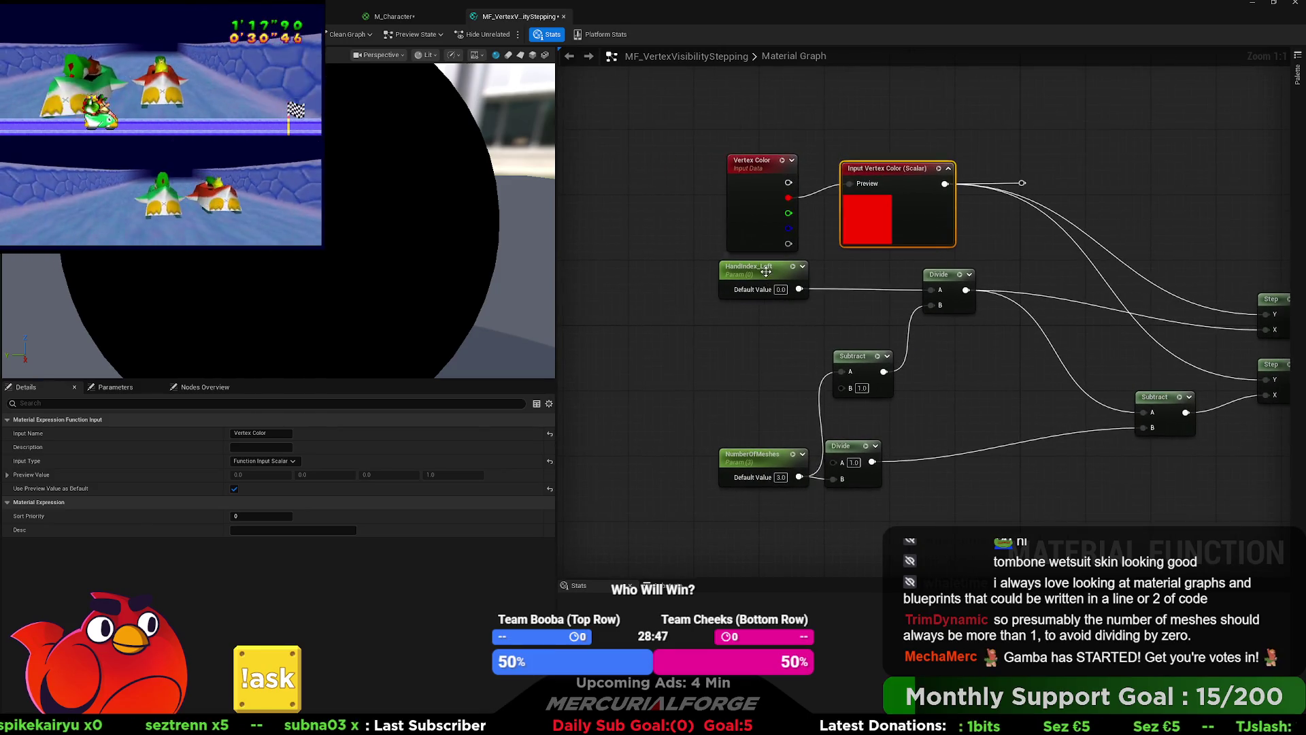
Step: Add a function input named 'Index' on HandIndex_Left's wire
click(625, 272)
drag(624, 272, 600, 269)
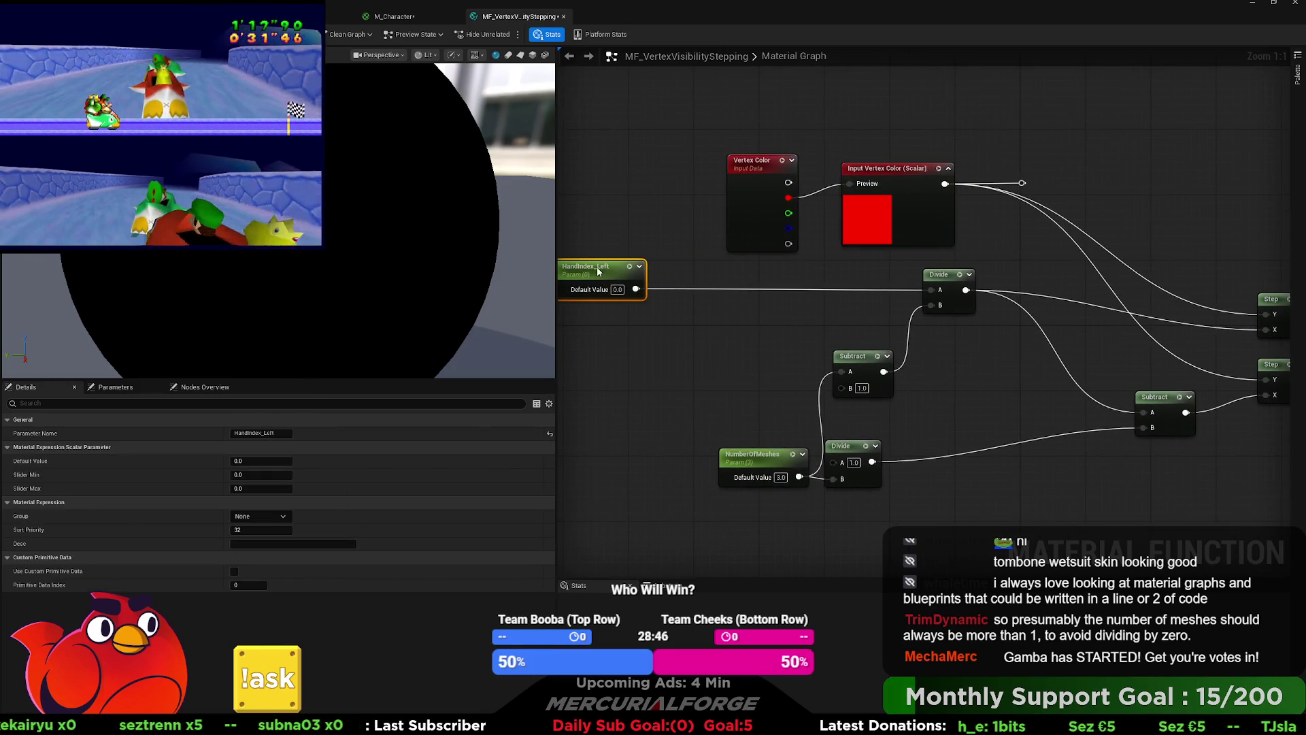
click(722, 297)
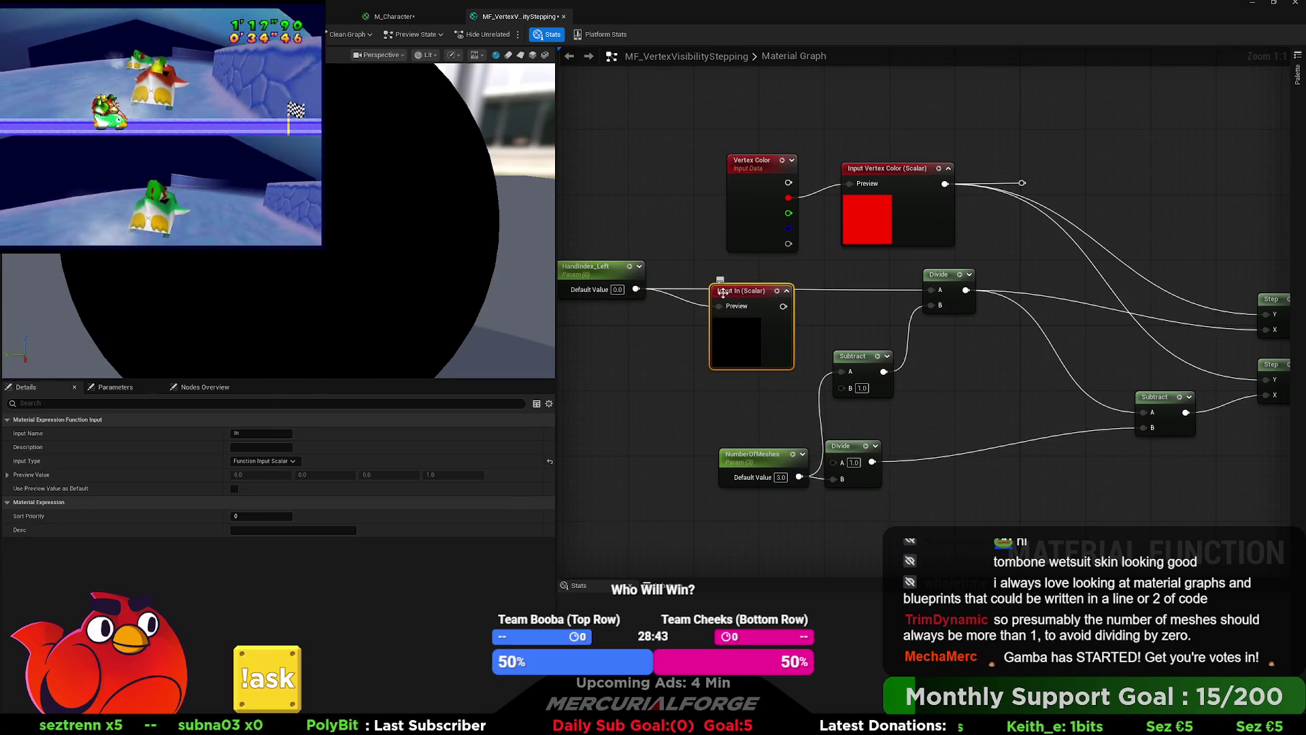
drag(759, 296, 760, 279)
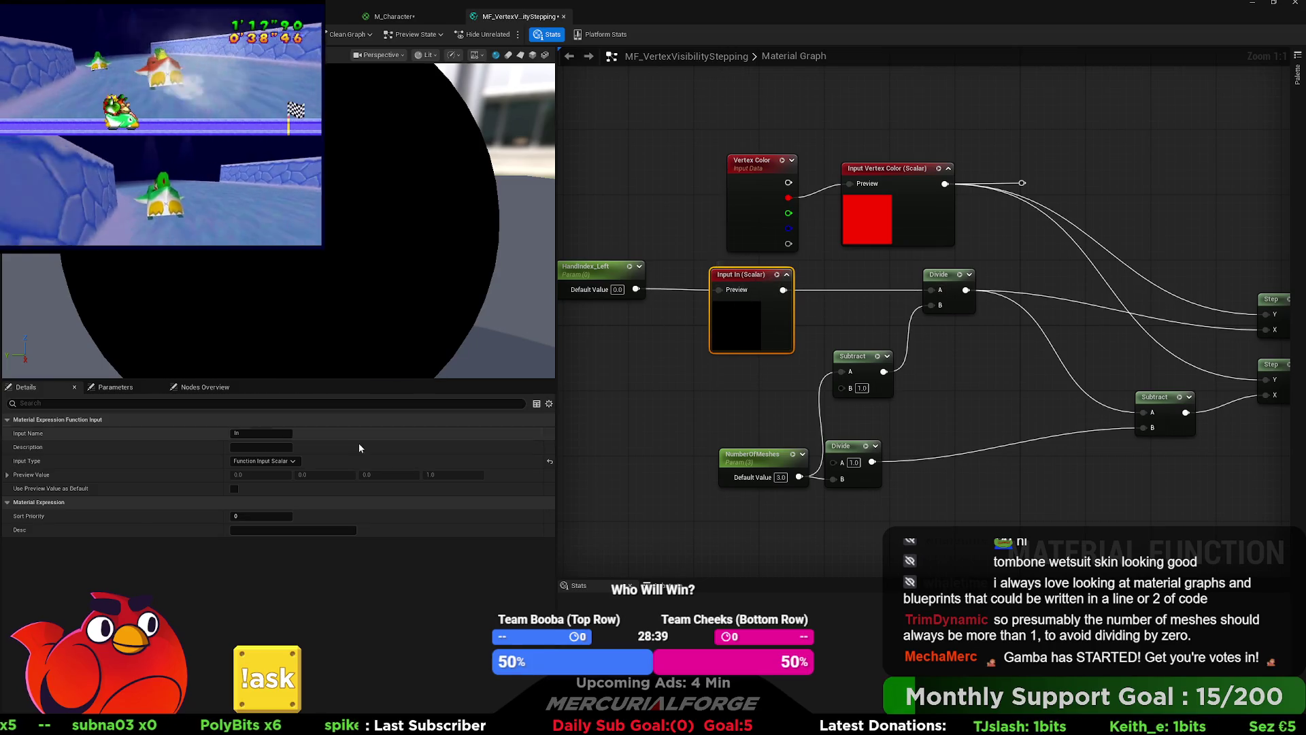
click(270, 433)
key(BackSpace)
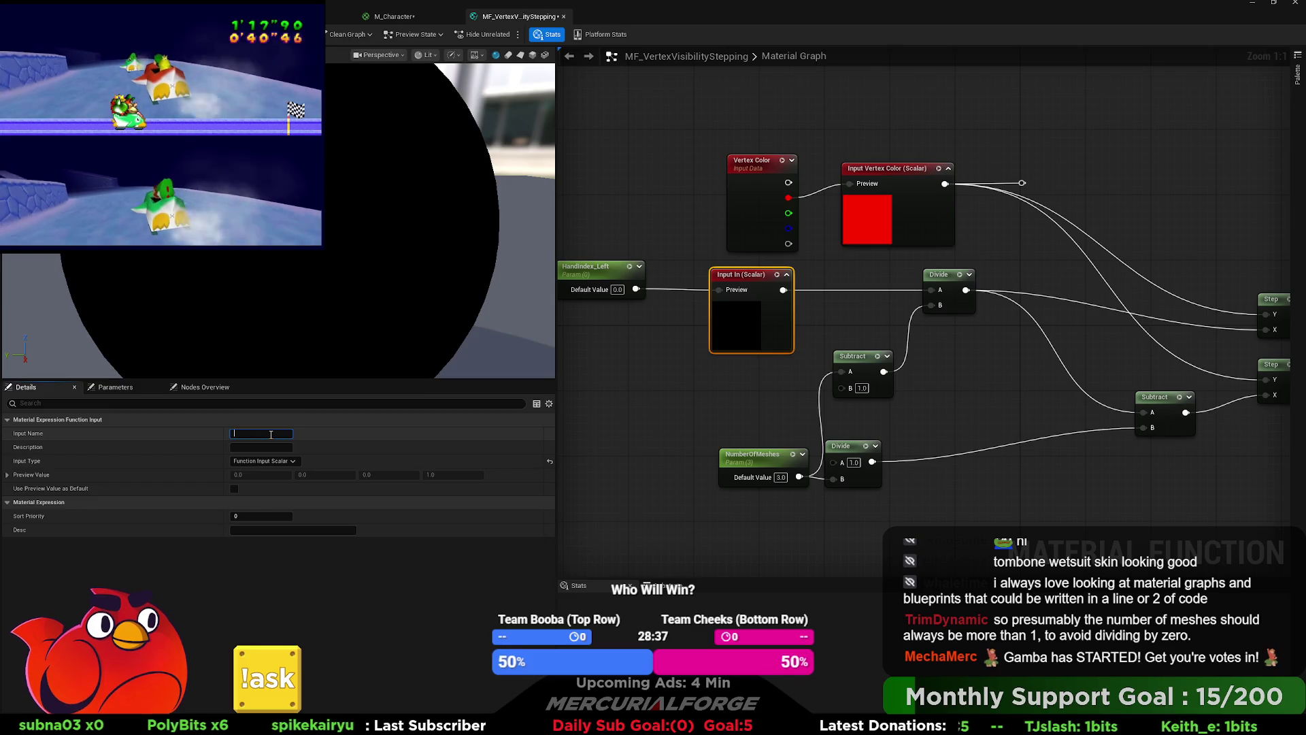
text(Index)
key(Return)
Step: Wire NumberOfMeshes into the In input and rename it 'Number of Meshes'
drag(770, 462, 632, 462)
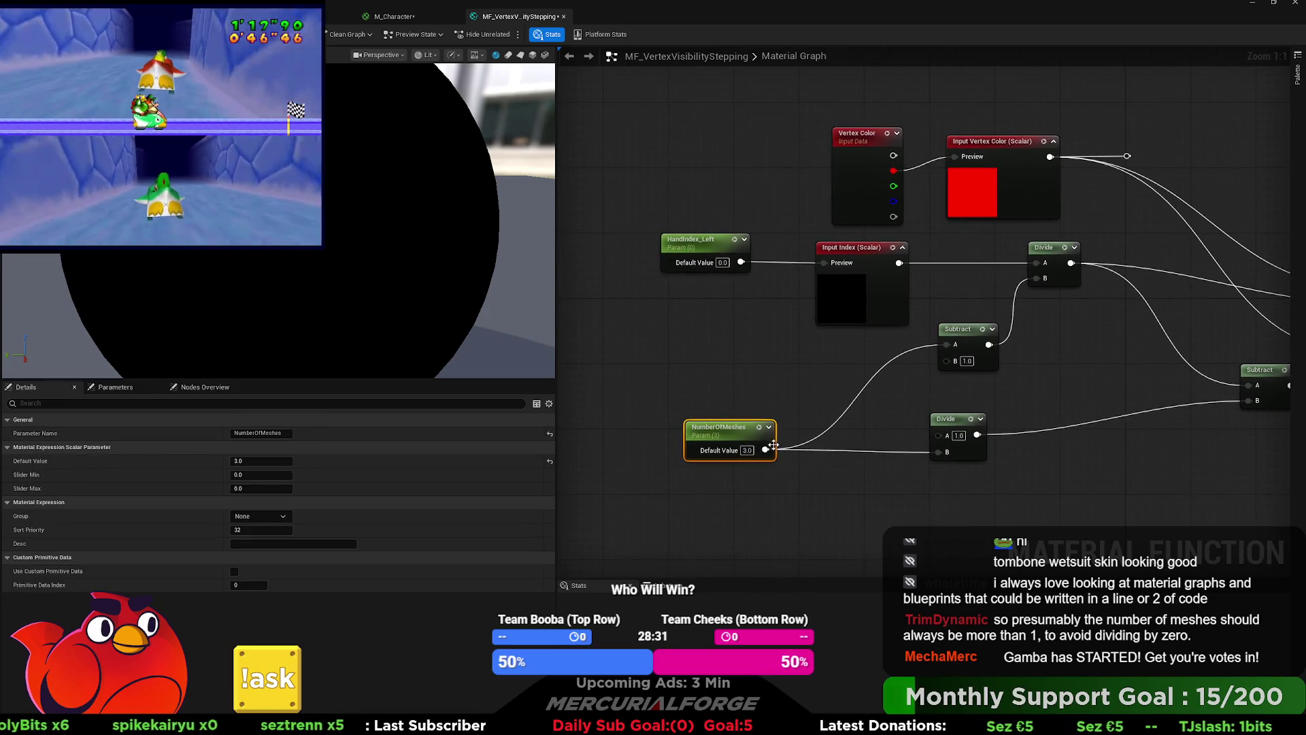
mouse_move(738, 434)
mouse_down()
mouse_move(700, 433)
mouse_move(835, 404)
mouse_move(726, 449)
mouse_move(852, 428)
mouse_up()
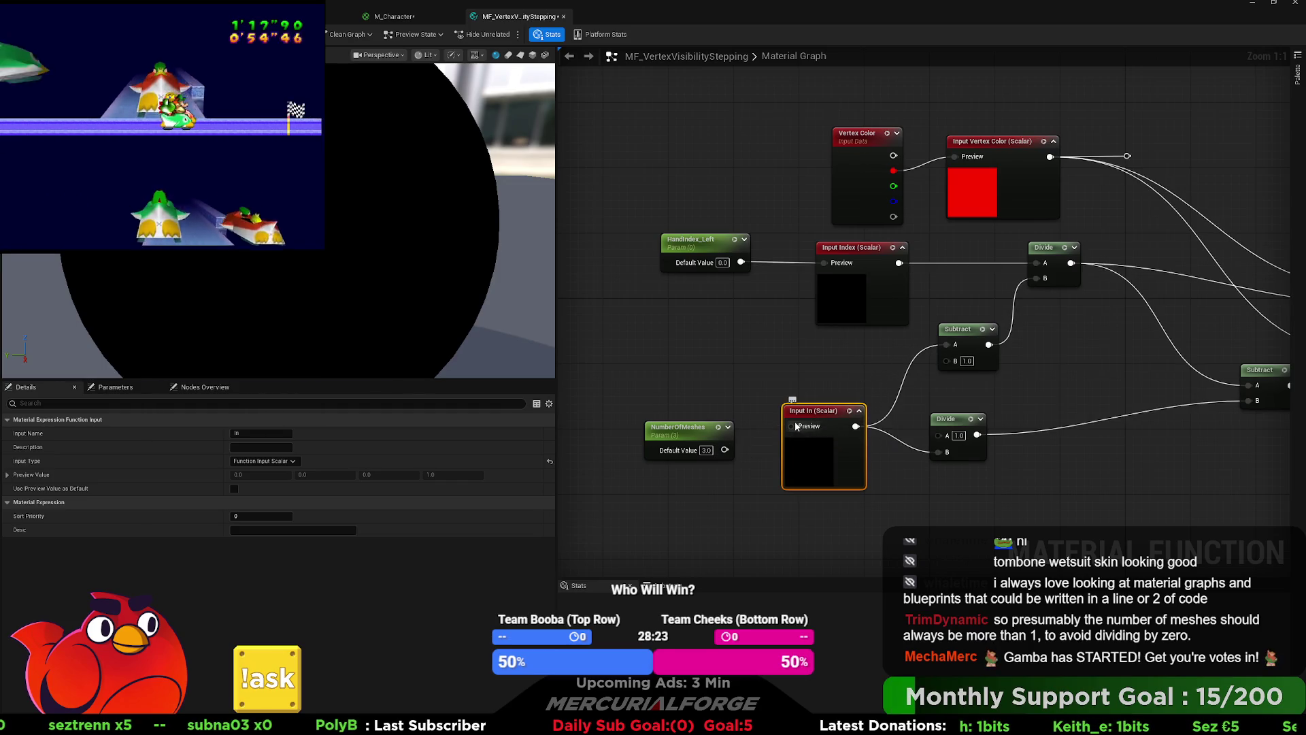
mouse_move(724, 449)
mouse_down()
mouse_move(799, 427)
mouse_move(791, 435)
mouse_up()
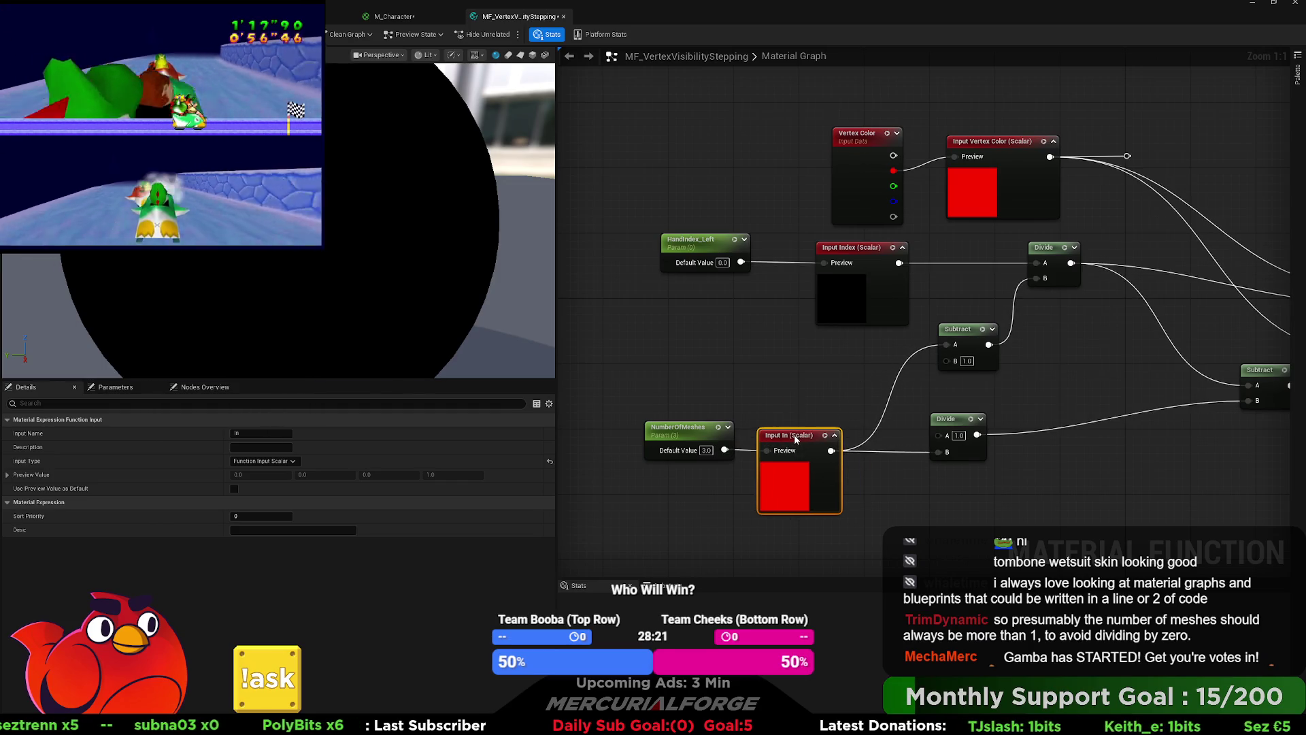
click(253, 436)
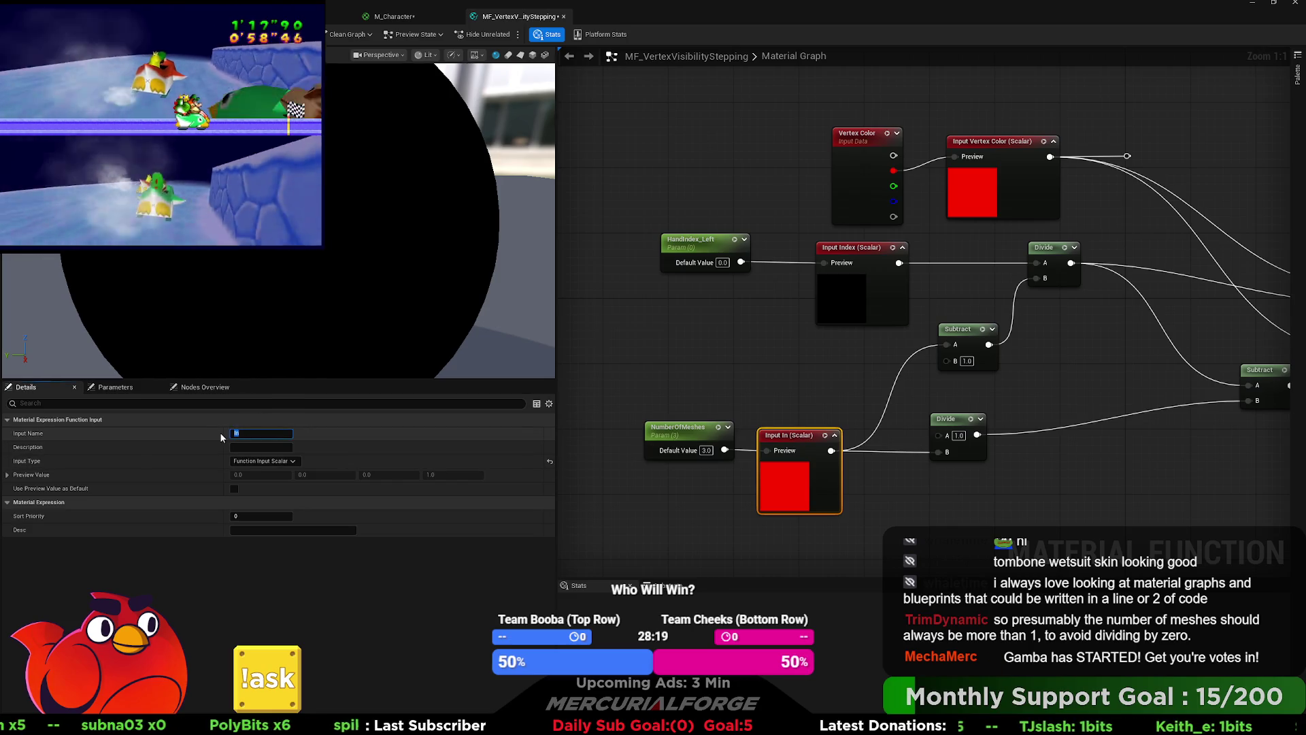
text(Number)
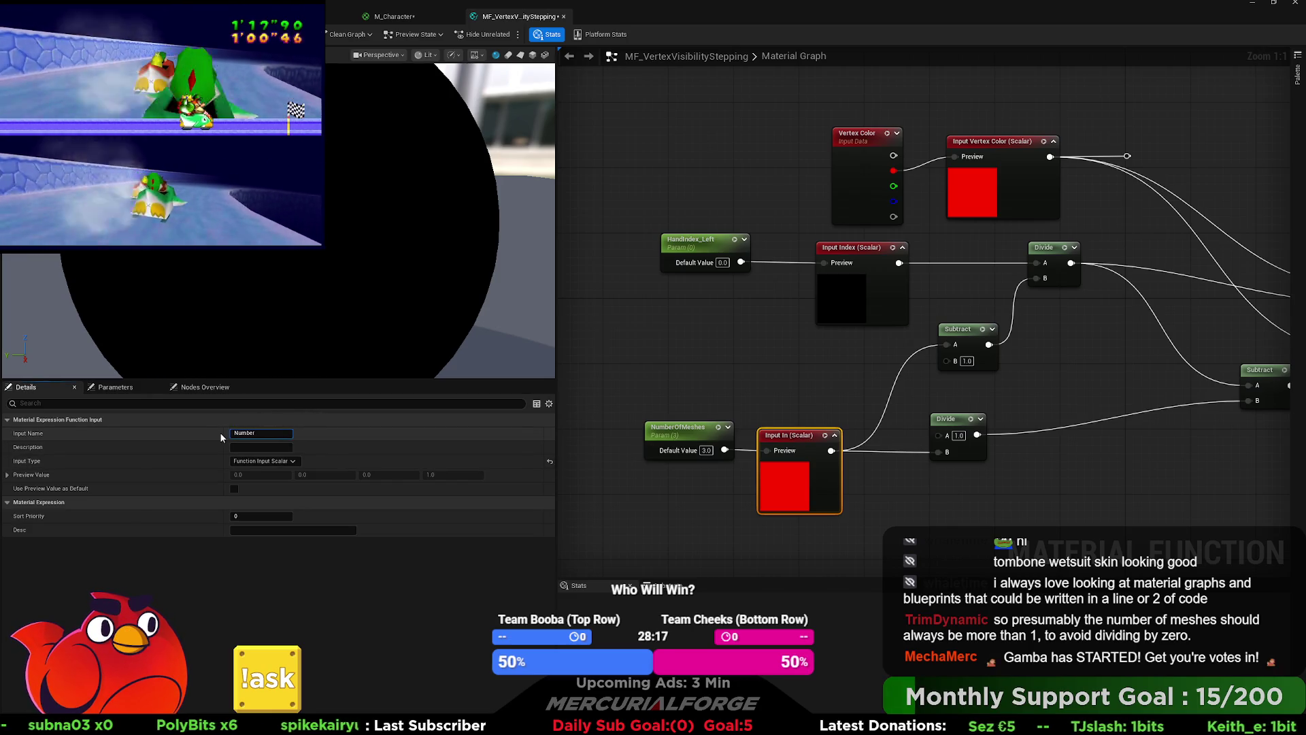
text( of Meshes)
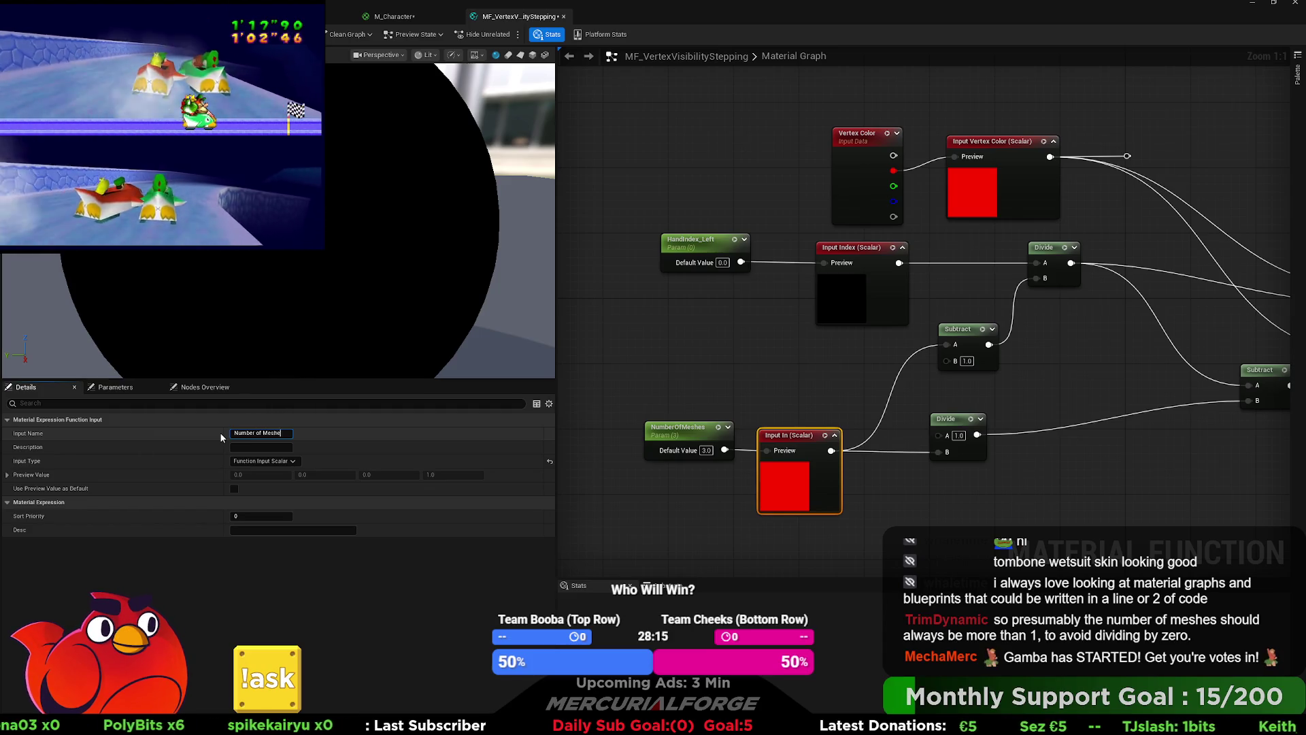
key(Return)
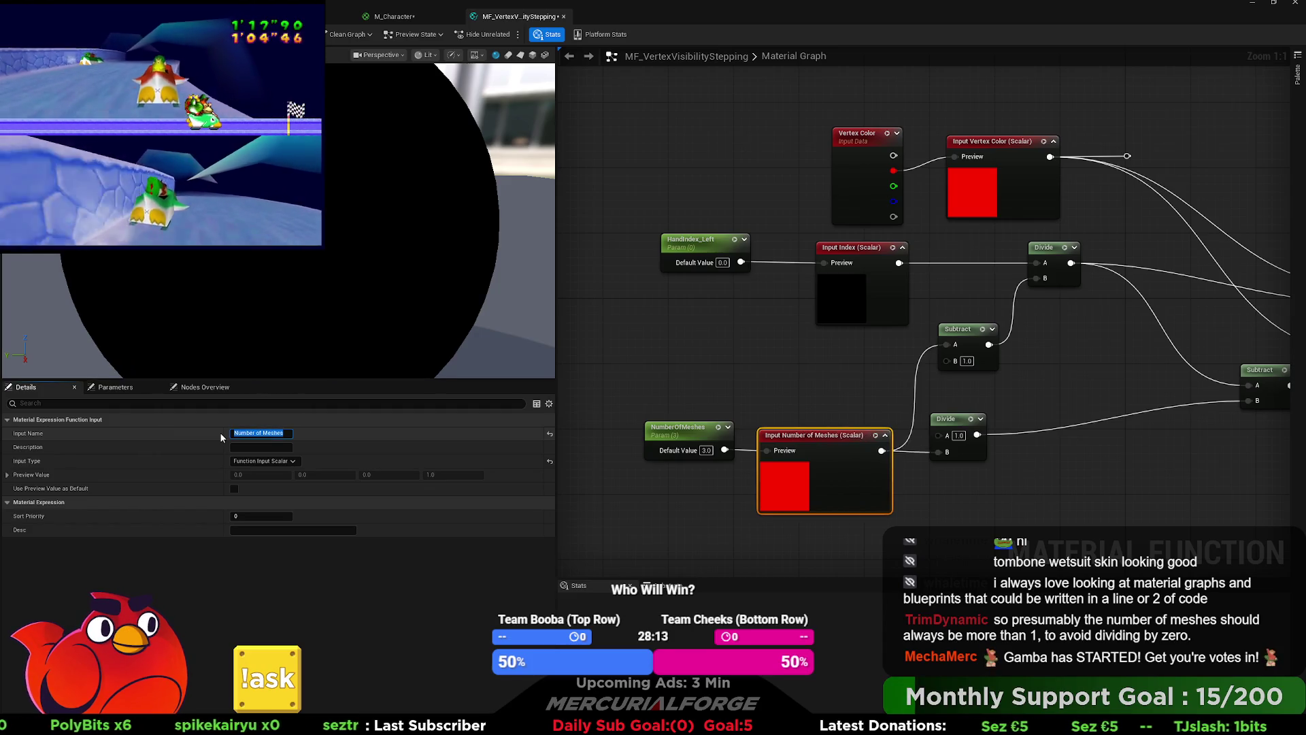
Step: Select the HandIndex_Left and NumberOfMeshes parameters to take them out of the function graph
mouse_move(1006, 445)
mouse_down()
mouse_move(605, 420)
mouse_move(578, 438)
mouse_move(972, 411)
mouse_move(1066, 309)
mouse_up()
click(864, 423)
click(1091, 182)
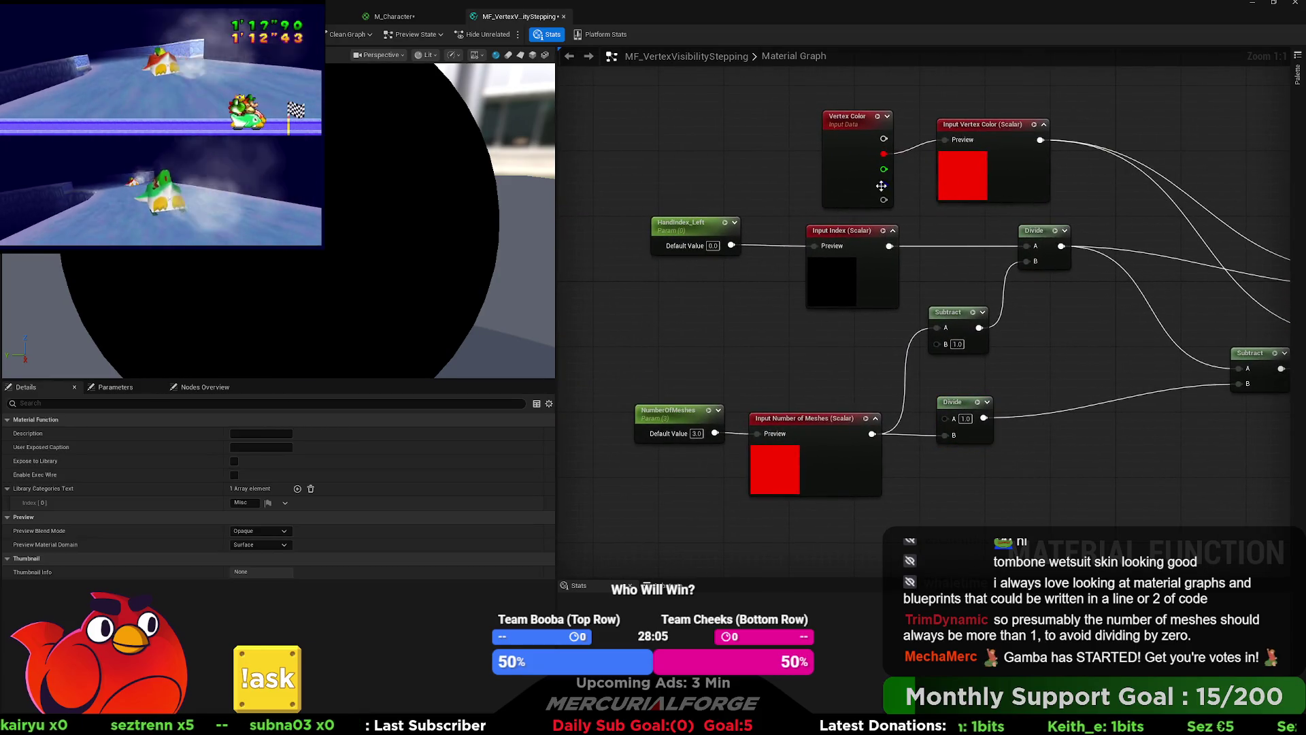
drag(712, 228, 801, 229)
click(782, 226)
ctrl+click(761, 415)
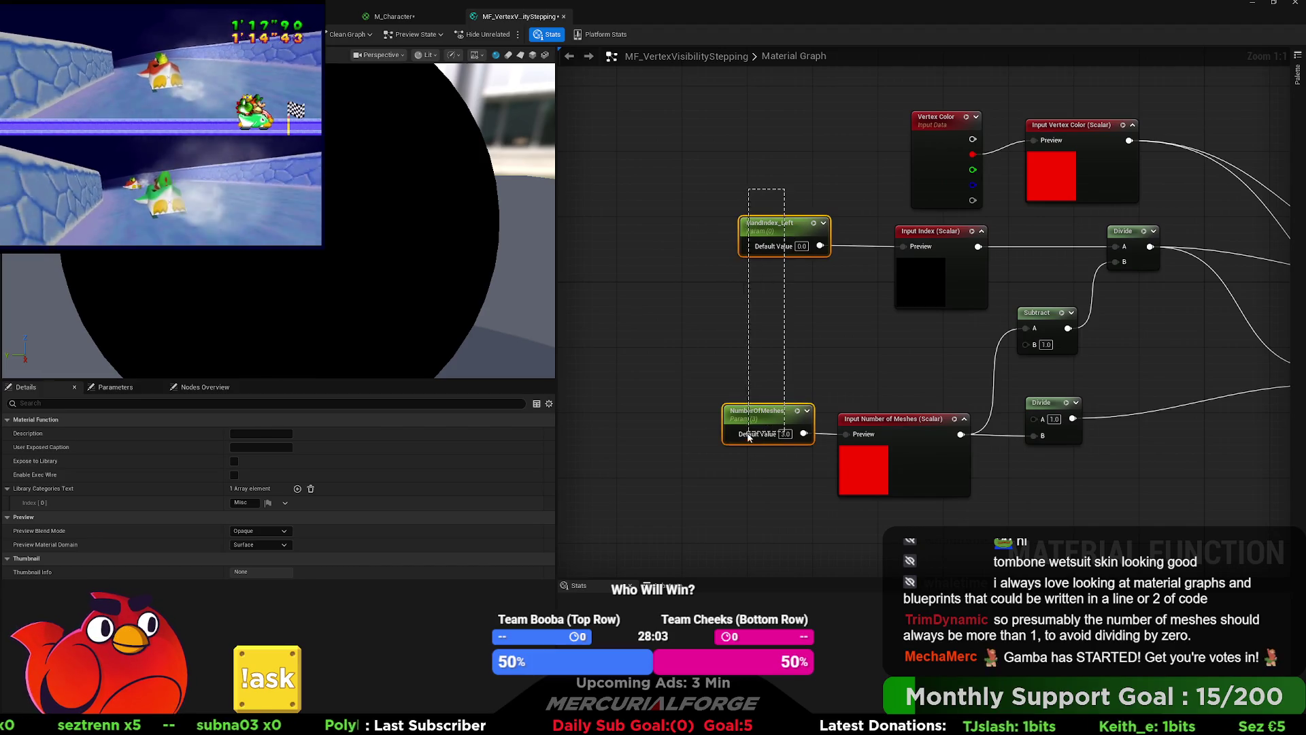
drag(742, 138, 596, 140)
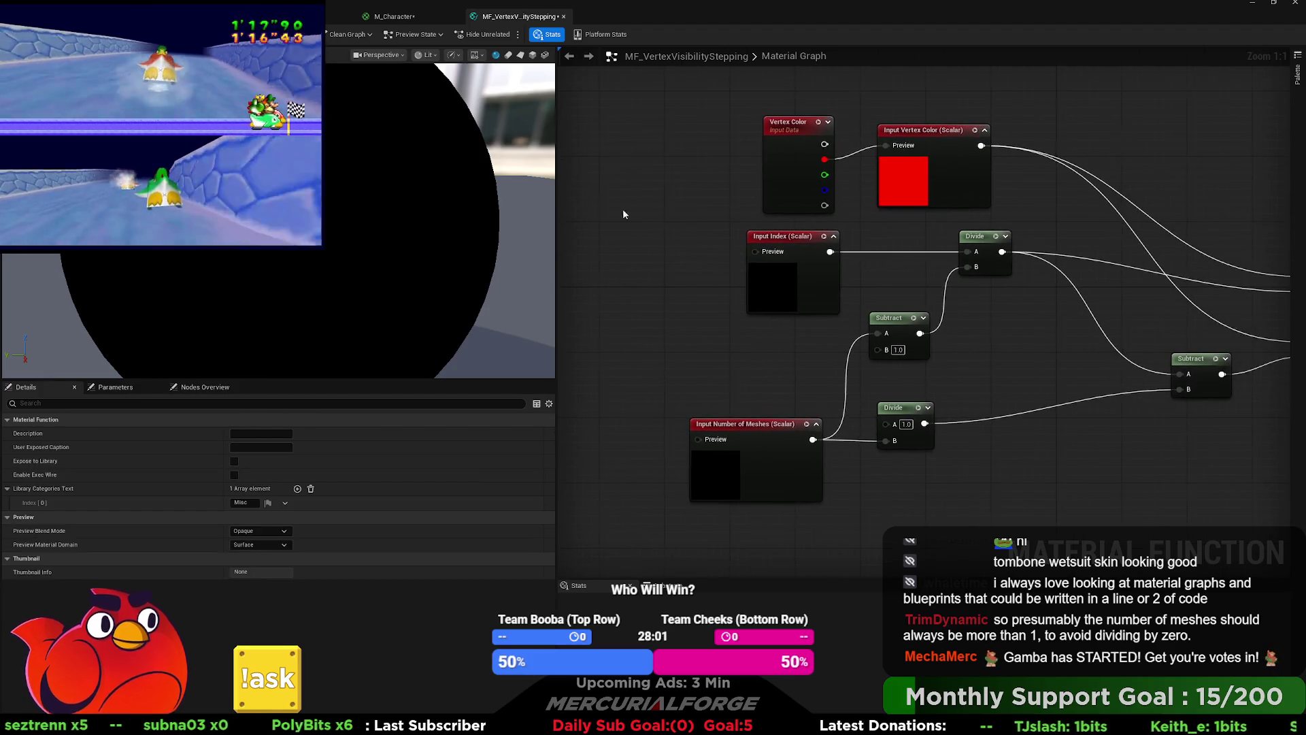
click(394, 16)
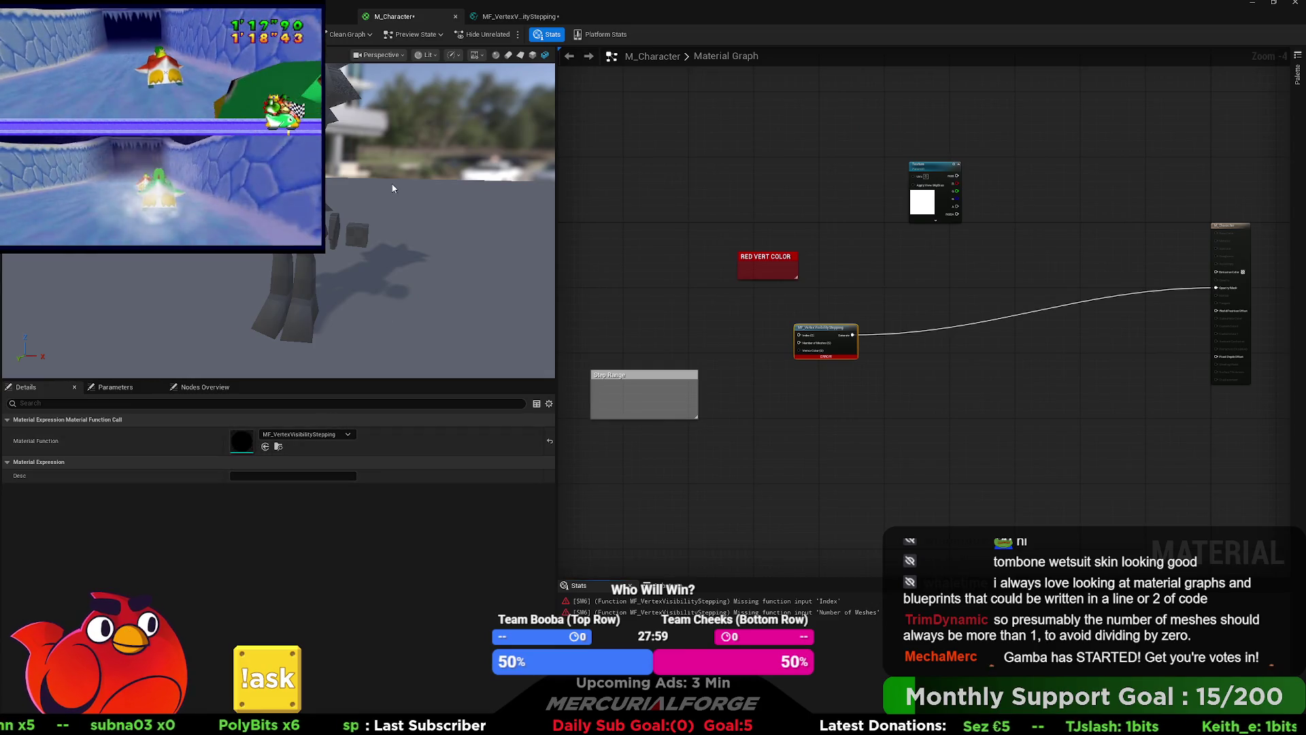
Step: Paste the two parameters into M_Character and check the function's Vertex Color and Number of Meshes inputs
scroll(731, 397, up, 4)
key(ctrl+v)
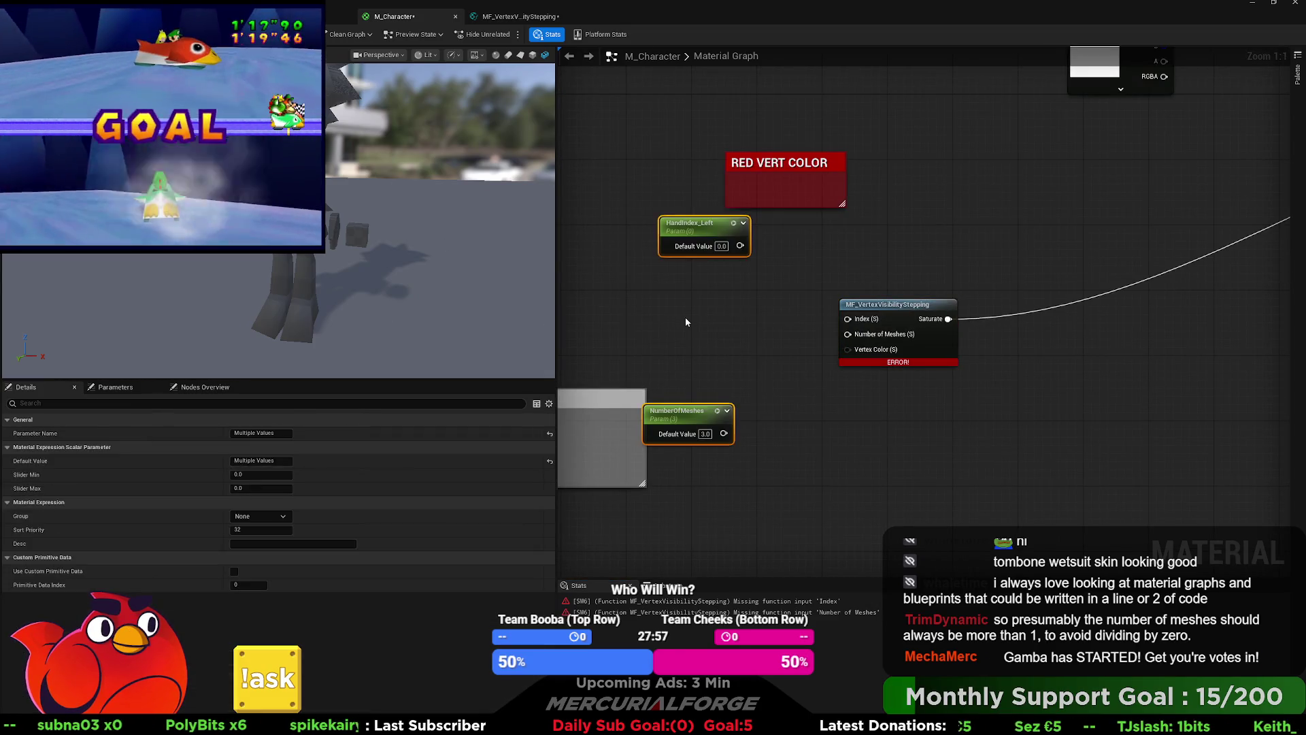
click(715, 410)
drag(702, 254, 719, 368)
double_click(908, 305)
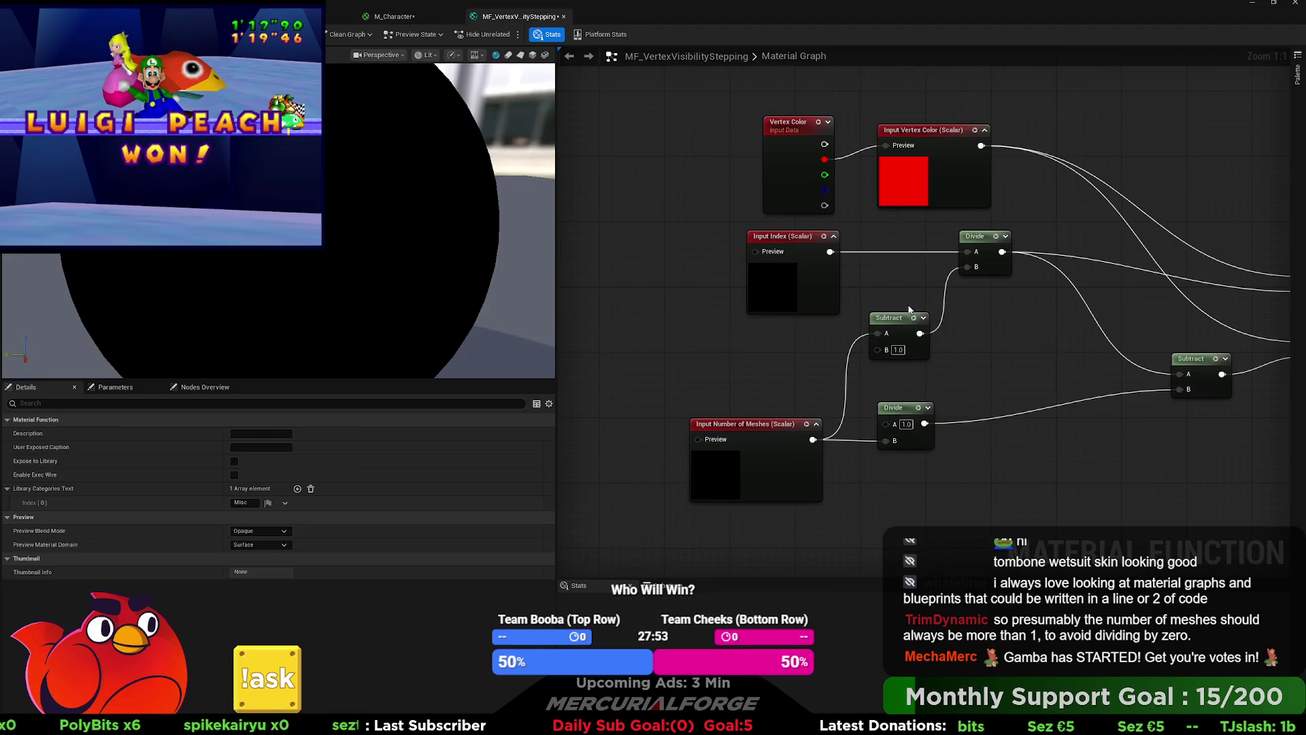
click(948, 147)
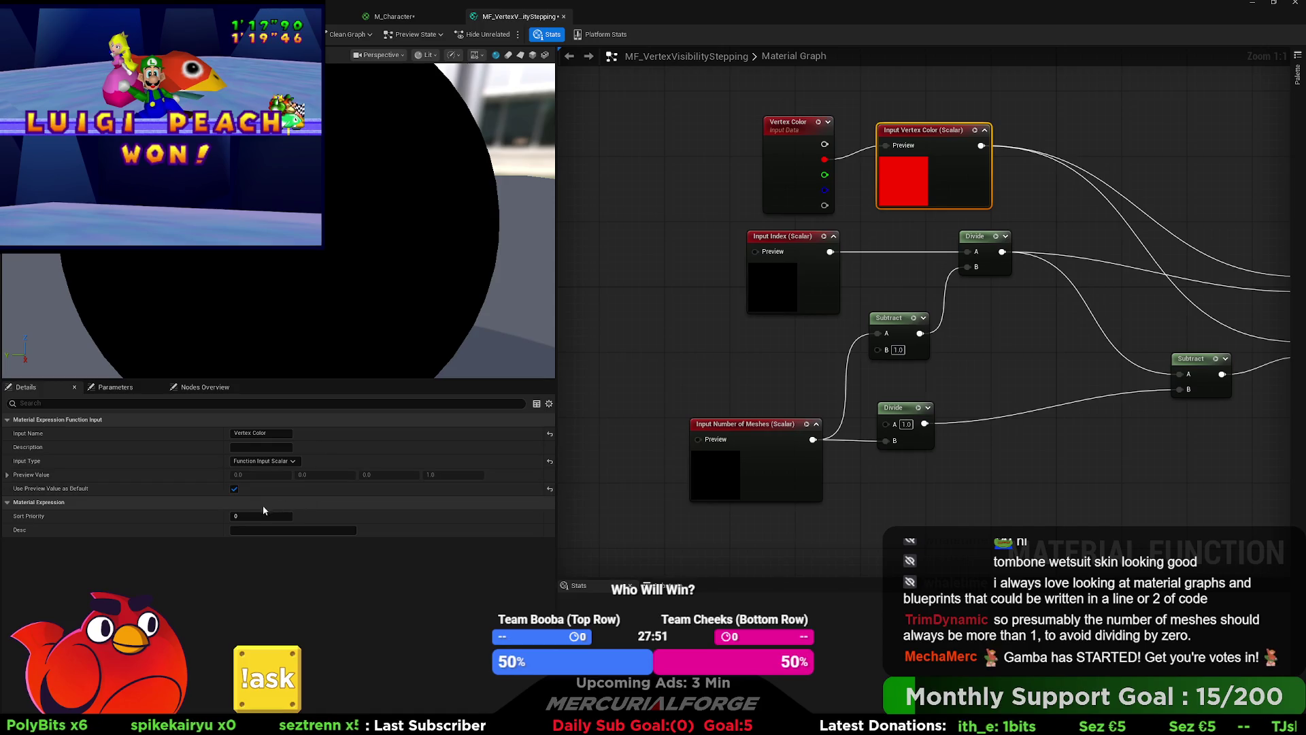
click(761, 473)
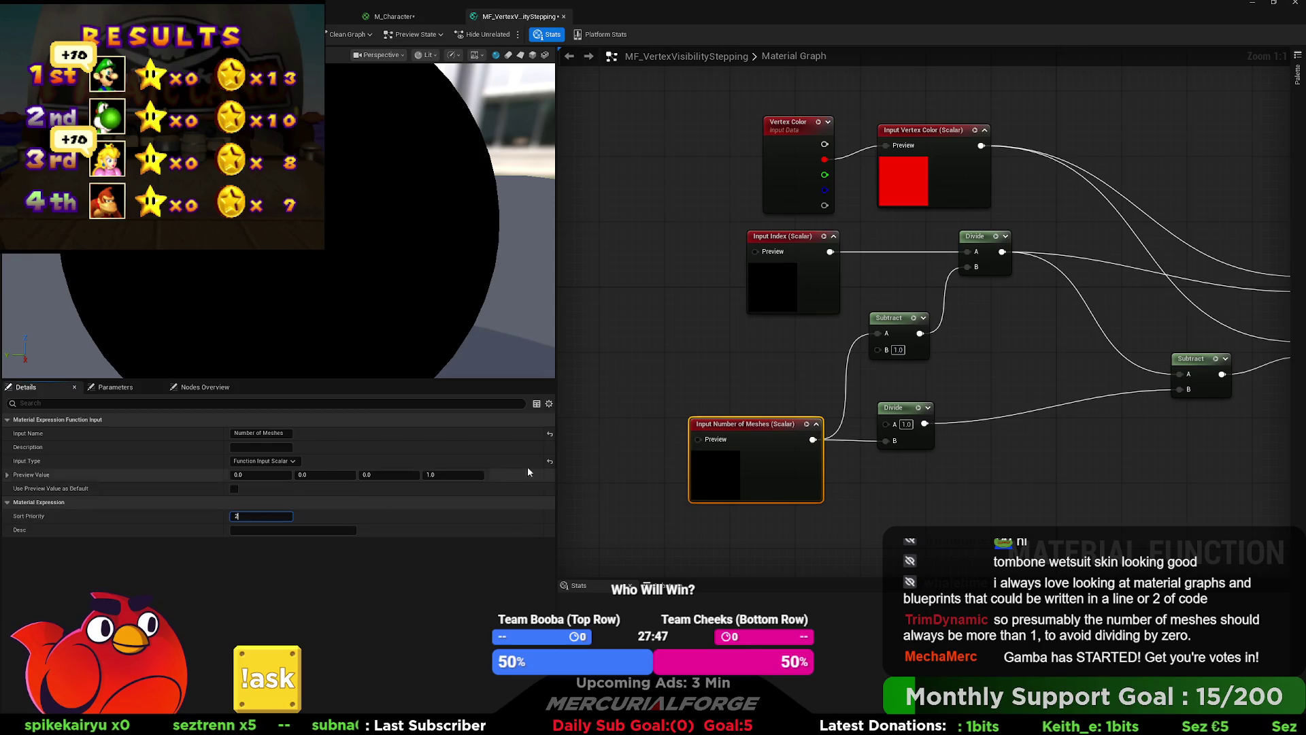
click(660, 361)
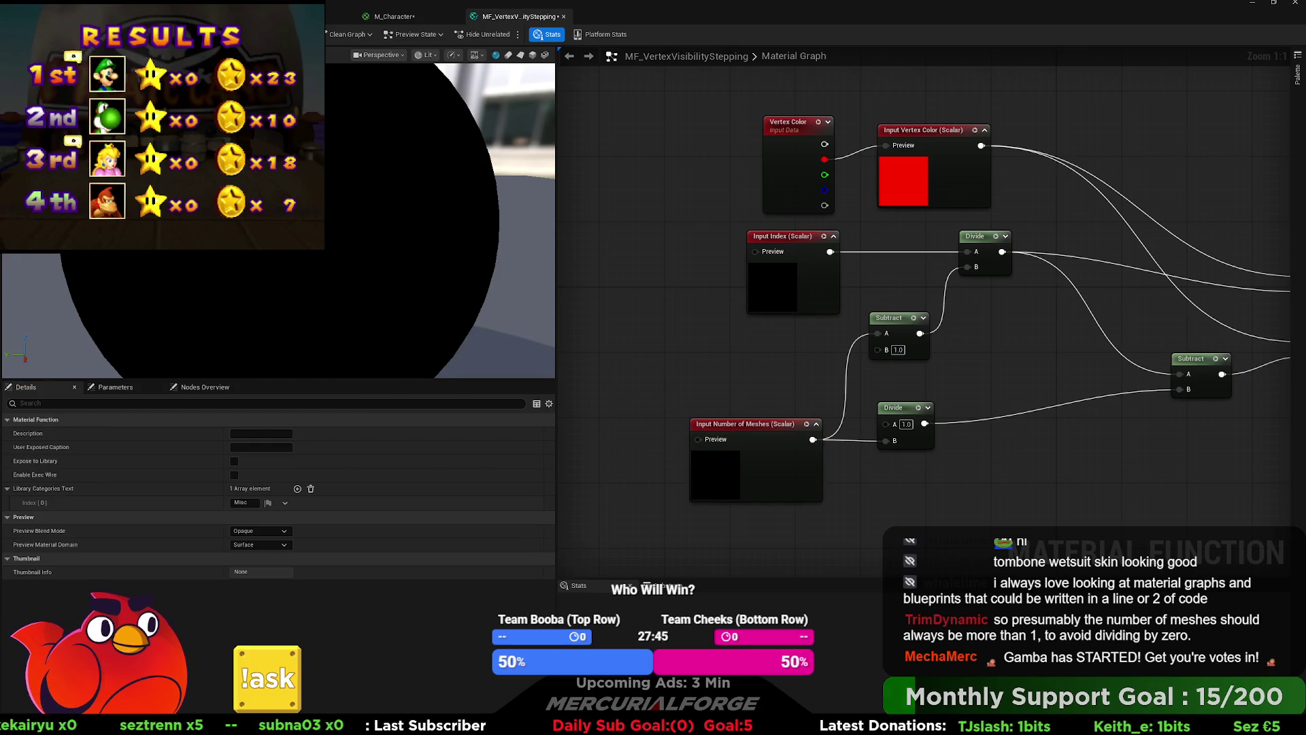
Step: Wire HandIndex_Left to Index and NumberOfMeshes to Number of Meshes, moving both beside the call
click(397, 18)
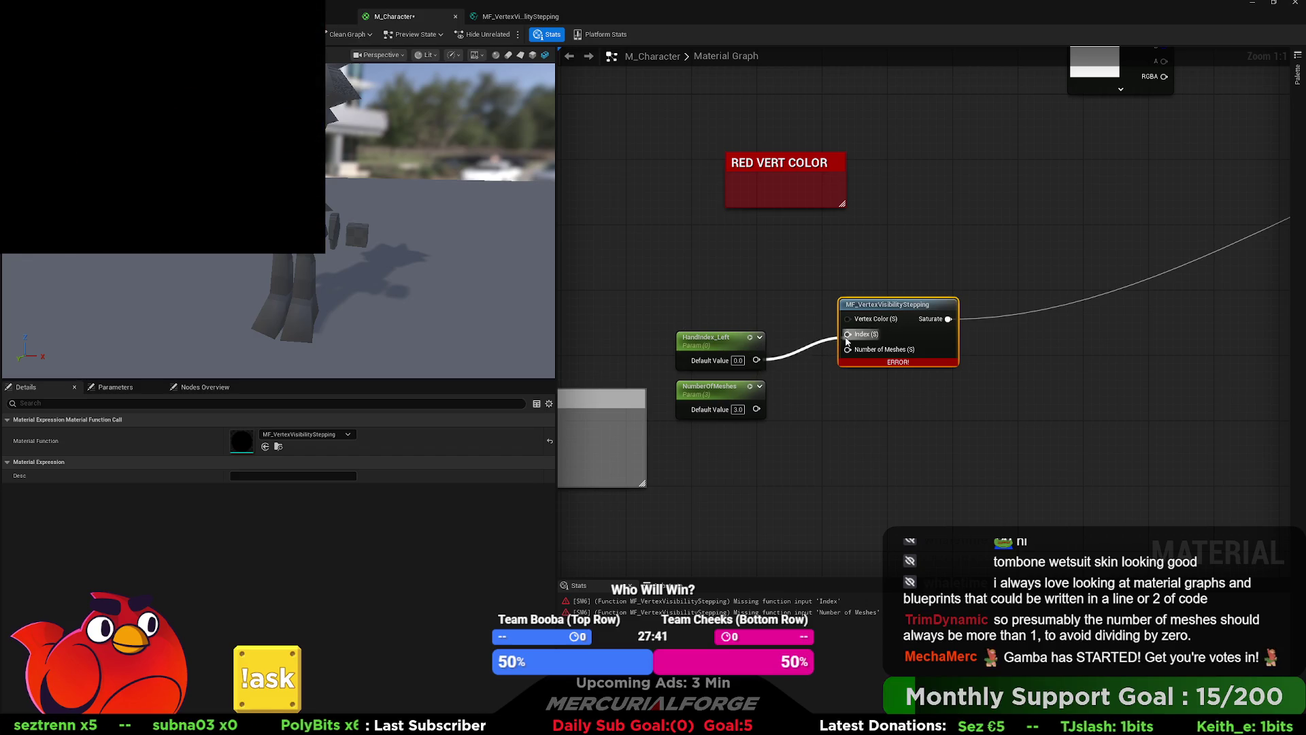
drag(846, 340, 847, 334)
drag(756, 408, 848, 349)
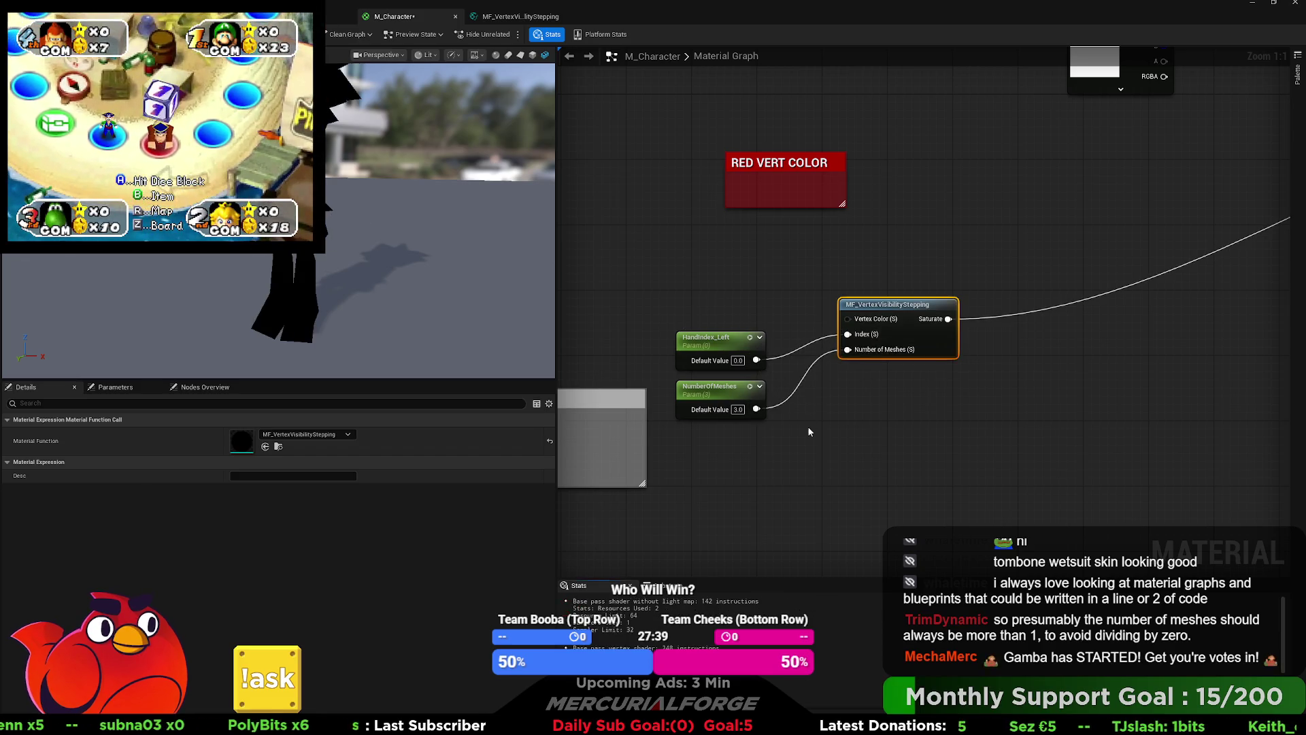
drag(731, 363, 730, 361)
drag(708, 275, 785, 344)
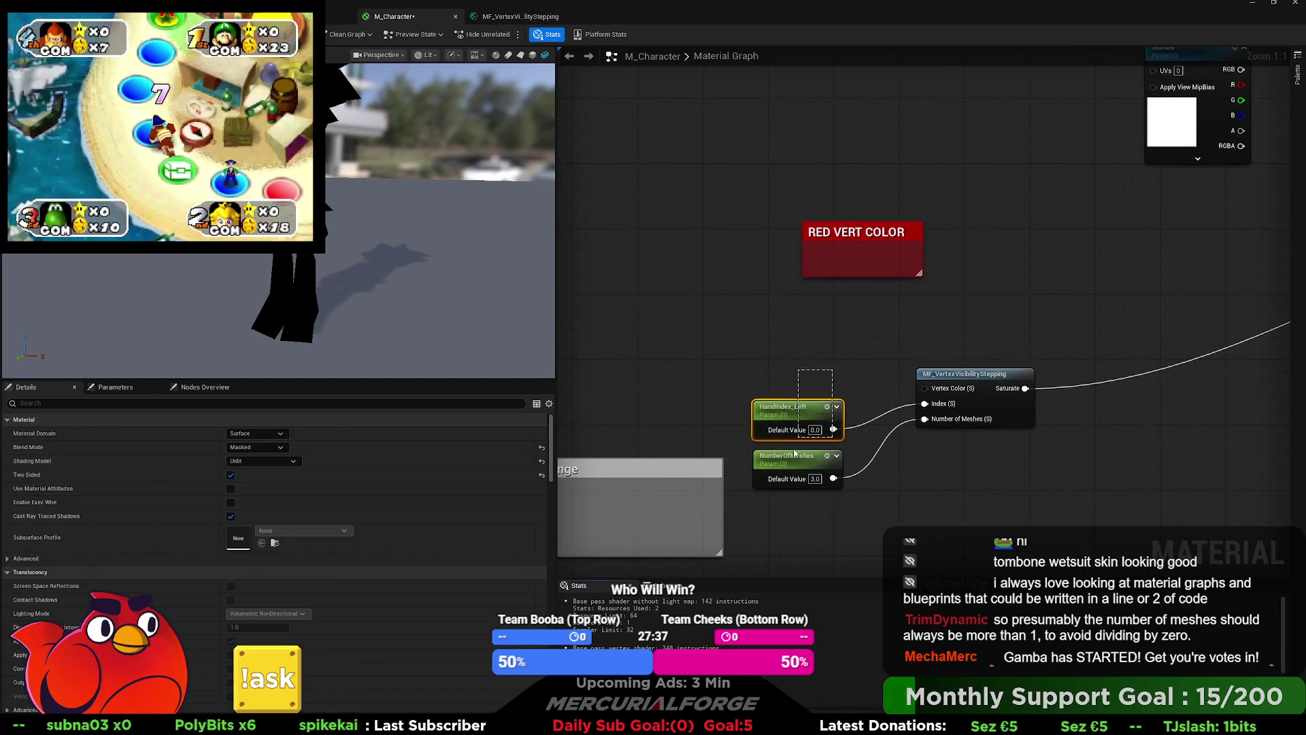
drag(784, 415, 814, 390)
drag(688, 400, 764, 355)
scroll(764, 355, down, 1)
click(769, 408)
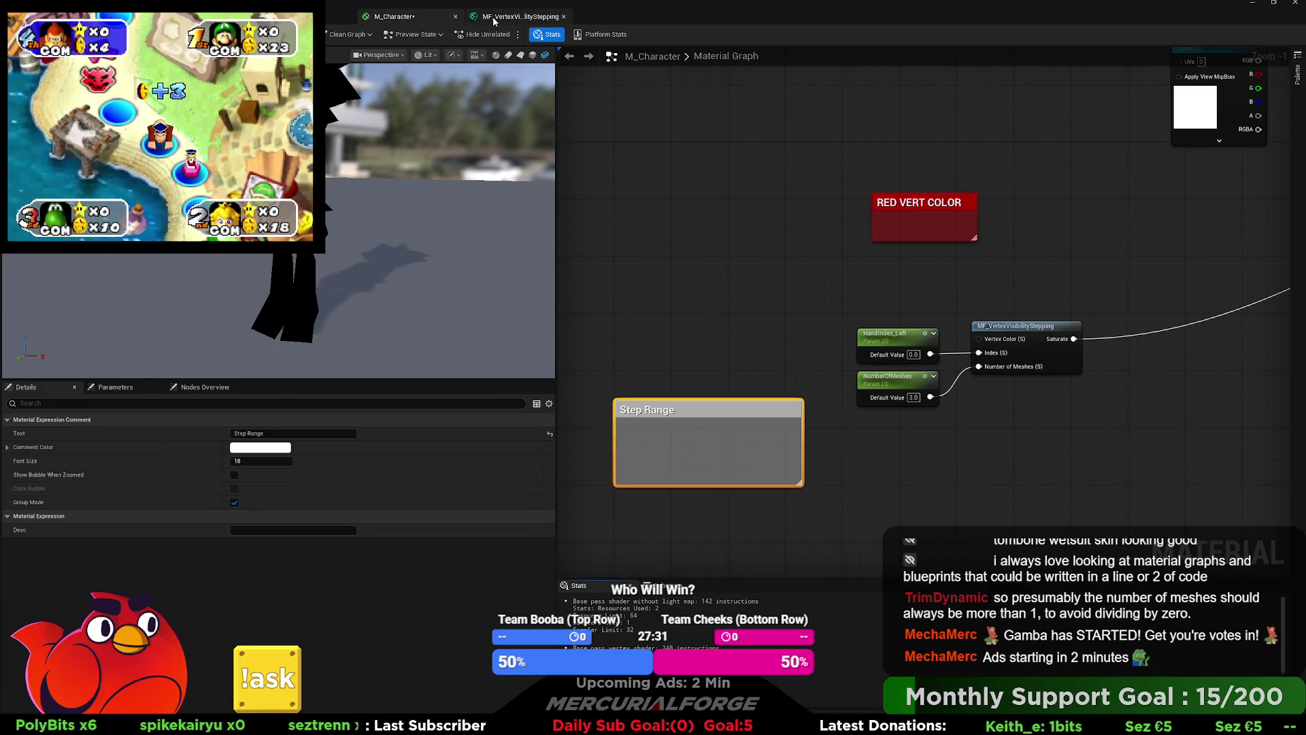
click(513, 25)
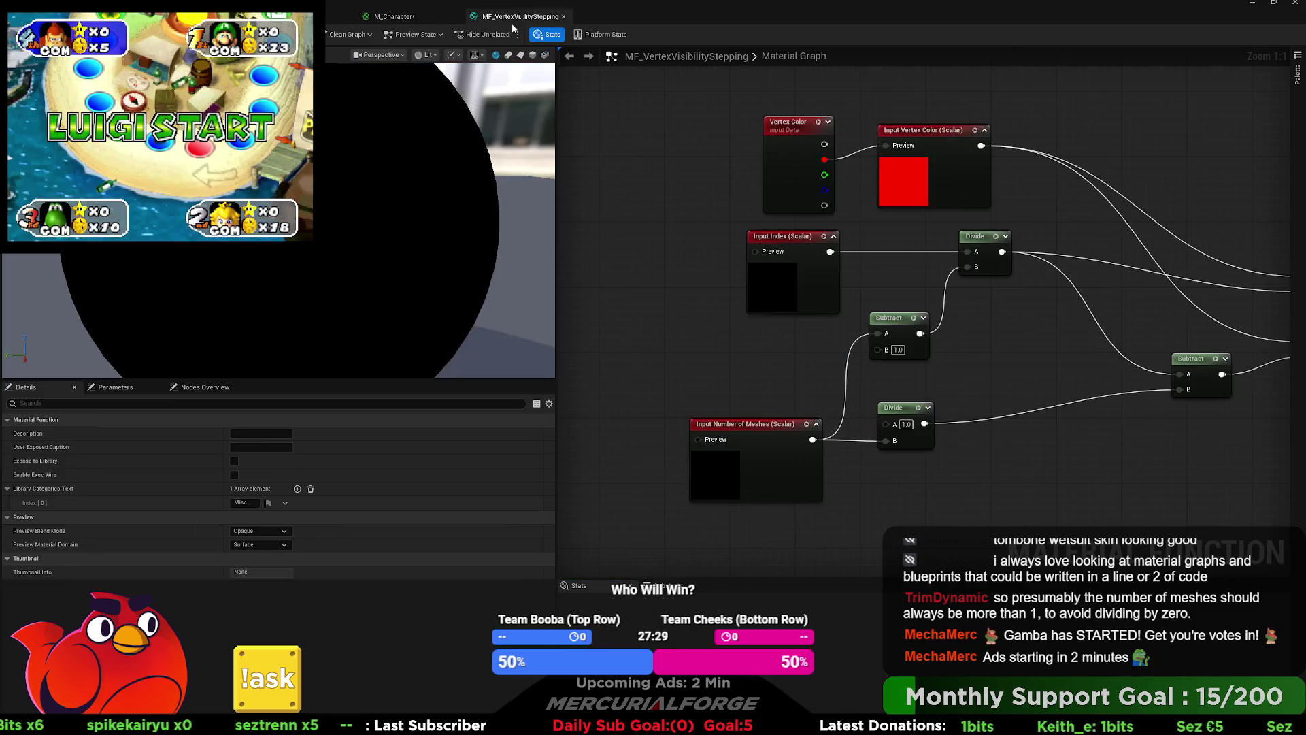
Step: Add a comment titled 'Step Range' around the Number of Meshes input and its Divide node
mouse_move(674, 373)
mouse_down()
mouse_move(717, 406)
mouse_move(942, 451)
mouse_up()
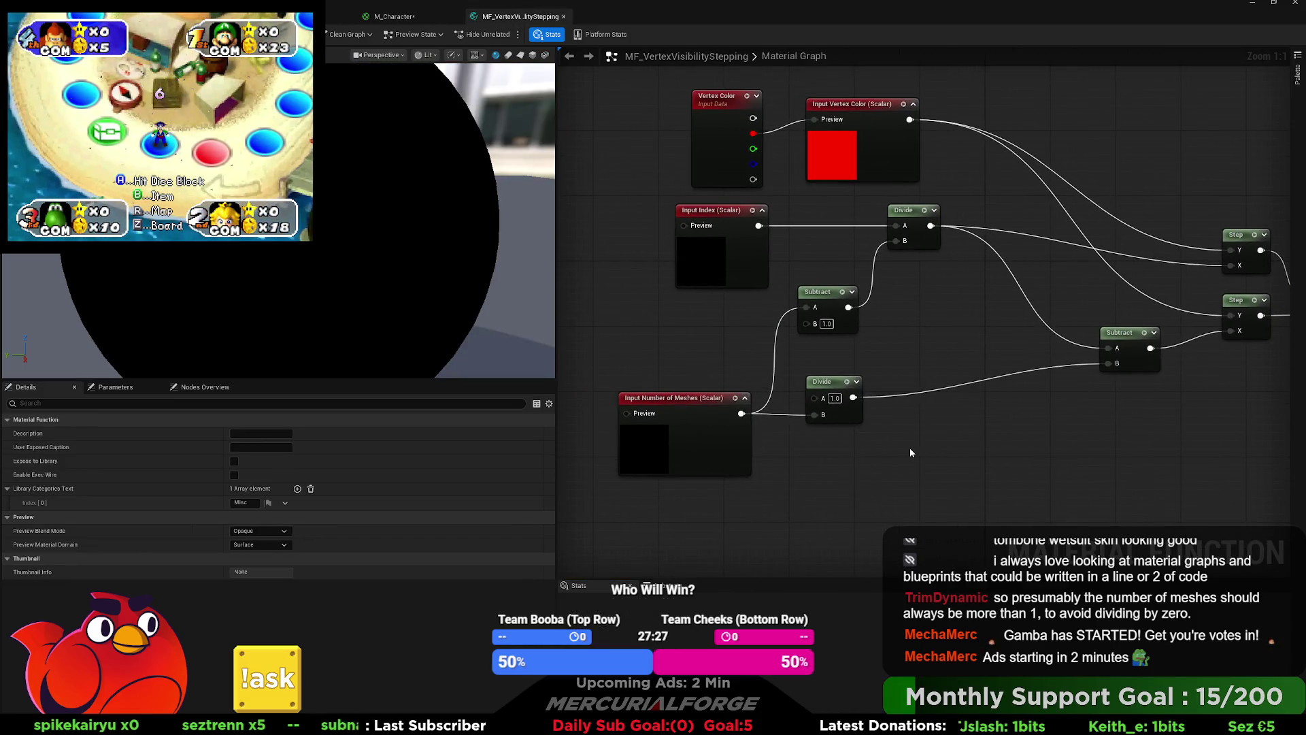
text(cStep Range)
key(Return)
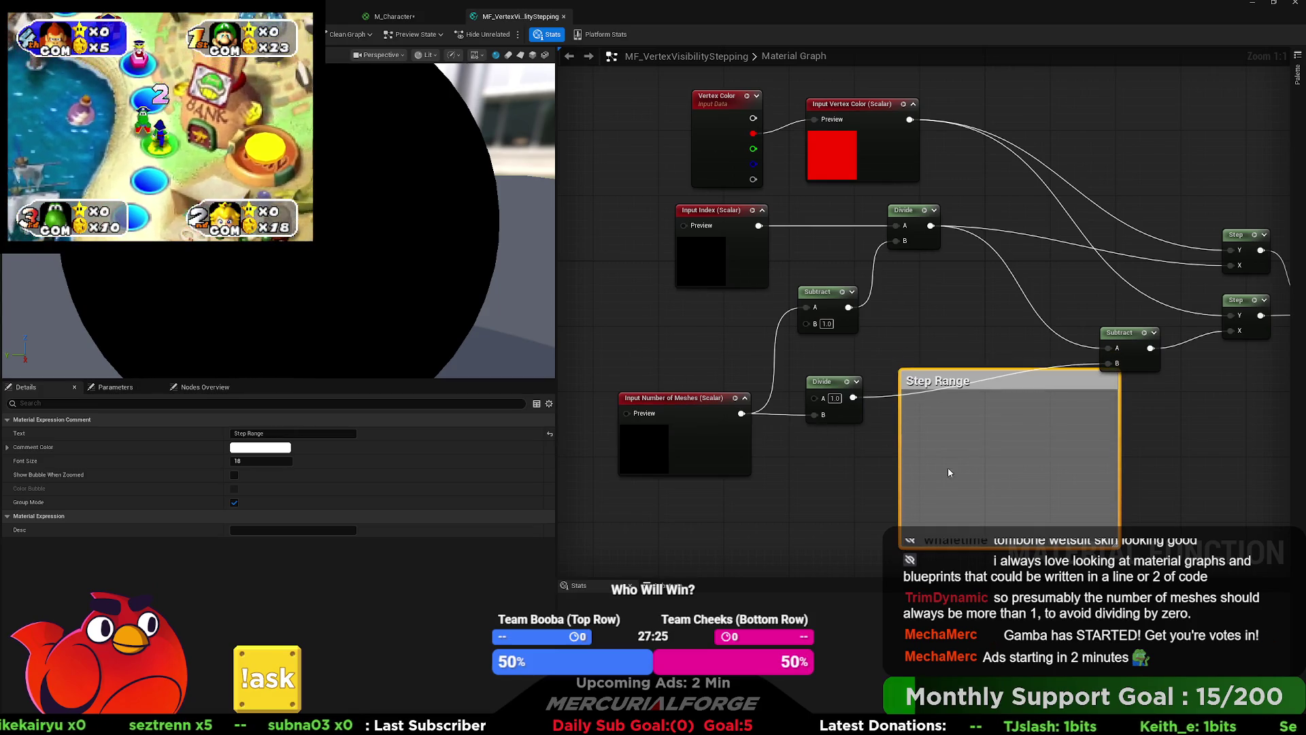
drag(900, 468, 718, 460)
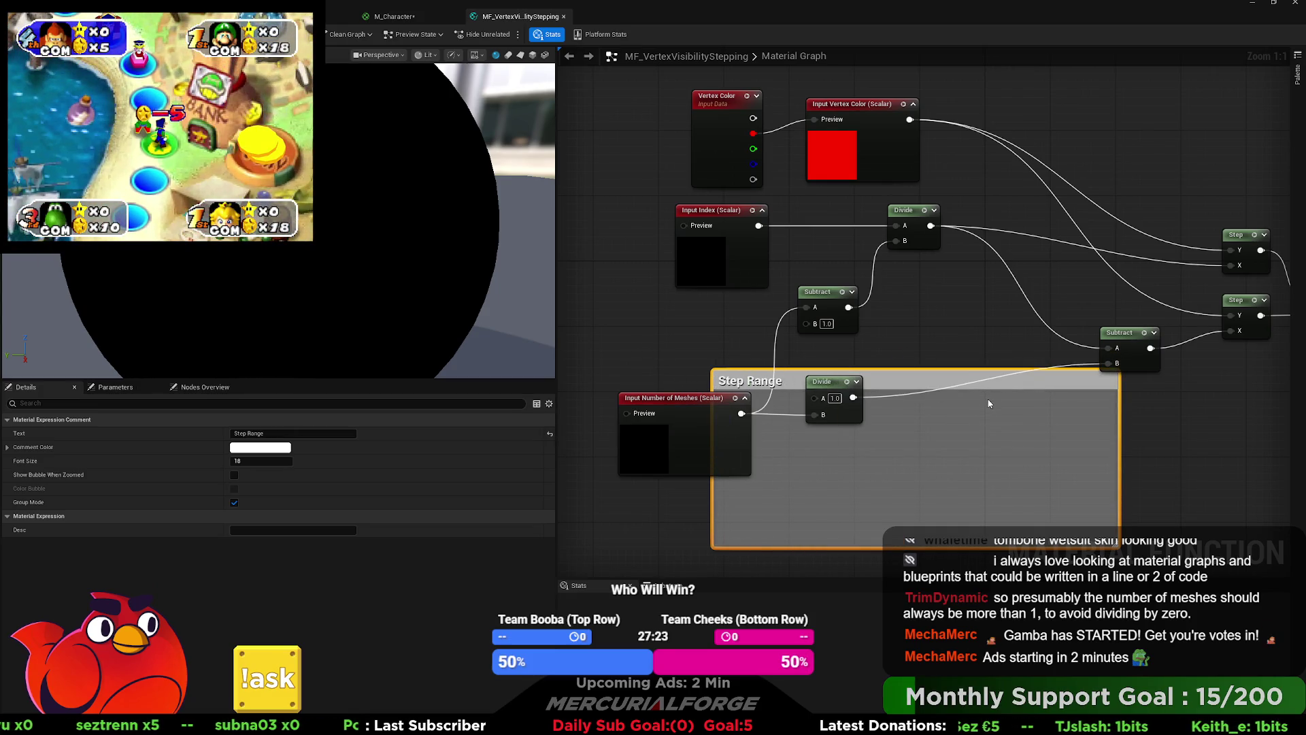
mouse_move(984, 388)
mouse_down()
mouse_move(830, 361)
mouse_move(836, 390)
mouse_move(858, 353)
mouse_move(859, 368)
mouse_up()
click(911, 320)
scroll(911, 320, down, 2)
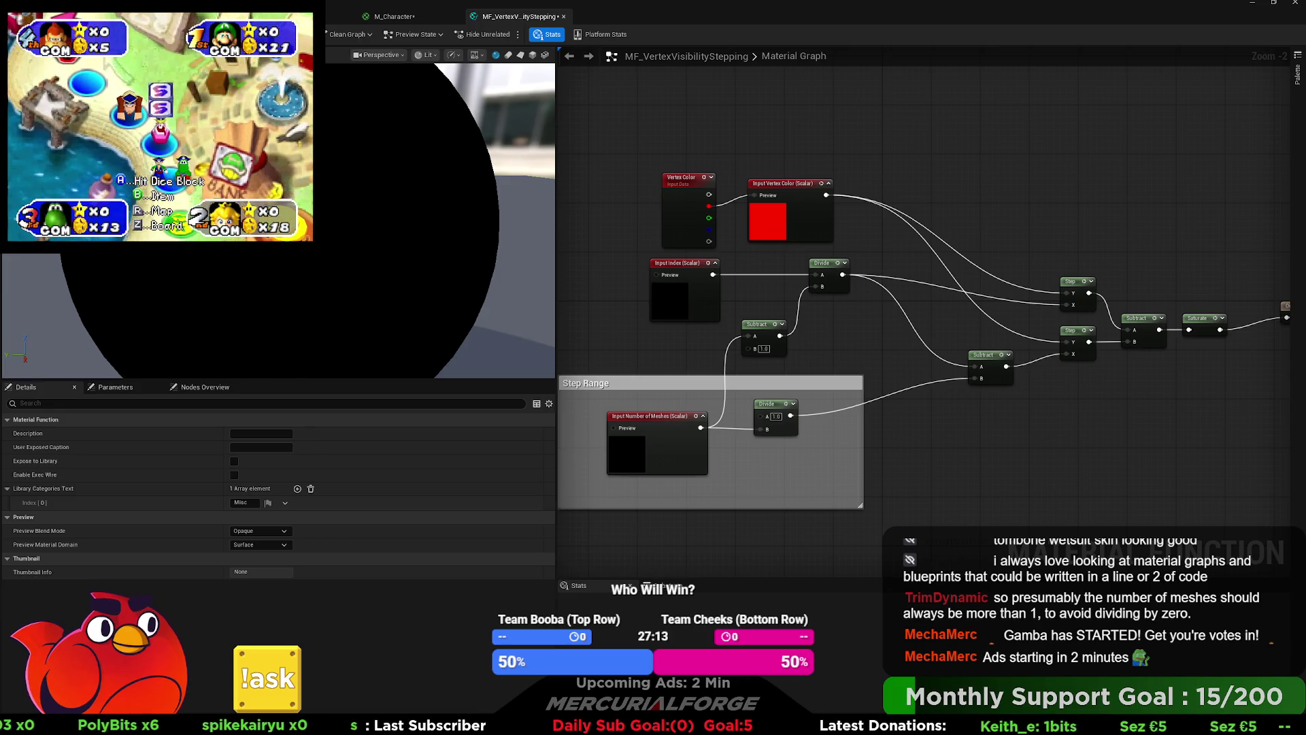
Step: In M_Character, delete the Step Range and Red Vert Color comment boxes
click(394, 15)
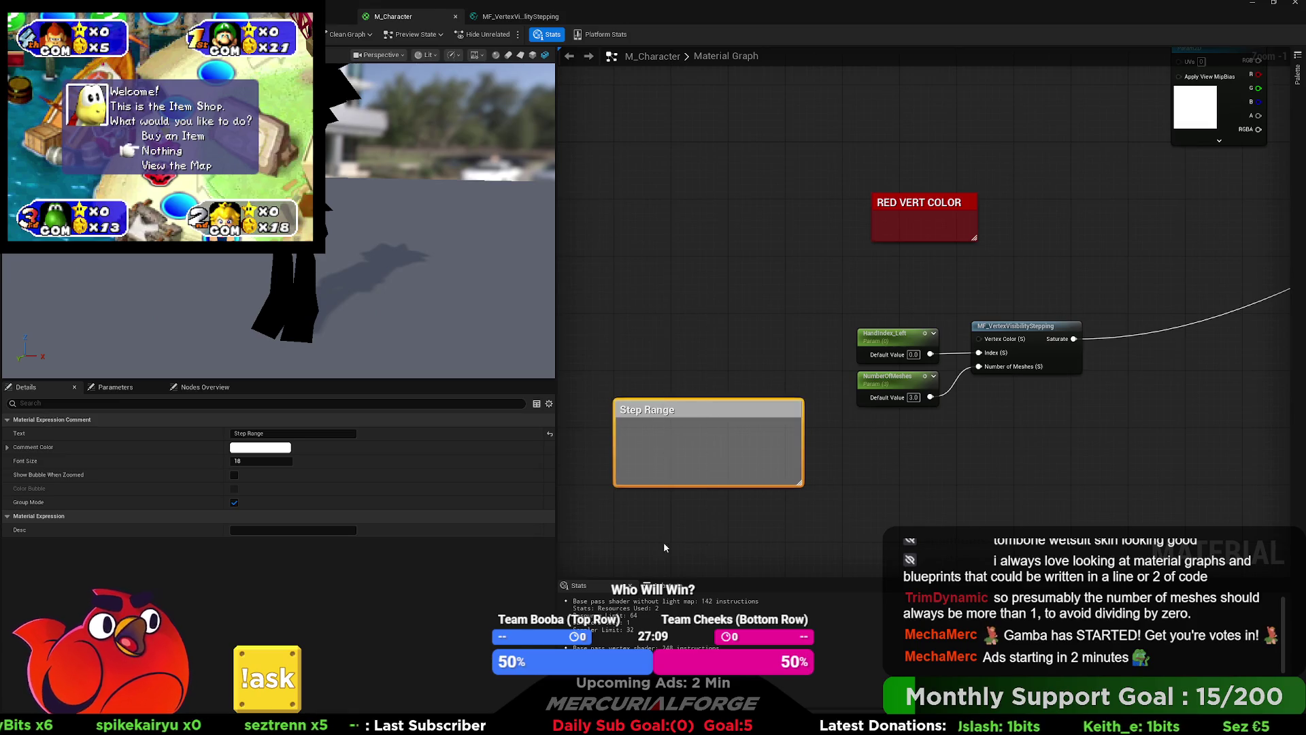
drag(664, 546, 665, 547)
key(Delete)
click(918, 202)
key(Delete)
Step: Move the three stepping nodes beside the M_Character output
drag(636, 364, 766, 451)
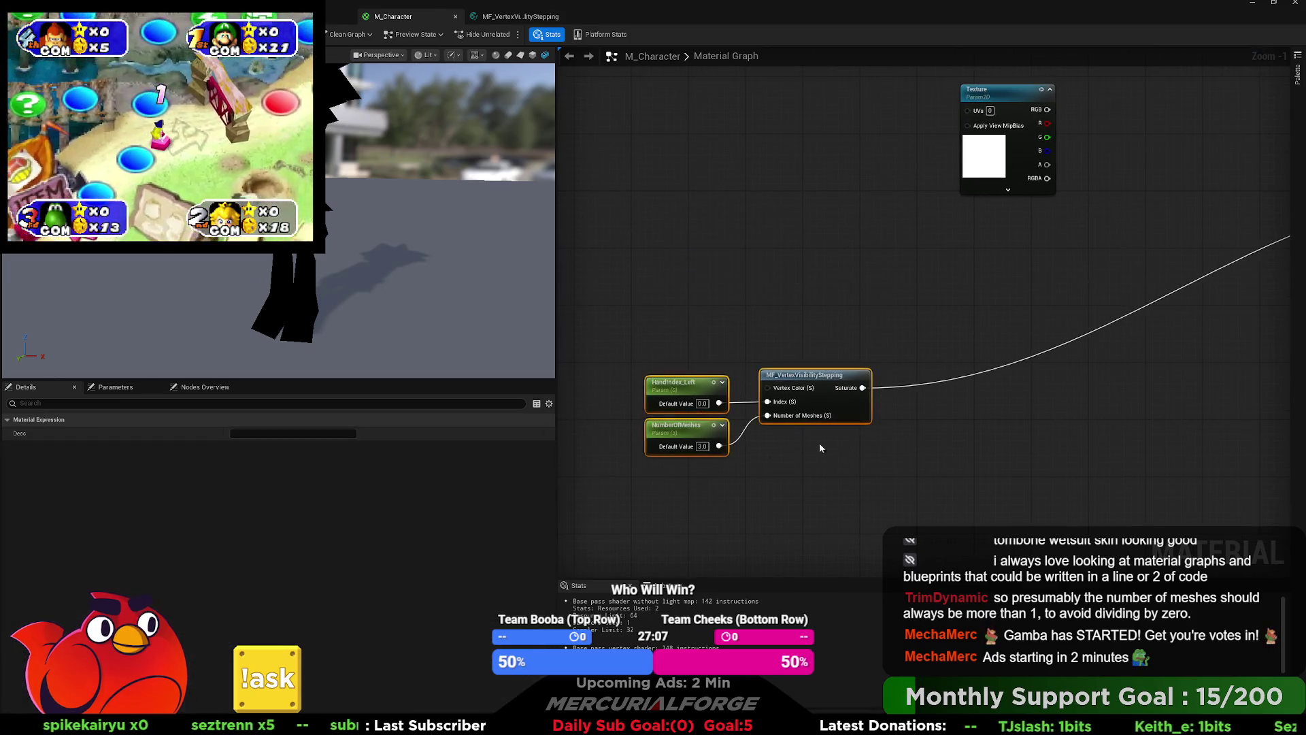
drag(753, 373, 1106, 344)
mouse_move(876, 346)
mouse_down()
mouse_move(1096, 329)
mouse_move(1093, 307)
mouse_up()
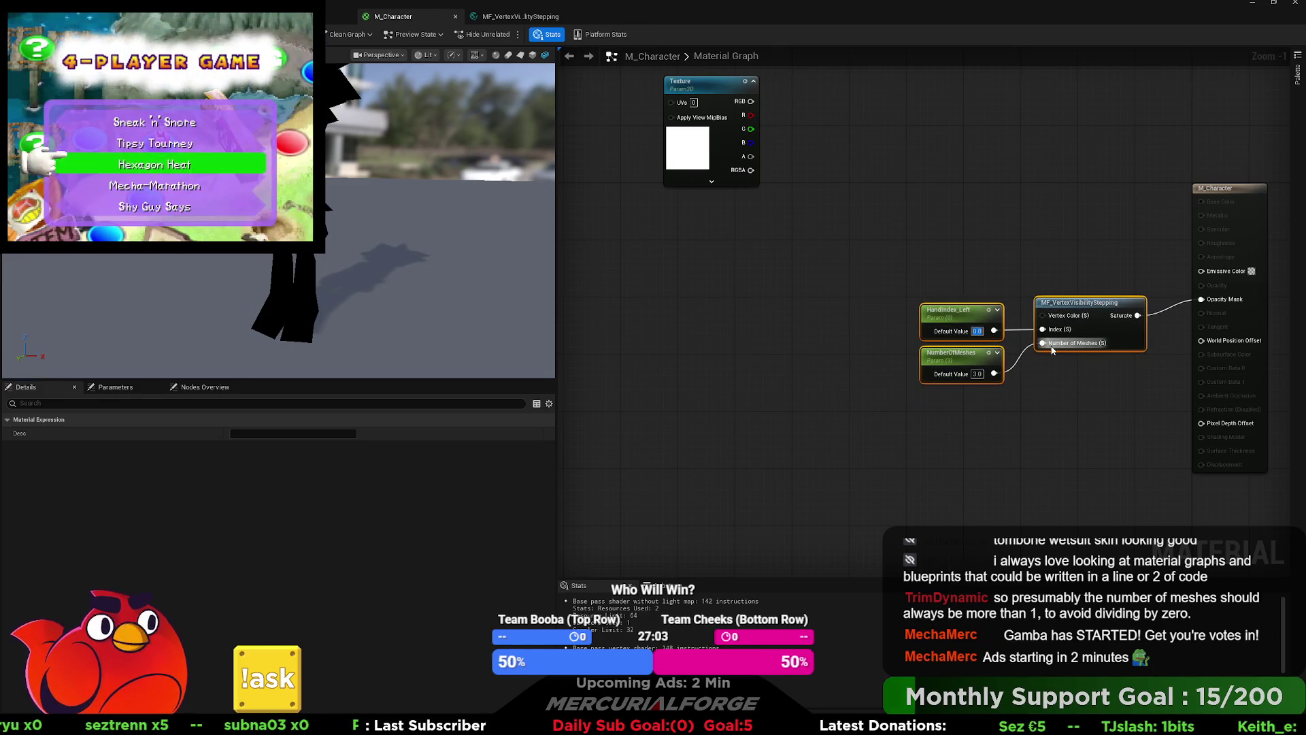
Step: Keep HandIndex_Left at 0.0, wire Texture RGB into Emissive Color, and place the Texture by the output
drag(994, 331, 997, 329)
click(1050, 383)
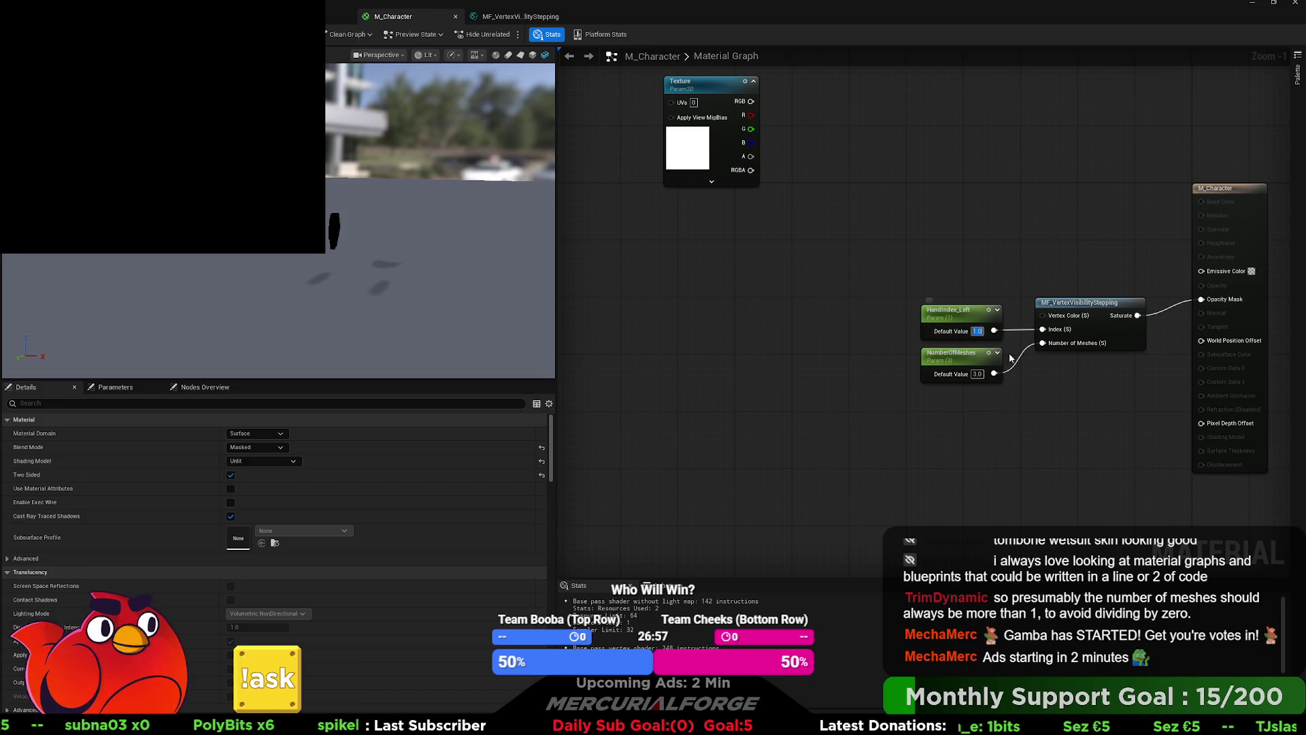
text(0)
key(Return)
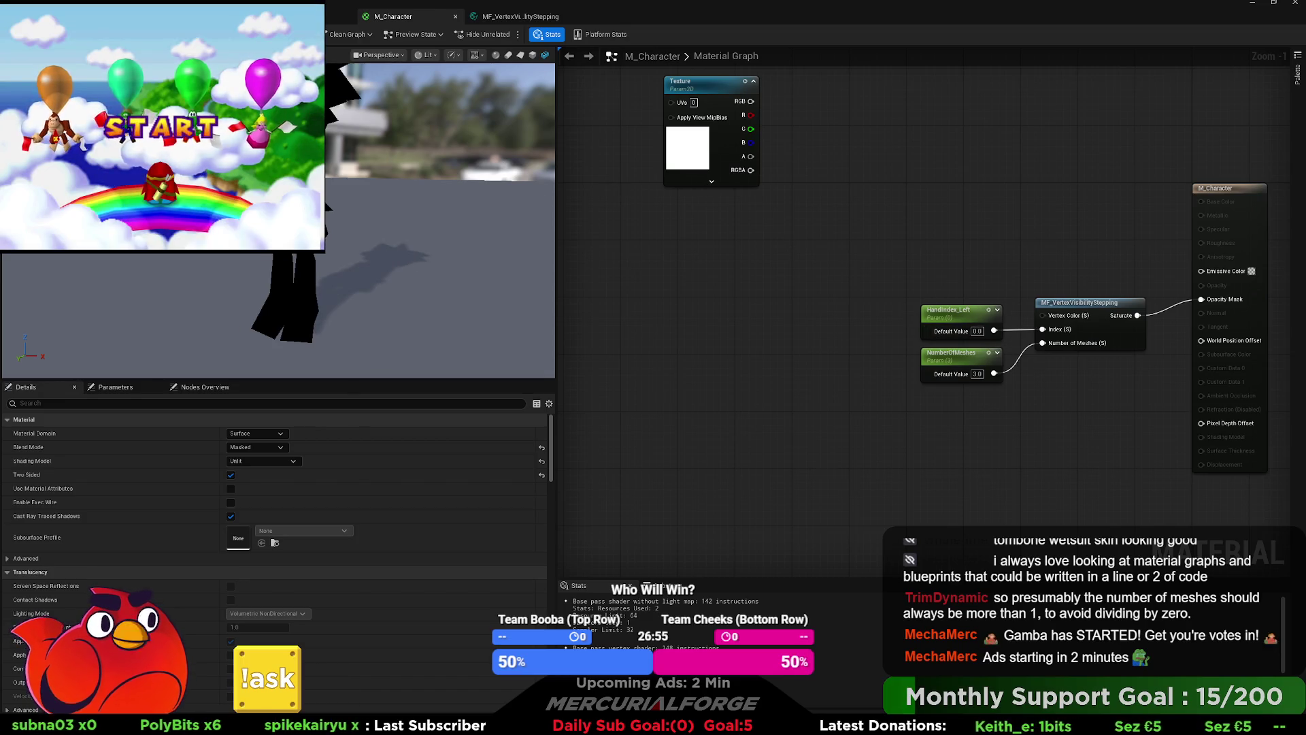
mouse_move(751, 101)
mouse_down()
mouse_move(1201, 271)
mouse_move(753, 157)
mouse_up()
drag(709, 84, 1015, 162)
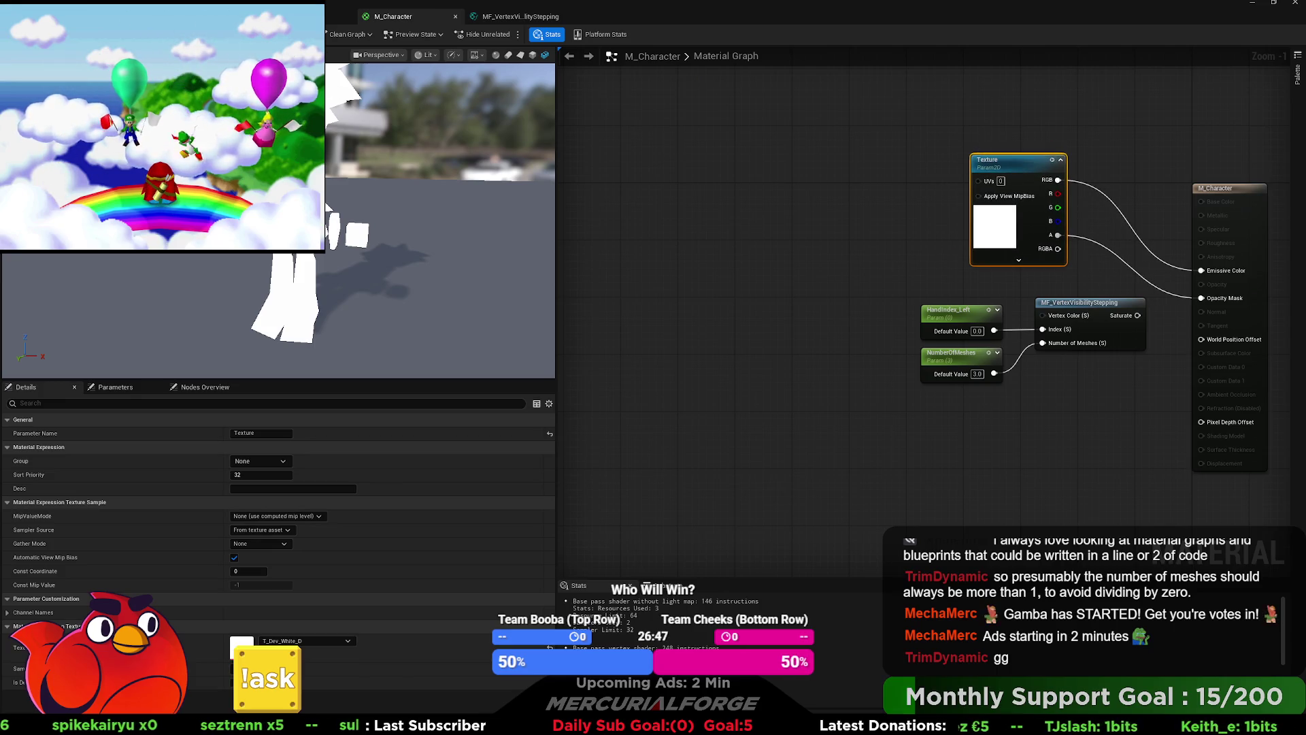